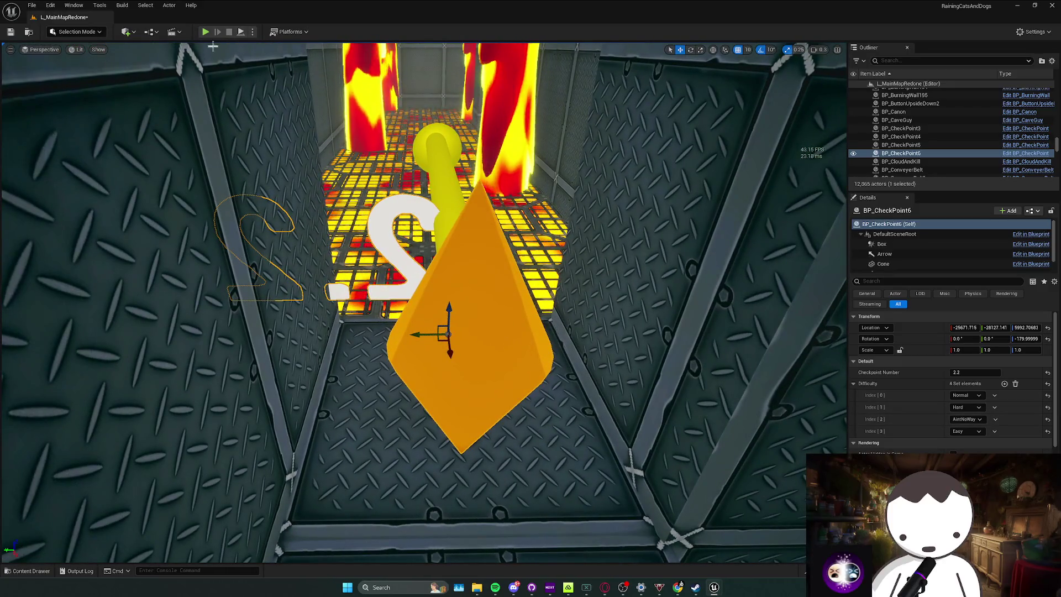
# Play-test the lava corridor from checkpoint 2.2, walking and jumping the lava grate, then stop the test.
pyautogui.hotkey('alt', 'p')
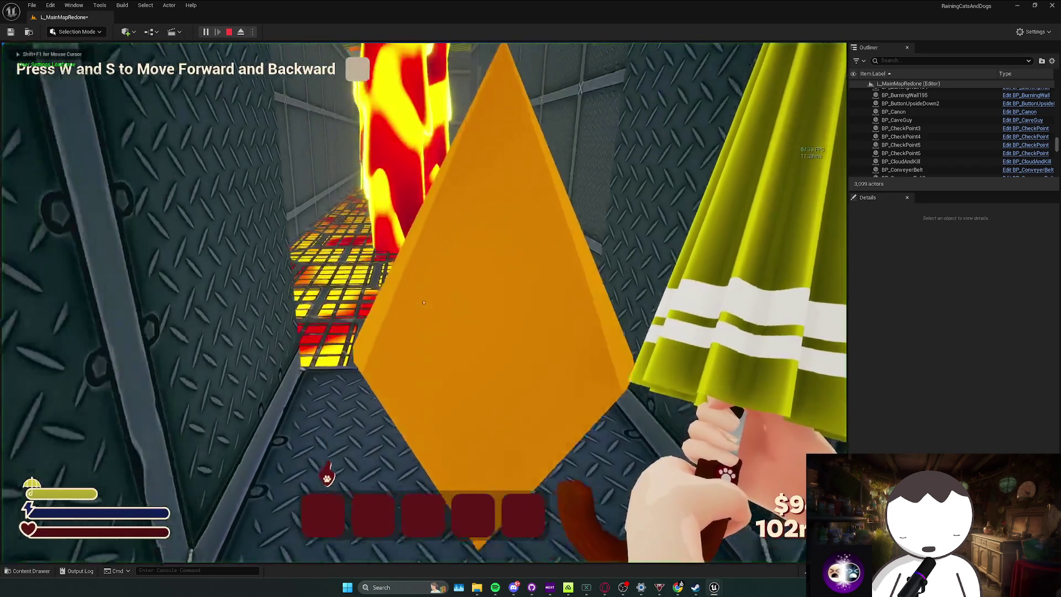
pyautogui.press('w')
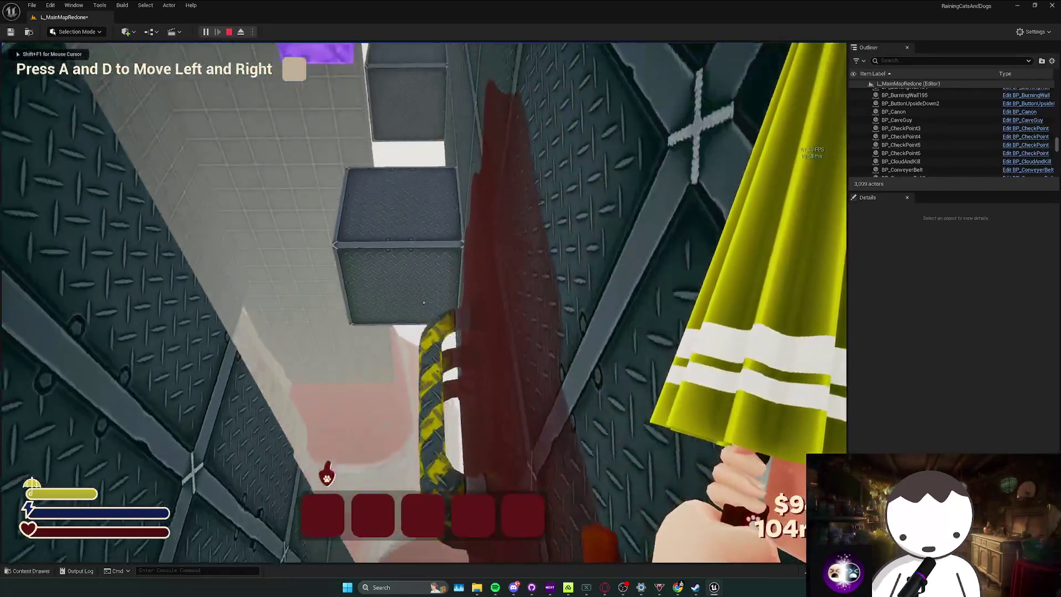
pyautogui.press('d')
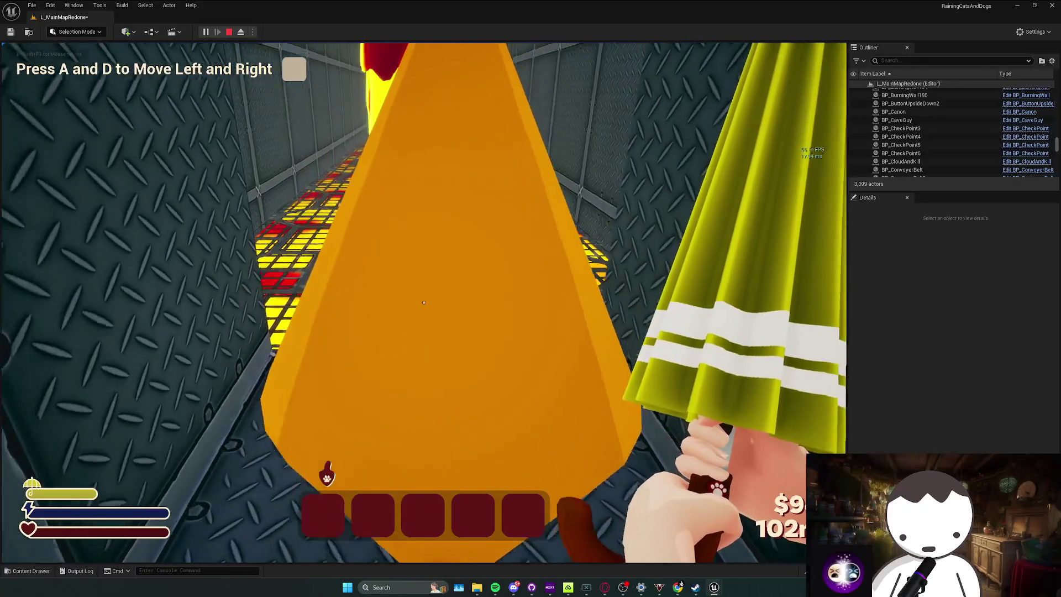
pyautogui.press('w')
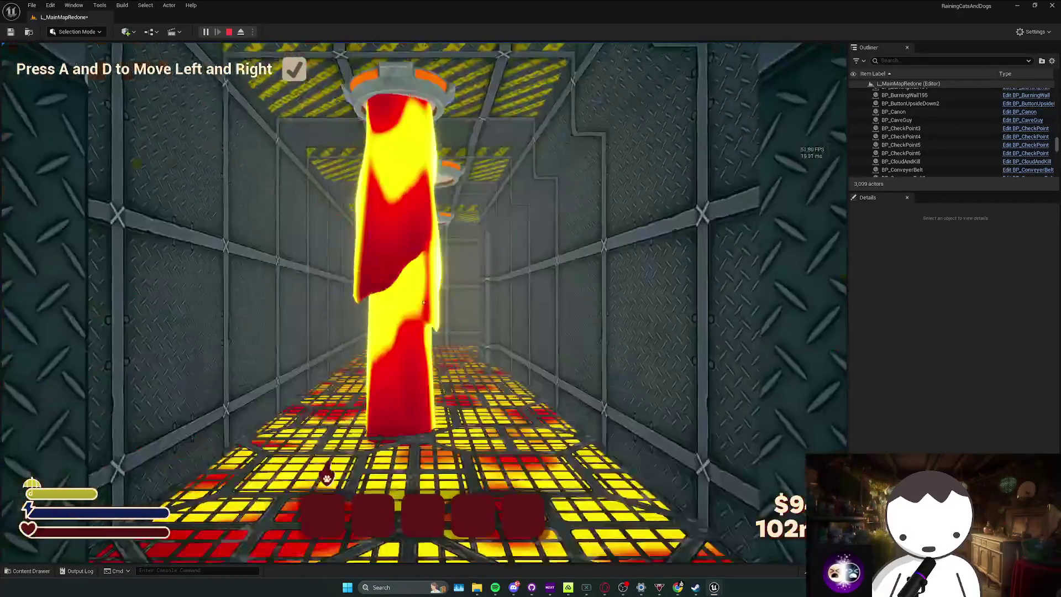
pyautogui.press('w')
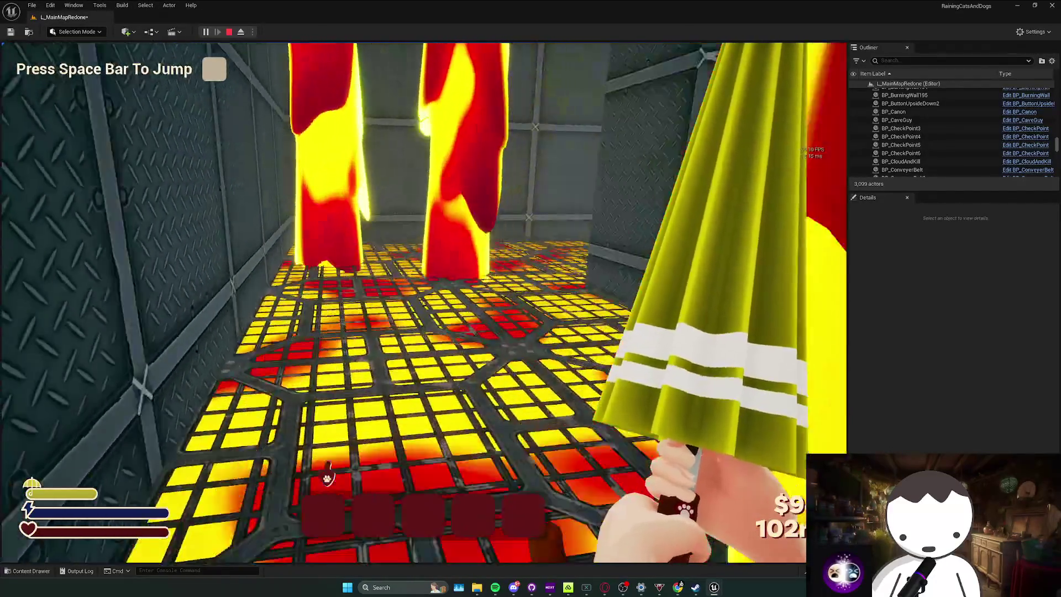
pyautogui.press('w')
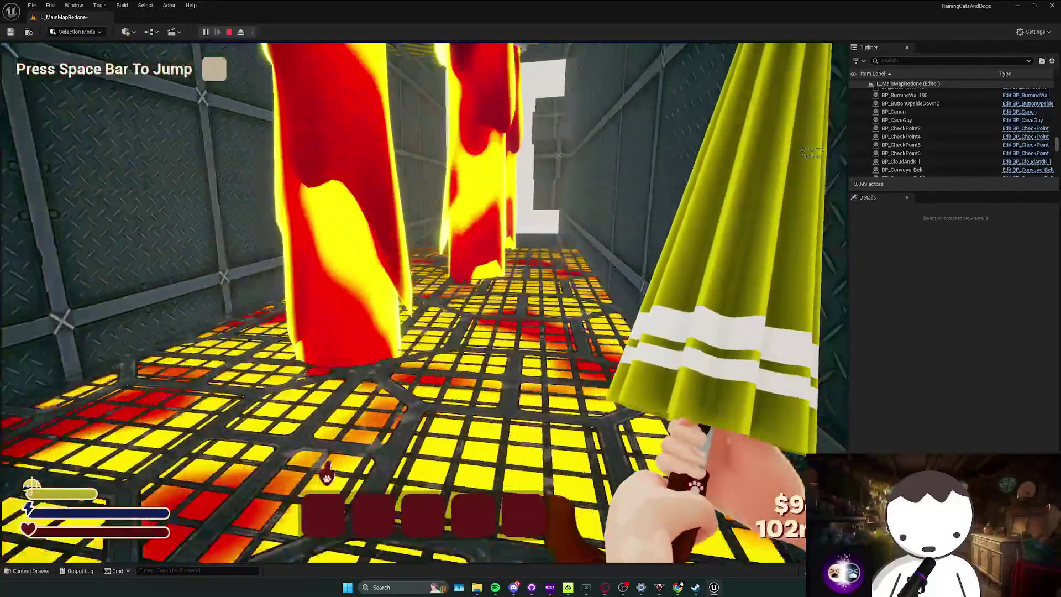
pyautogui.press('space')
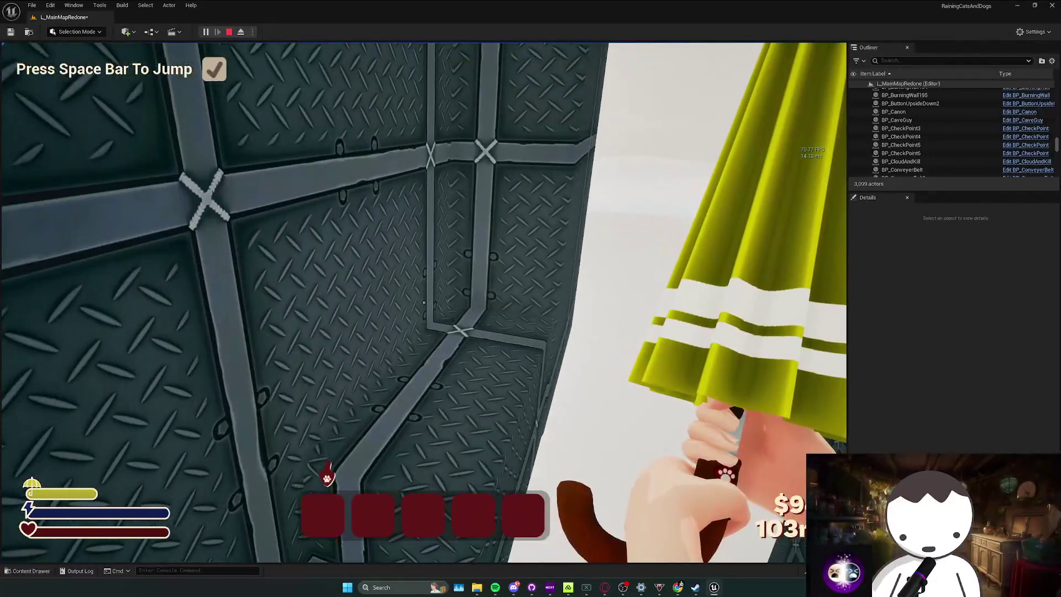
pyautogui.press('Escape')
pyautogui.press('w')
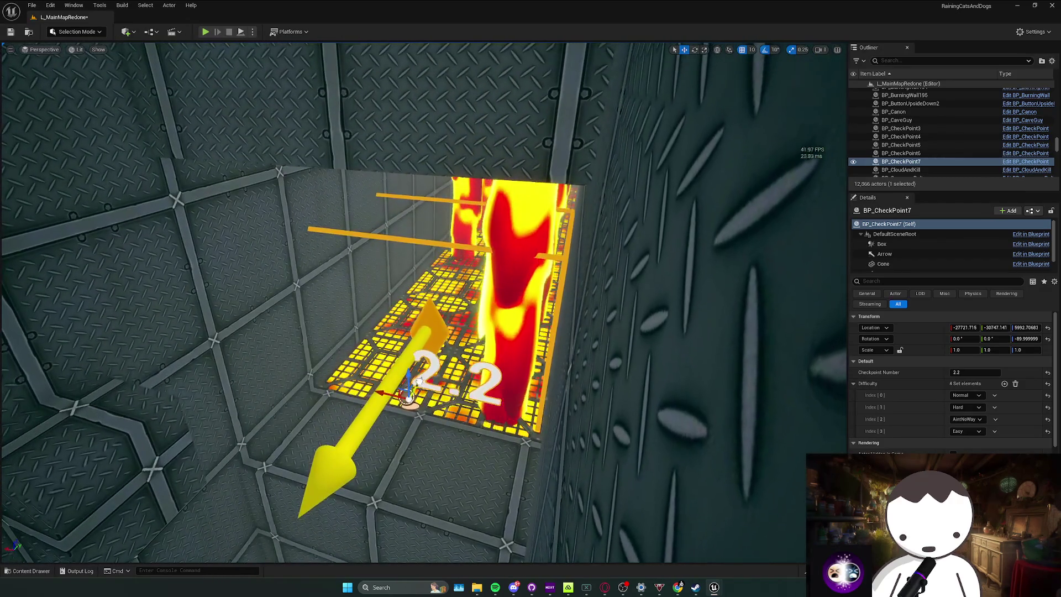
# Fly the view around BP_CheckPoint7 and select its TextRender number component.
pyautogui.press('a')
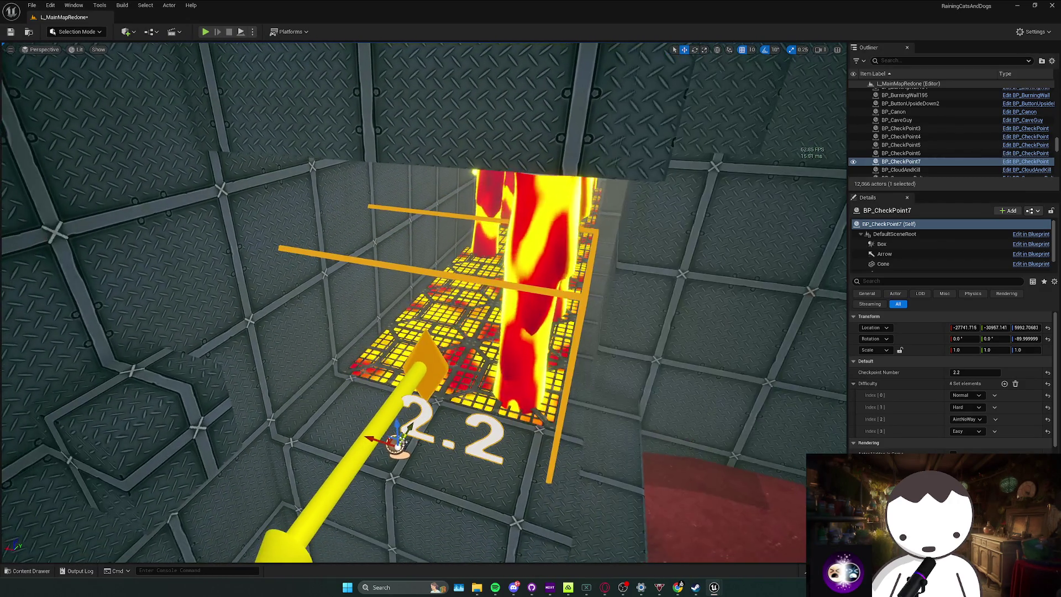
pyautogui.press('w')
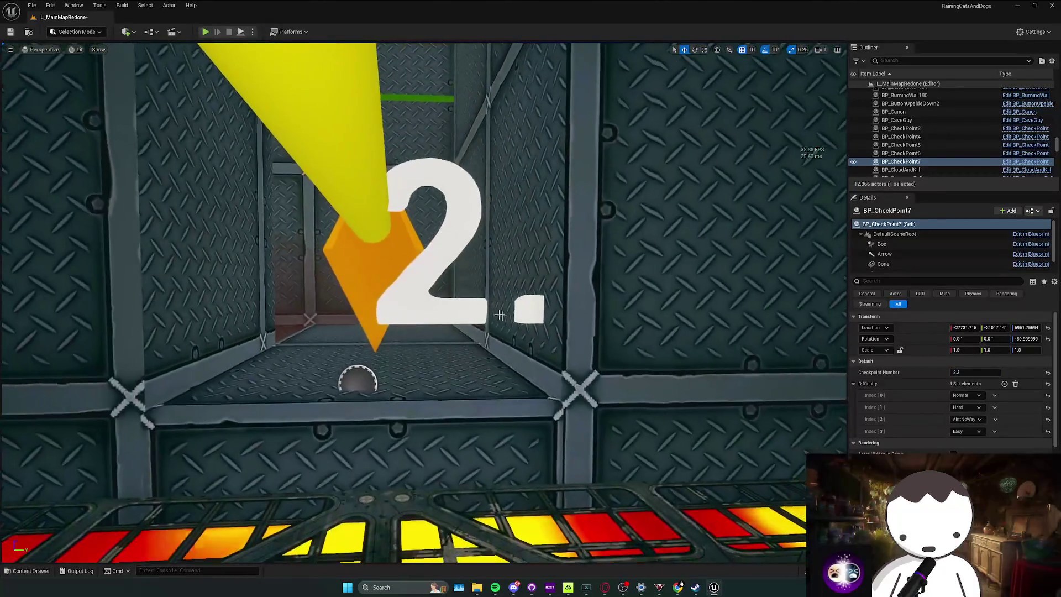
pyautogui.scroll(-1, 891, 252)
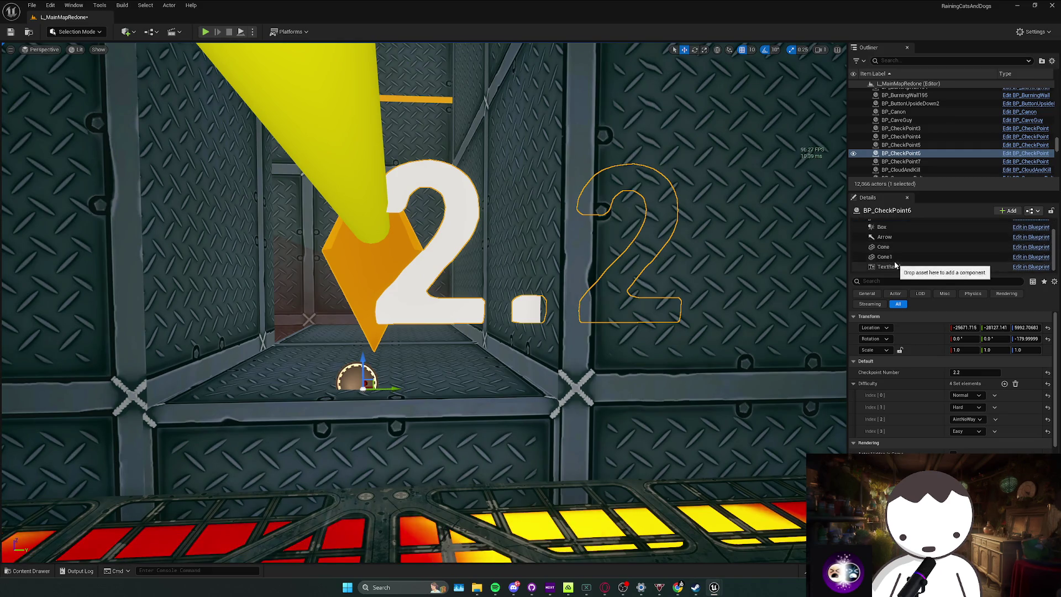
pyautogui.click(891, 267)
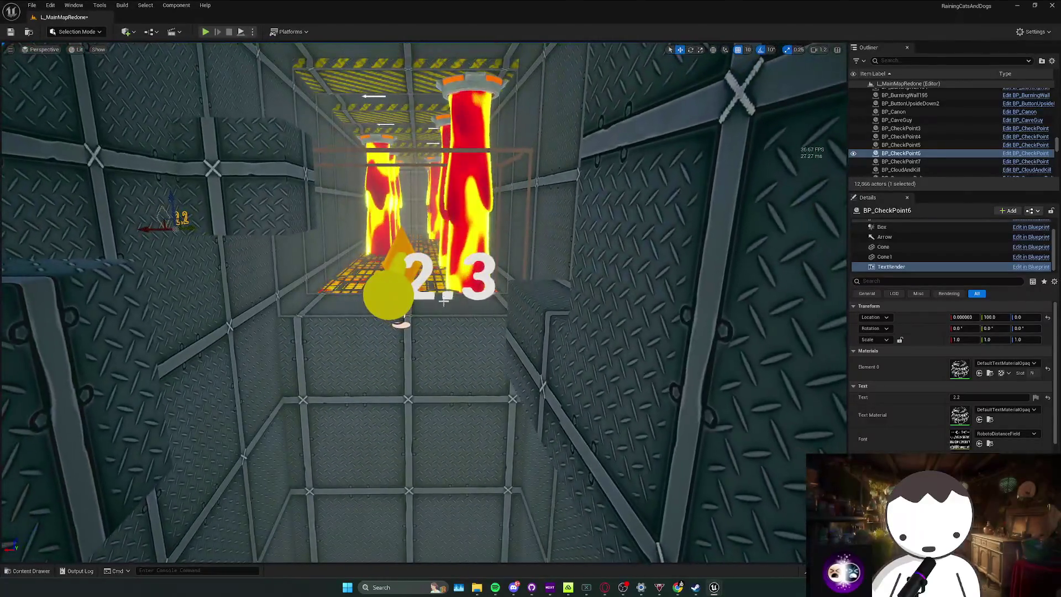
# Move BP_CheckPoint7's number text to Location Y 90 and save the level.
pyautogui.click(343, 285)
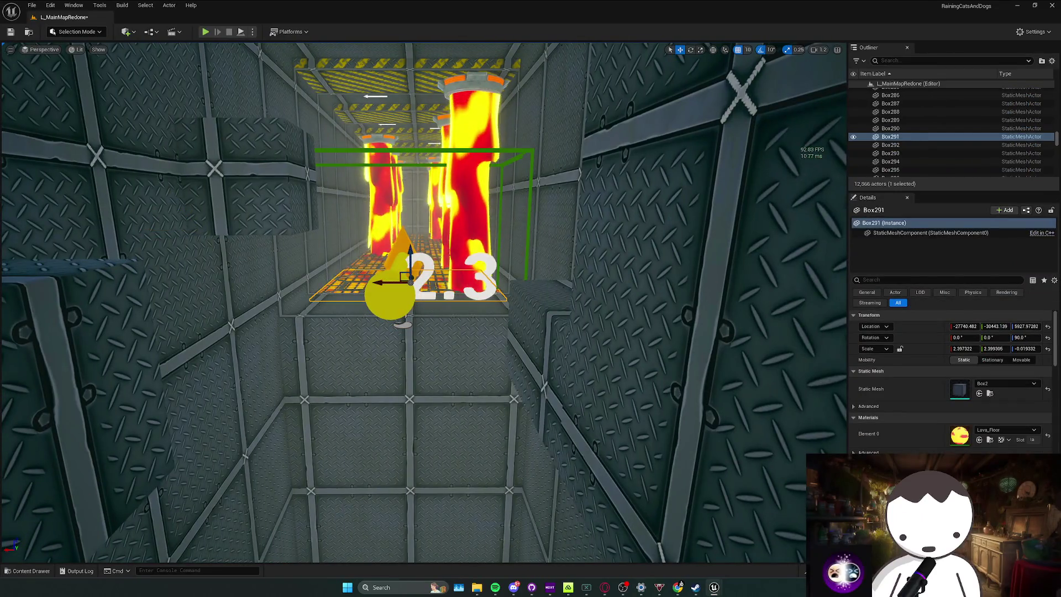
pyautogui.click(476, 276)
pyautogui.scroll(-1, 899, 266)
pyautogui.click(891, 267)
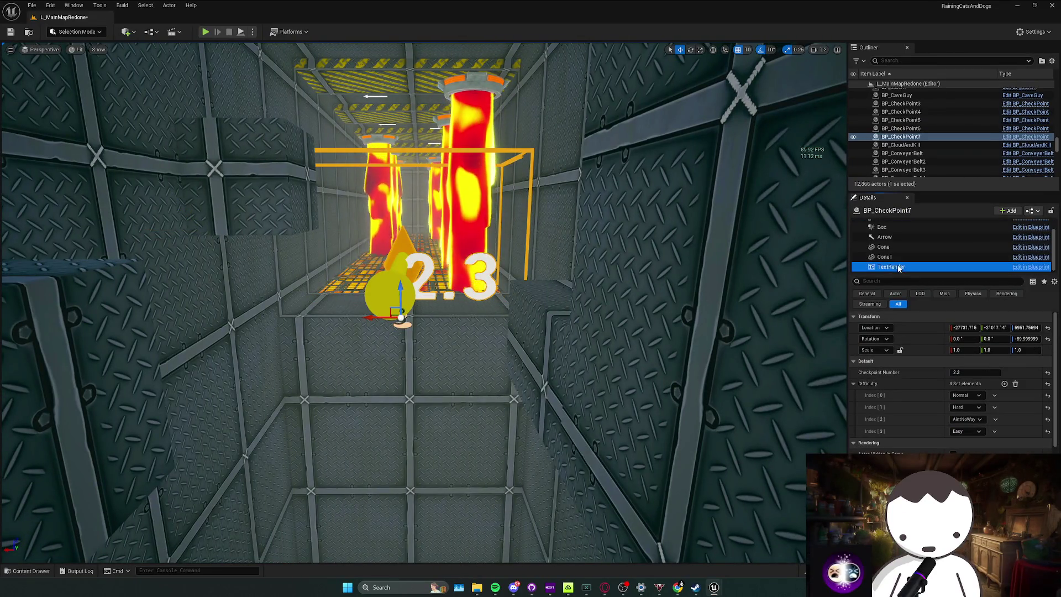
pyautogui.moveTo(369, 318)
pyautogui.mouseDown()
pyautogui.moveTo(332, 317)
pyautogui.moveTo(374, 219)
pyautogui.mouseUp()
pyautogui.scroll(2, 424, 298)
pyautogui.scroll(3, 373, 219)
pyautogui.press('Escape')
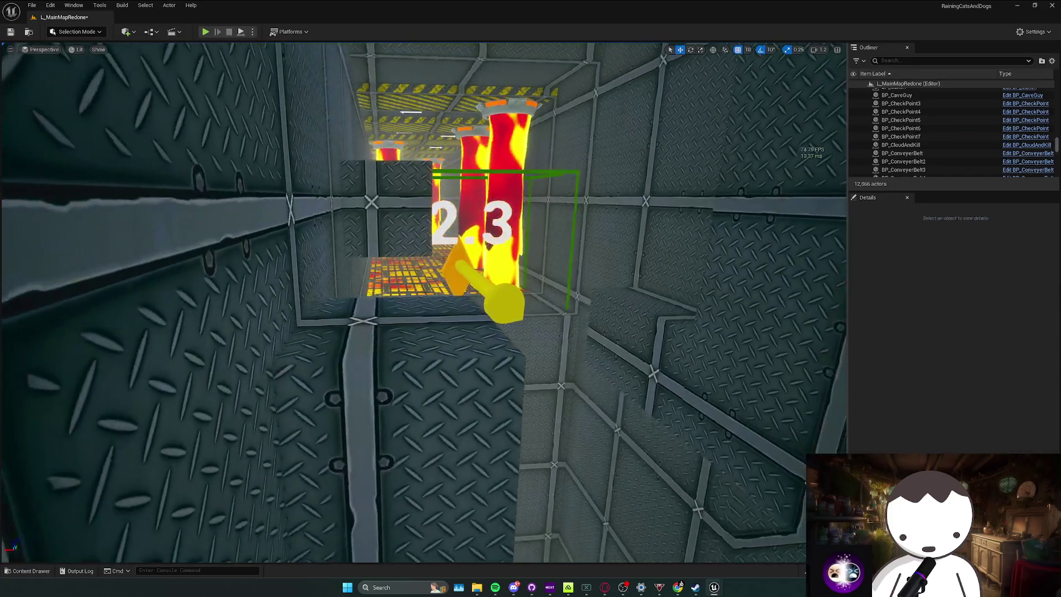
pyautogui.hotkey('ctrl', 's')
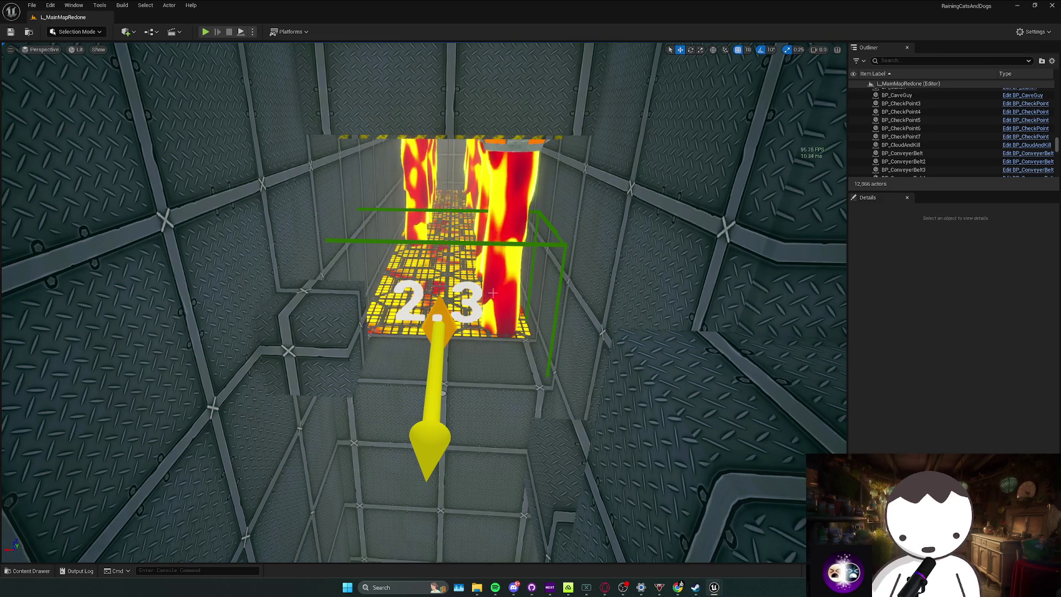
# Review BP_CheckPoint7's Details, save all modified packages, and start a play test near checkpoint 2.3.
pyautogui.click(436, 375)
pyautogui.scroll(-3, 385, 376)
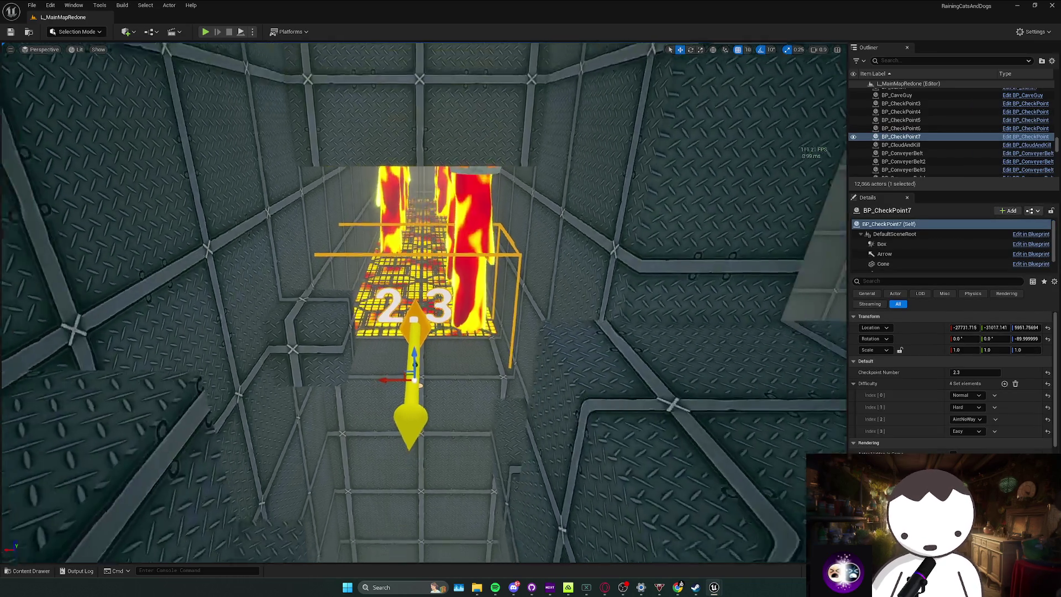
pyautogui.moveTo(389, 371)
pyautogui.mouseDown()
pyautogui.moveTo(389, 403)
pyautogui.moveTo(354, 409)
pyautogui.moveTo(442, 320)
pyautogui.moveTo(417, 368)
pyautogui.moveTo(450, 335)
pyautogui.moveTo(432, 368)
pyautogui.mouseUp()
pyautogui.scroll(1, 398, 364)
pyautogui.scroll(1, 409, 354)
pyautogui.scroll(-2, 420, 343)
pyautogui.scroll(-1, 431, 332)
pyautogui.scroll(1, 431, 342)
pyautogui.hotkey('ctrl', 's')
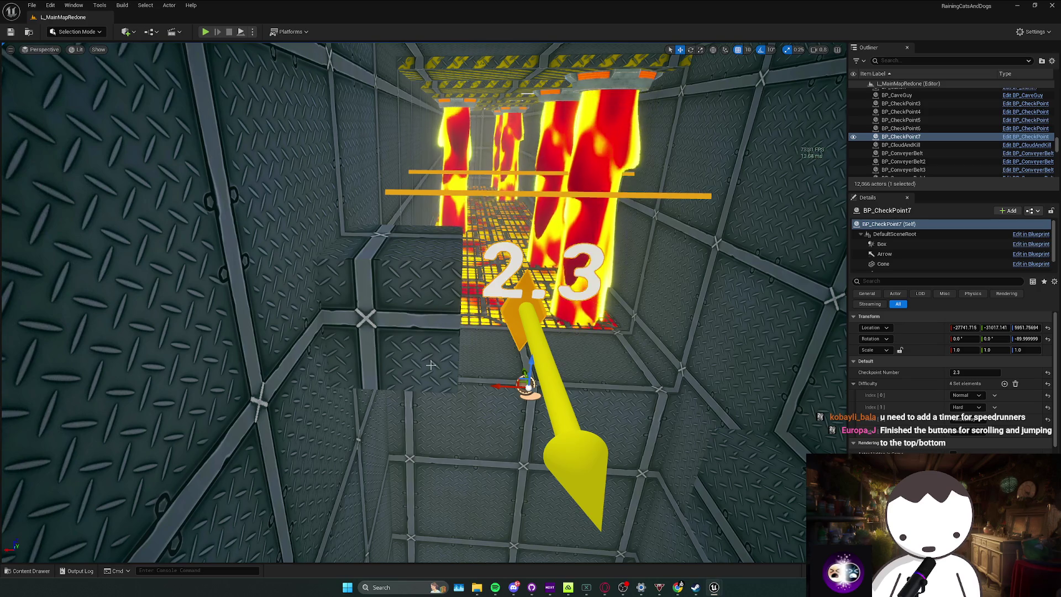
pyautogui.moveTo(427, 367)
pyautogui.mouseDown()
pyautogui.moveTo(437, 365)
pyautogui.moveTo(431, 309)
pyautogui.moveTo(387, 221)
pyautogui.moveTo(299, 107)
pyautogui.mouseUp()
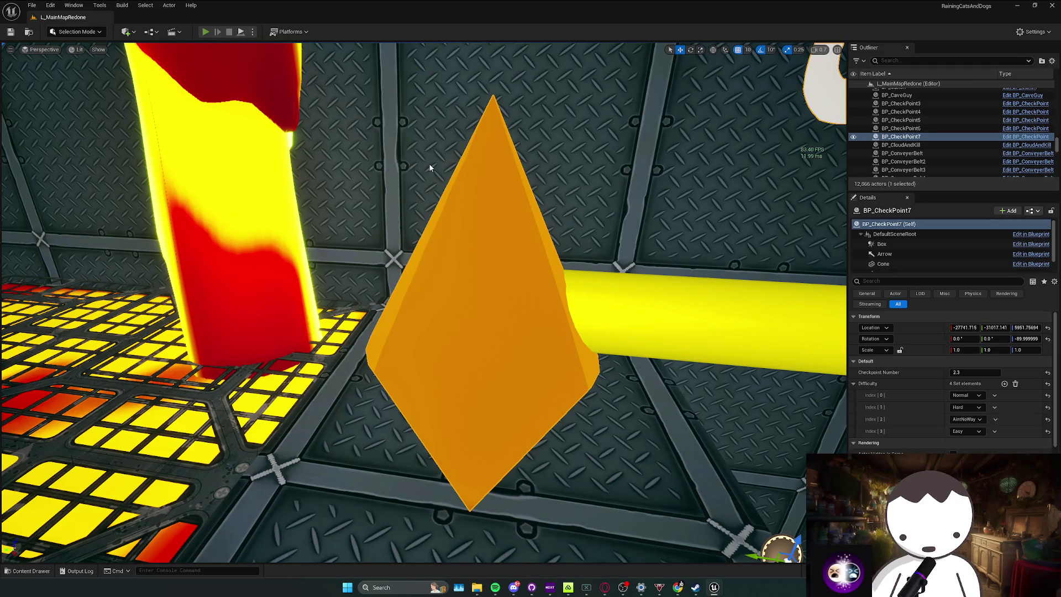
pyautogui.hotkey('alt', 'p')
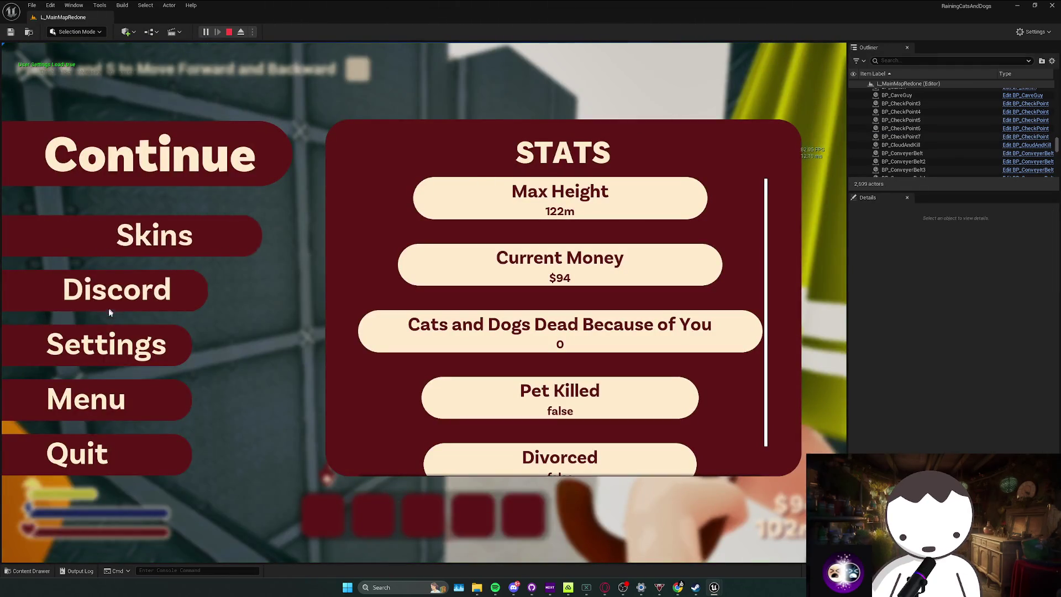
# Check the game settings from the pause menu, resume, and run and jump through the lava corridor.
pyautogui.click(109, 332)
pyautogui.click(109, 312)
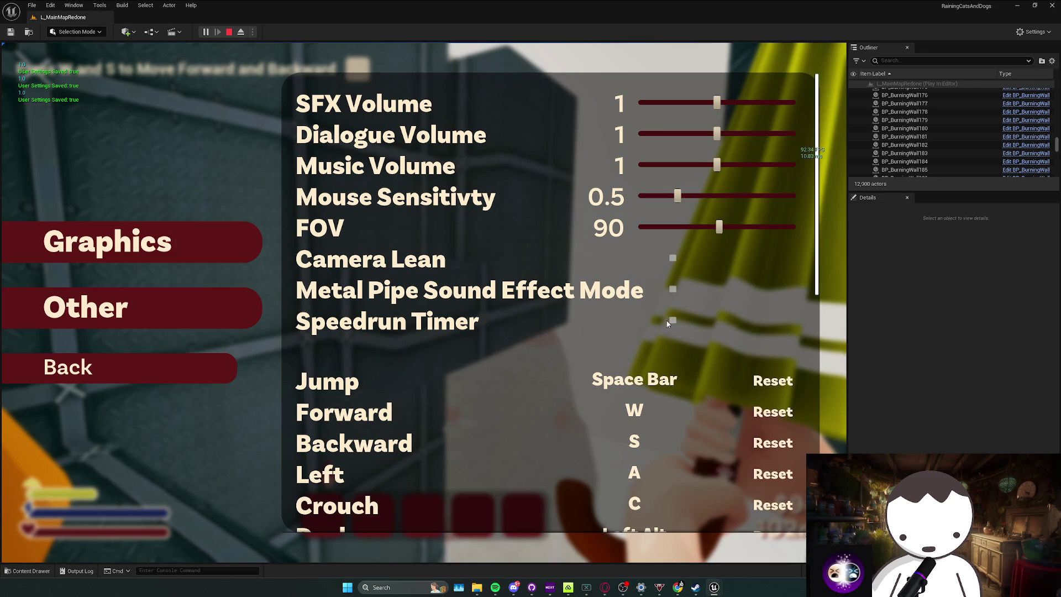
pyautogui.click(109, 367)
pyautogui.click(149, 155)
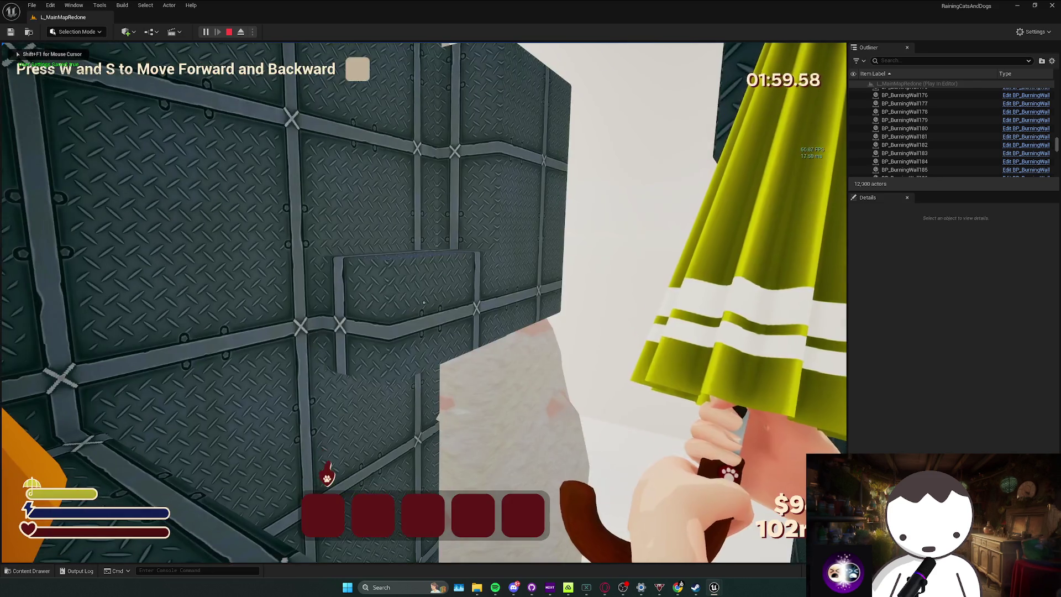
pyautogui.press('w')
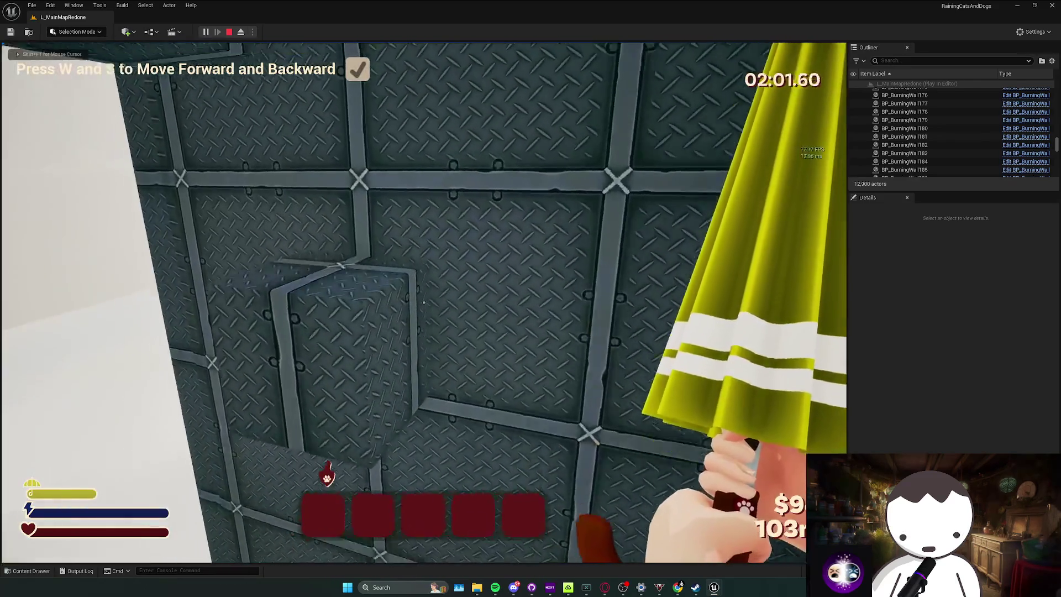
pyautogui.press('d')
pyautogui.press('w')
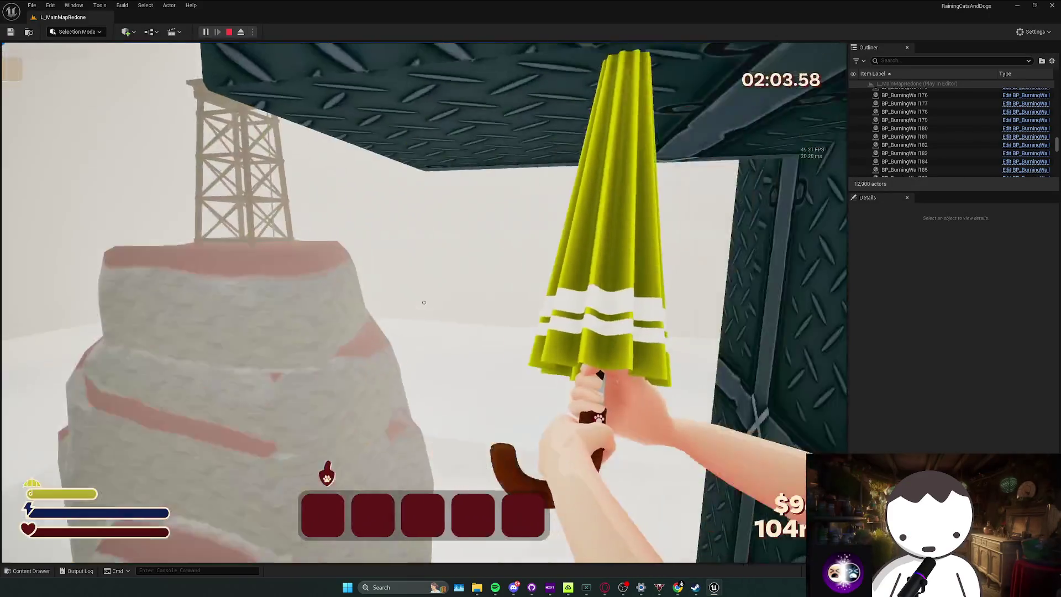
pyautogui.press('space')
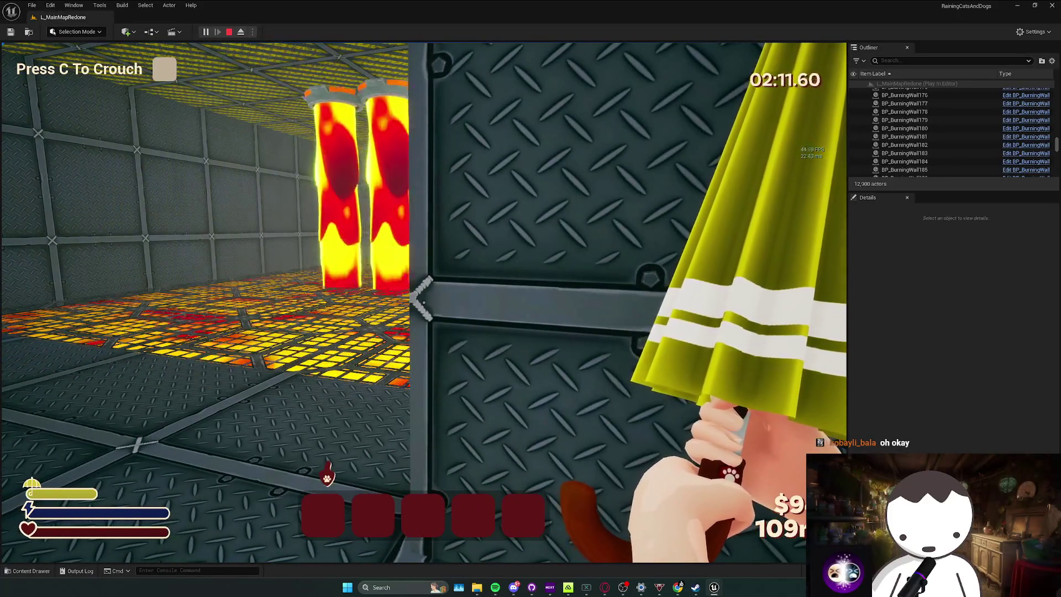
# Pause to view settings again, sprint through the lava room, then reopen the pause menu.
pyautogui.press('Escape')
pyautogui.click(150, 329)
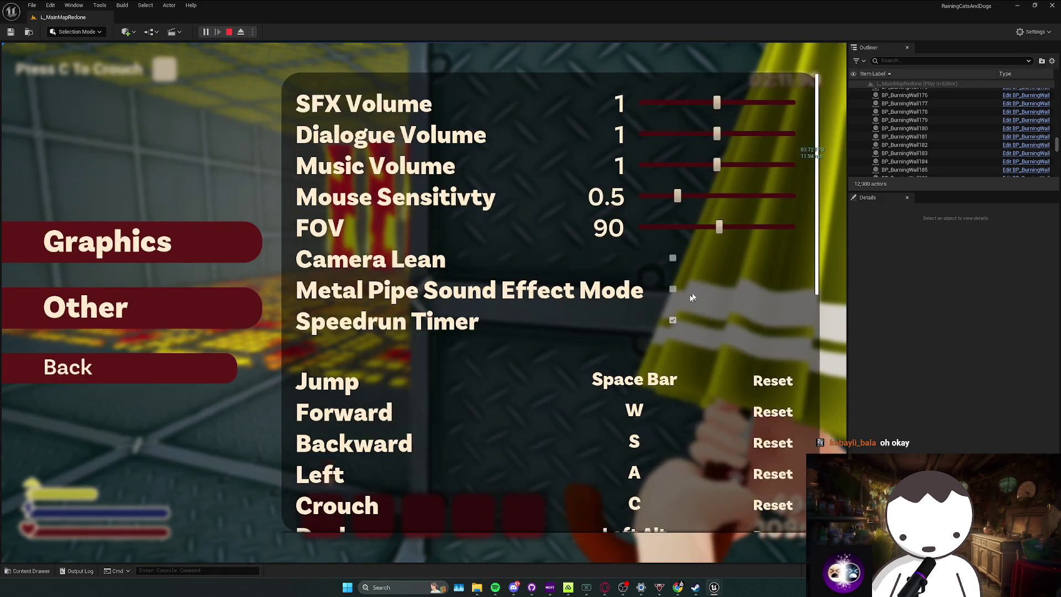
pyautogui.click(197, 381)
pyautogui.press('Escape')
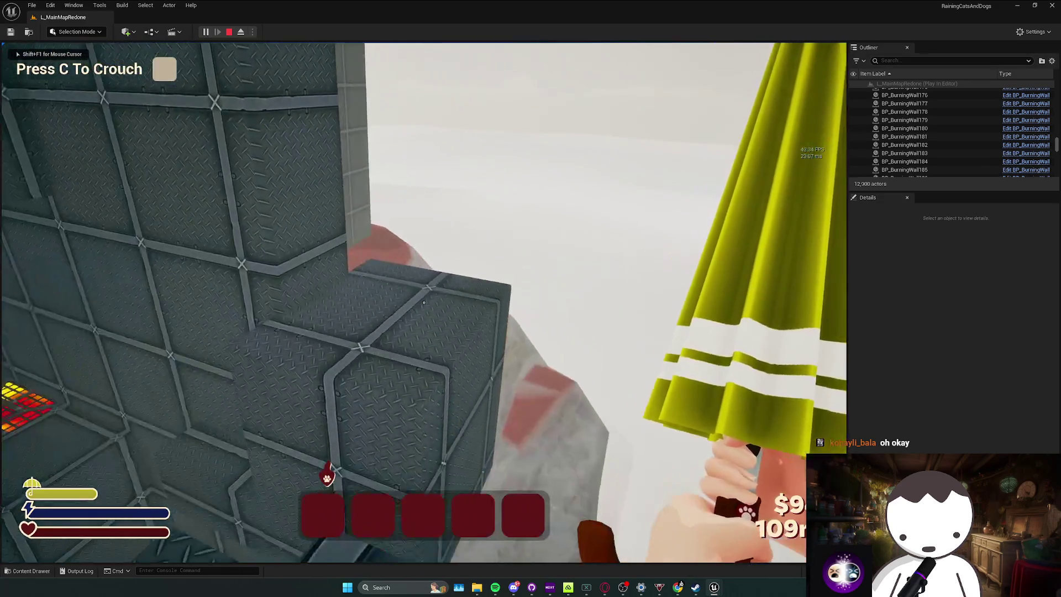
pyautogui.hotkey('shift', 'w')
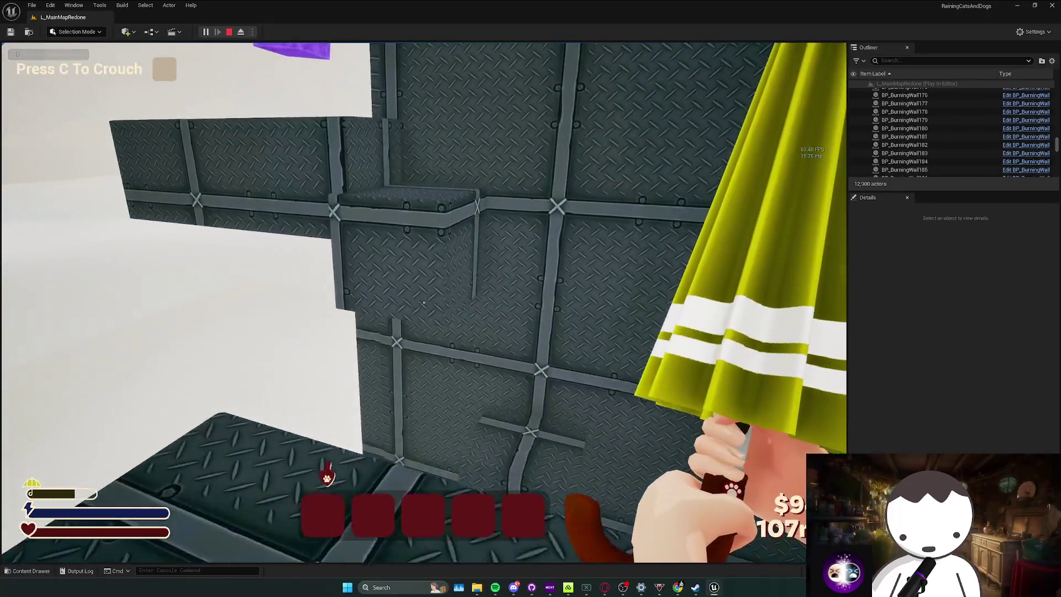
pyautogui.press('w')
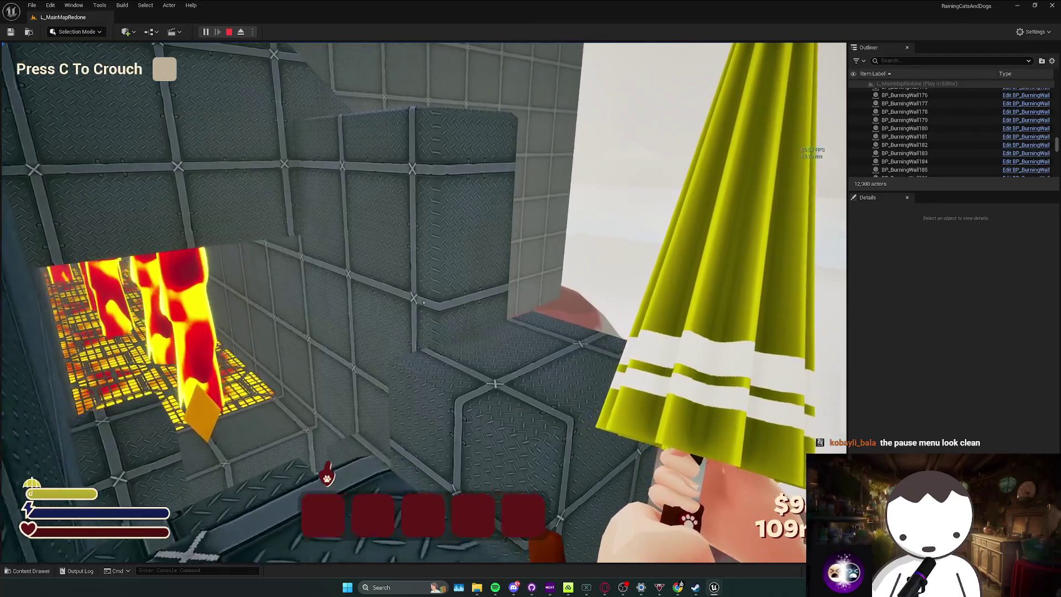
pyautogui.hotkey('shift', 'w')
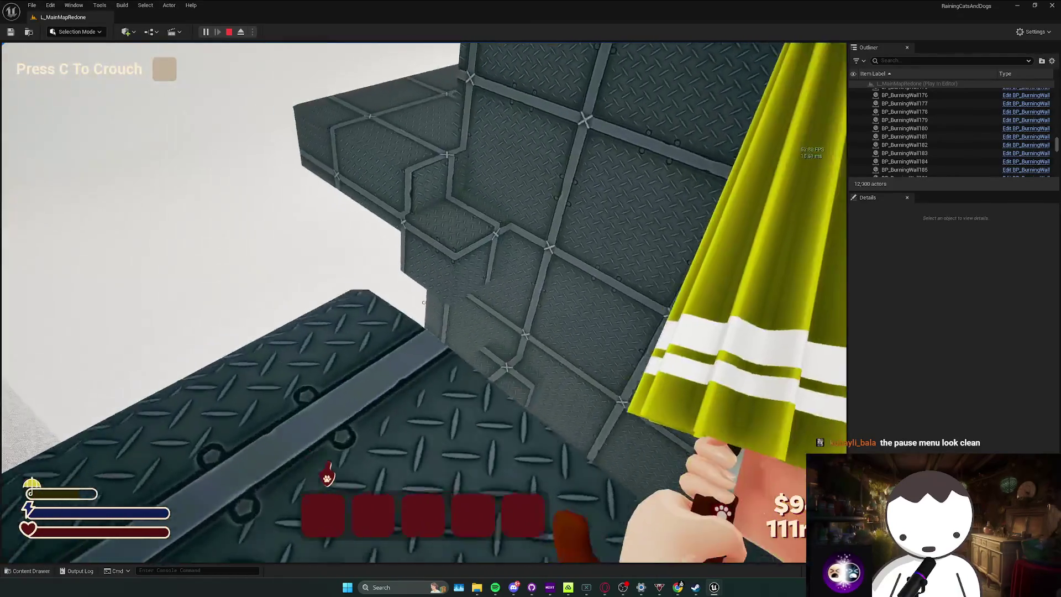
pyautogui.press('w')
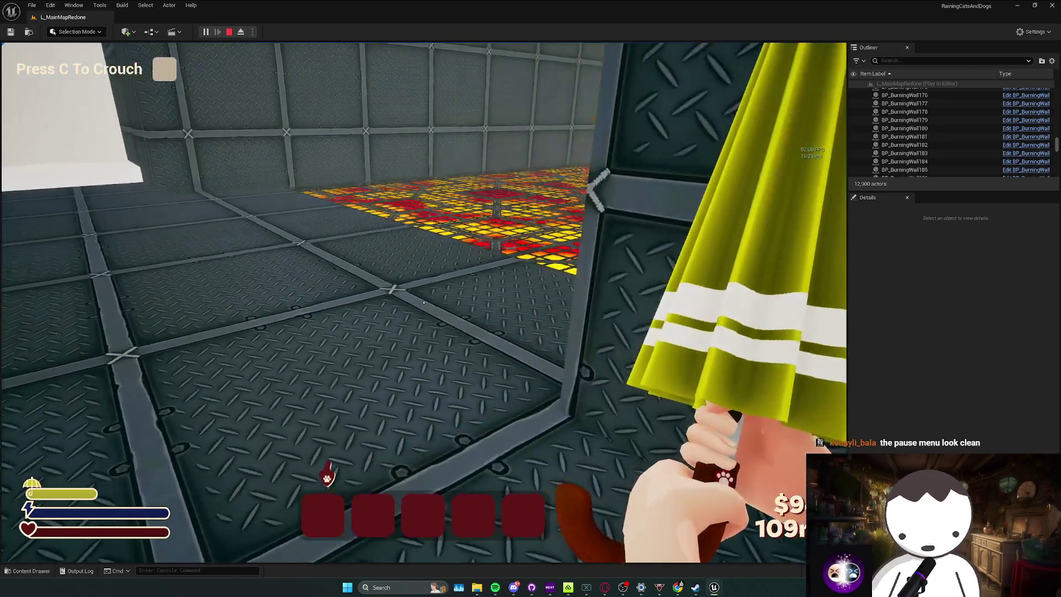
pyautogui.press('F11')
pyautogui.press('Escape')
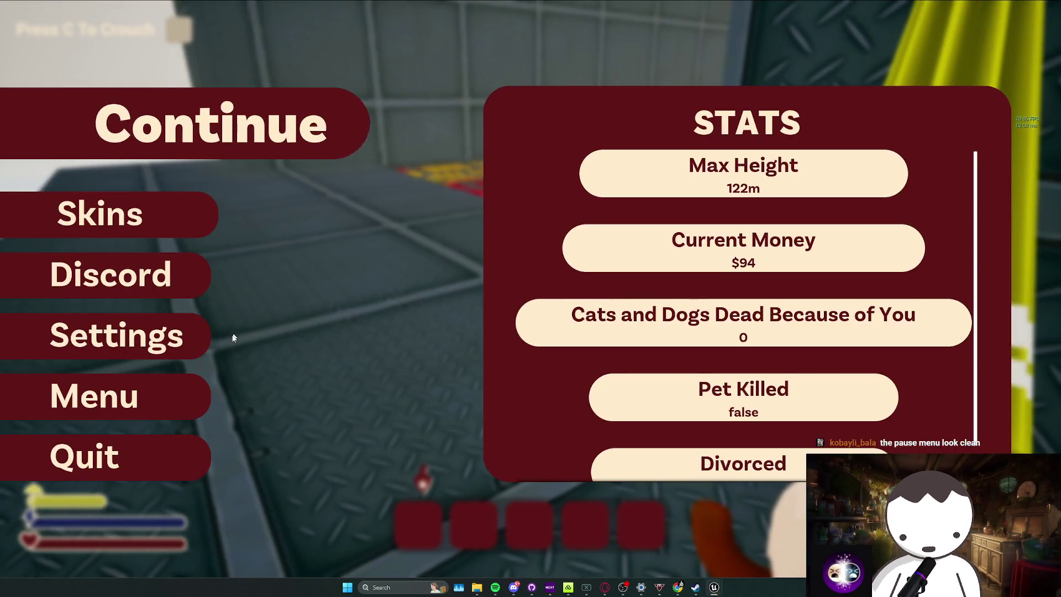
# Scroll the pause-menu stats, continue the game, and stop the play test with Escape.
pyautogui.scroll(-1, 744, 372)
pyautogui.scroll(1, 754, 345)
pyautogui.scroll(-1, 765, 298)
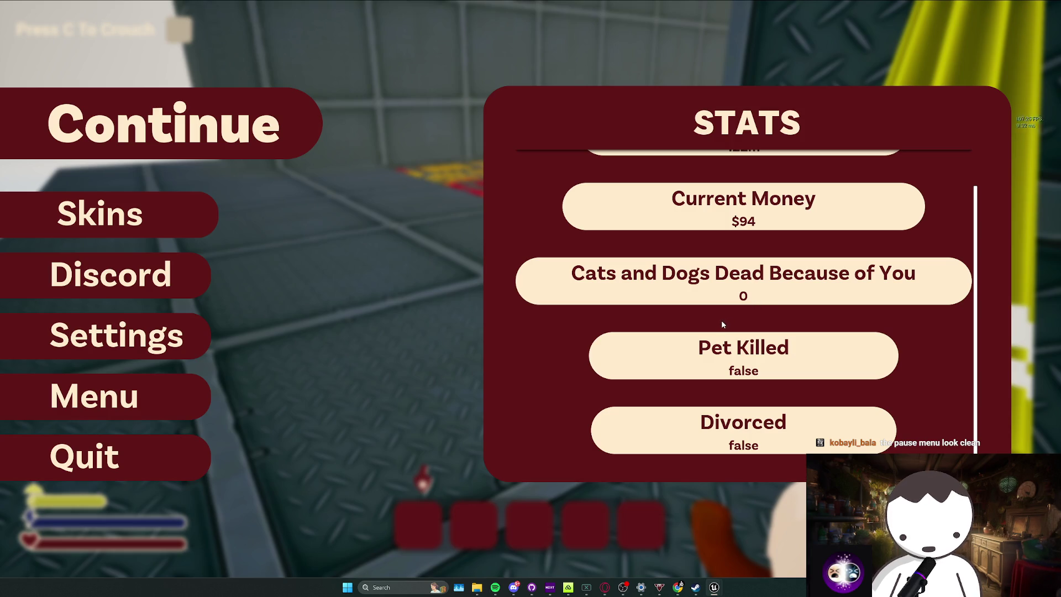
pyautogui.scroll(1, 722, 323)
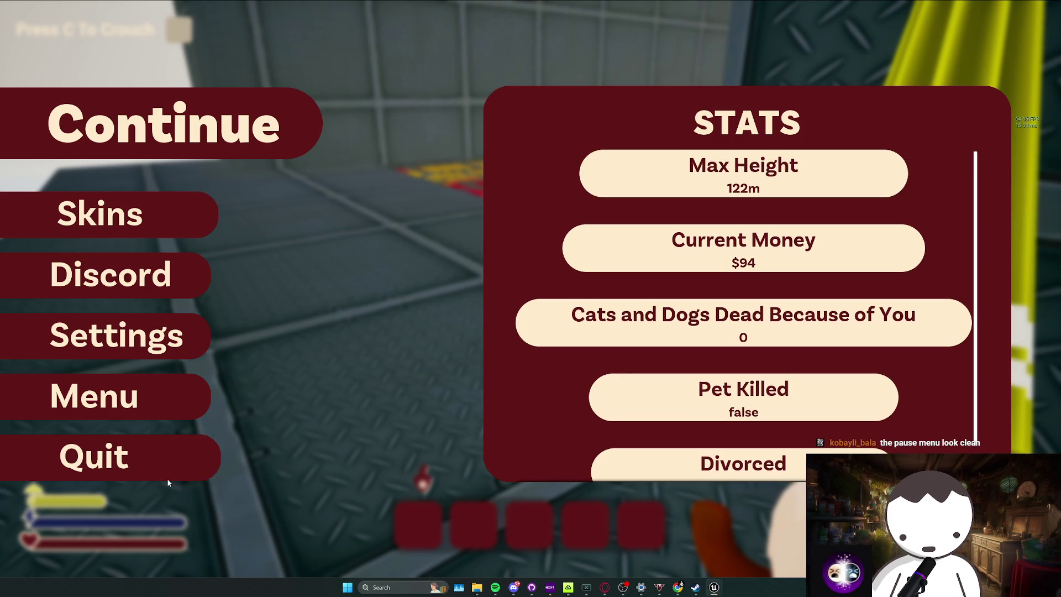
pyautogui.click(166, 127)
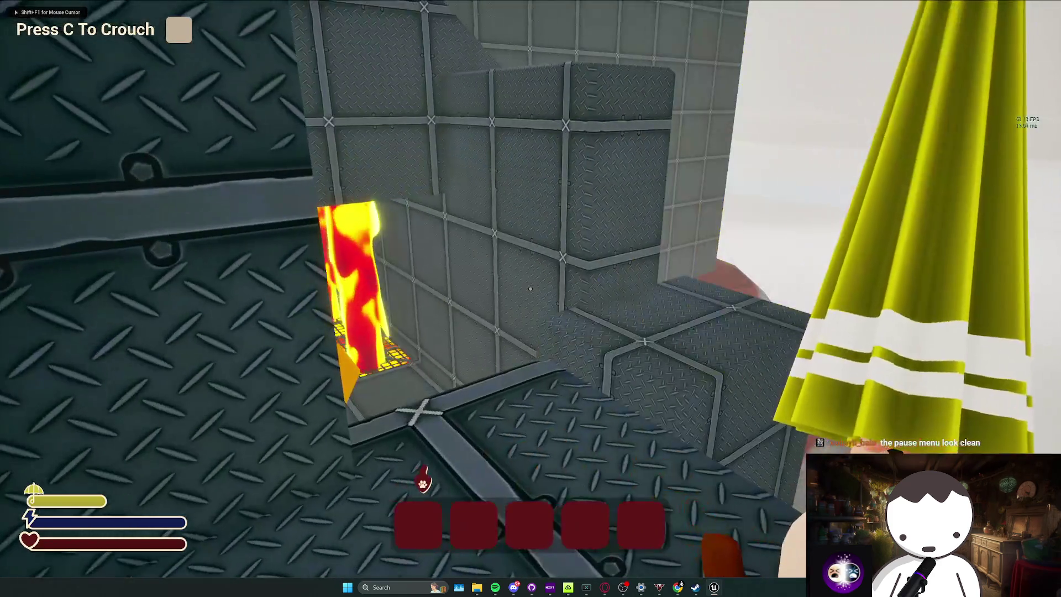
pyautogui.press('Escape')
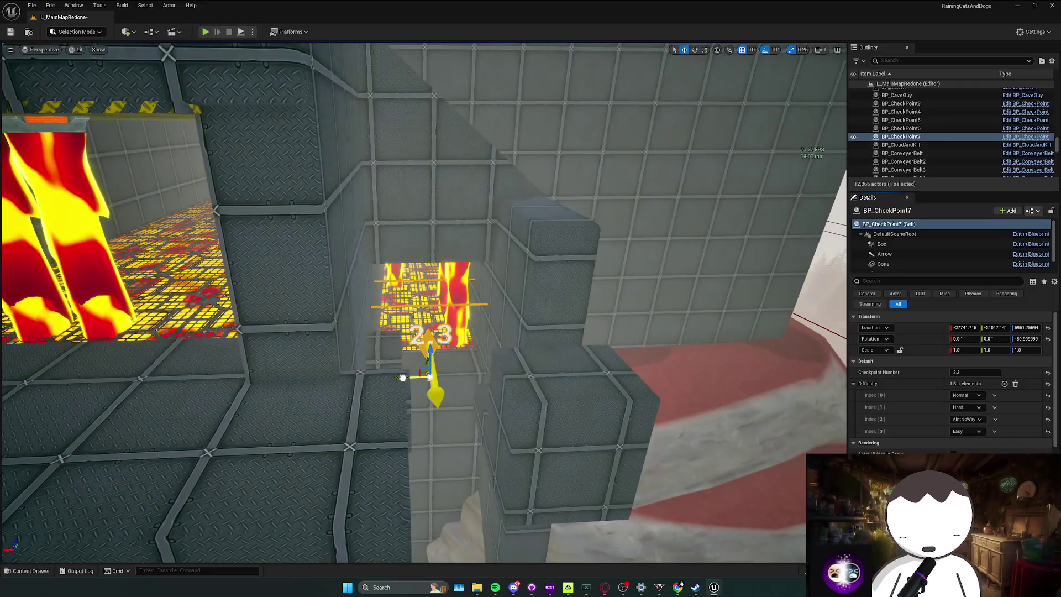
# Alt-drag BP_CheckPoint7 into a copy, BP_CheckPoint8, and position it in the metal shaft.
pyautogui.moveTo(406, 377)
pyautogui.mouseDown()
pyautogui.moveTo(433, 387)
pyautogui.moveTo(355, 356)
pyautogui.moveTo(536, 420)
pyautogui.mouseUp()
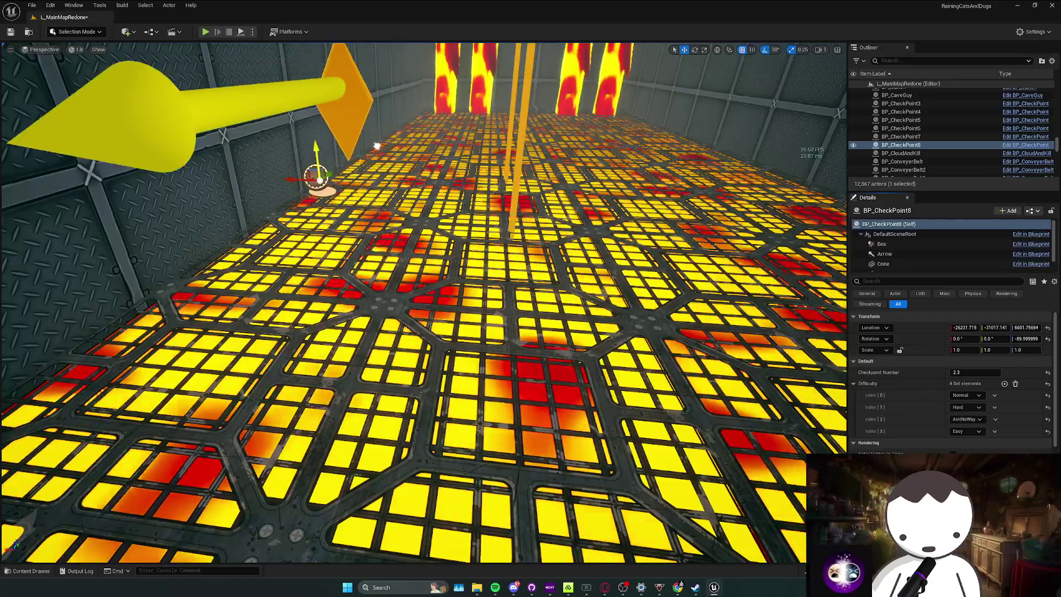
pyautogui.moveTo(377, 146); pyautogui.dragTo(377, 133)
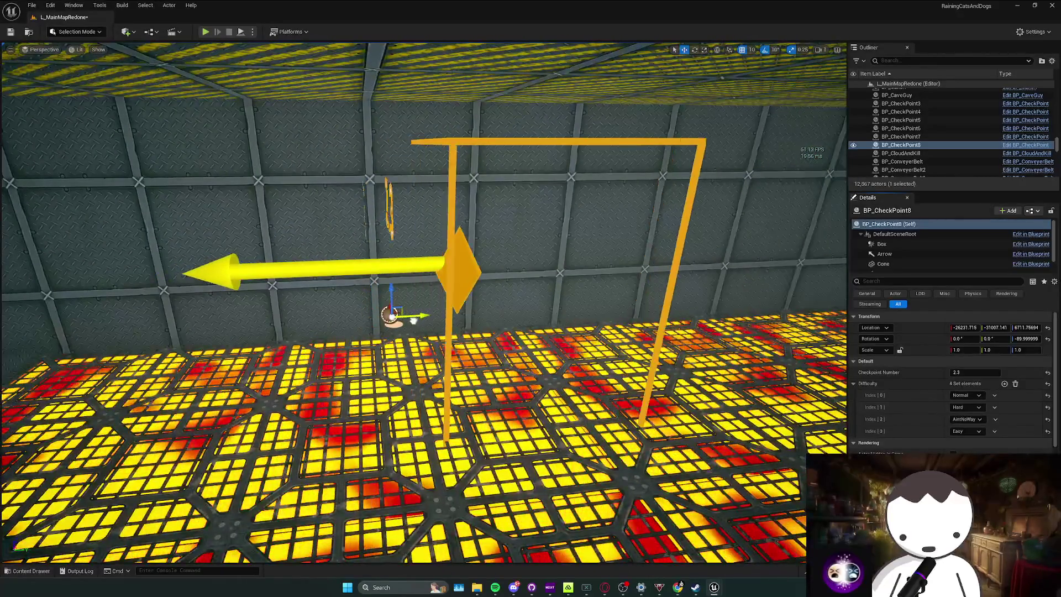
pyautogui.moveTo(414, 320); pyautogui.dragTo(448, 312)
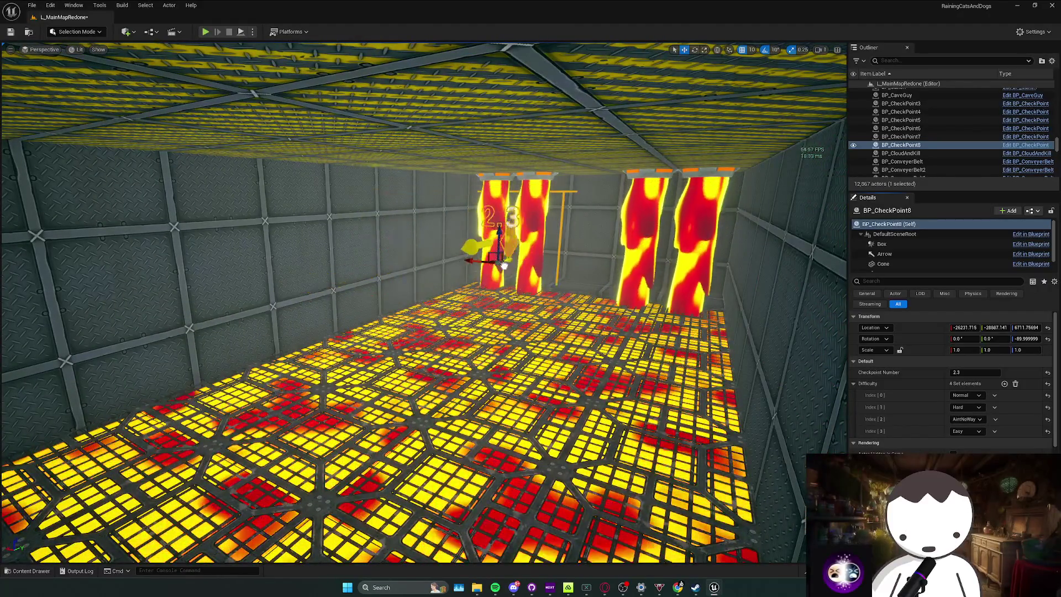
pyautogui.moveTo(416, 247); pyautogui.dragTo(368, 270)
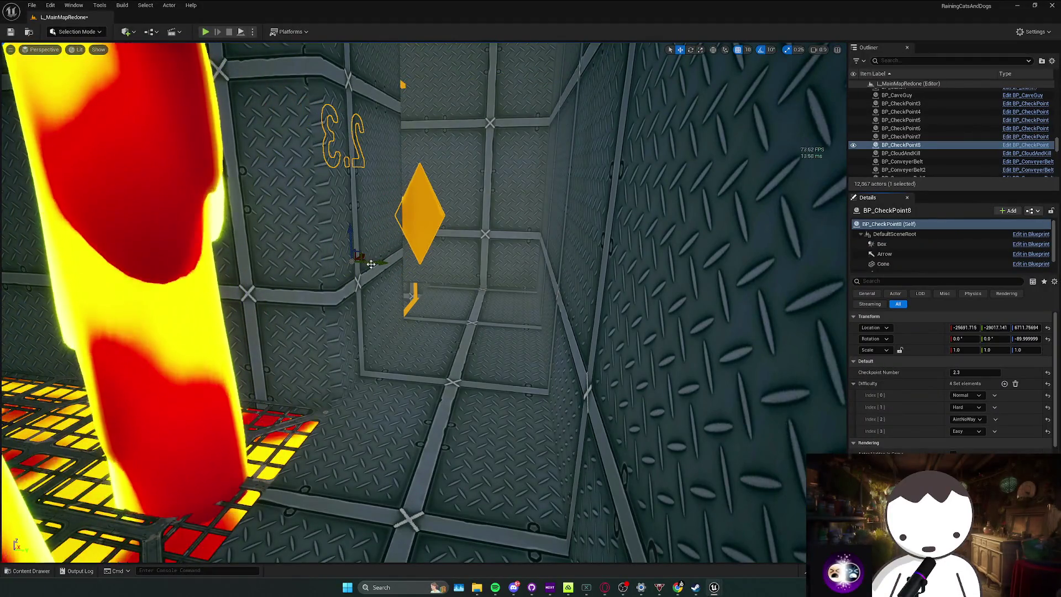
pyautogui.moveTo(397, 259)
pyautogui.mouseDown()
pyautogui.moveTo(469, 285)
pyautogui.moveTo(485, 320)
pyautogui.moveTo(405, 390)
pyautogui.moveTo(316, 362)
pyautogui.mouseUp()
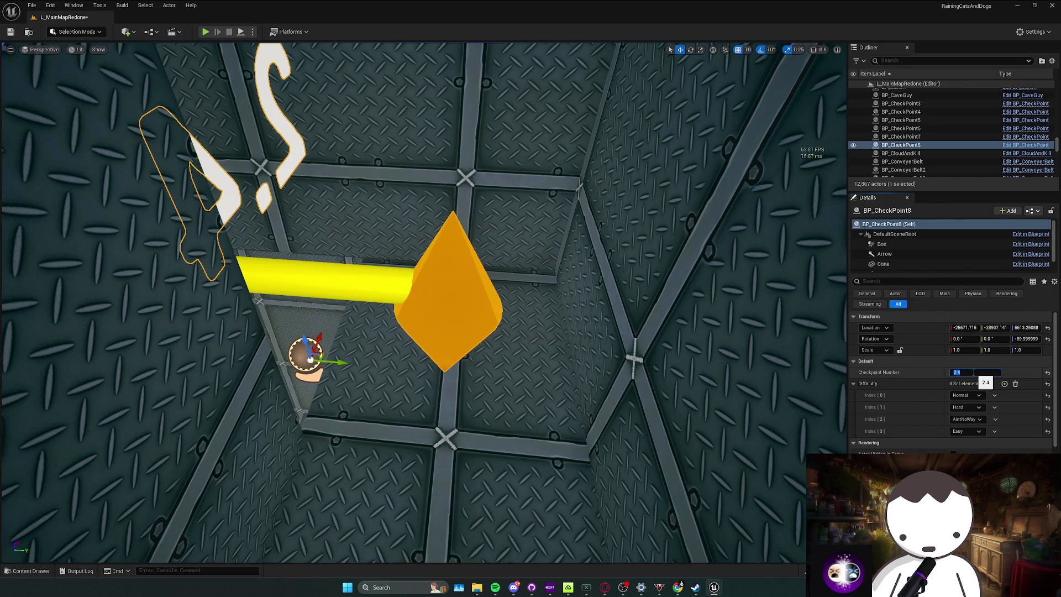
# Set BP_CheckPoint8's Checkpoint Number to 2.4, frame it, and start a play test.
pyautogui.press('Return')
pyautogui.press('w')
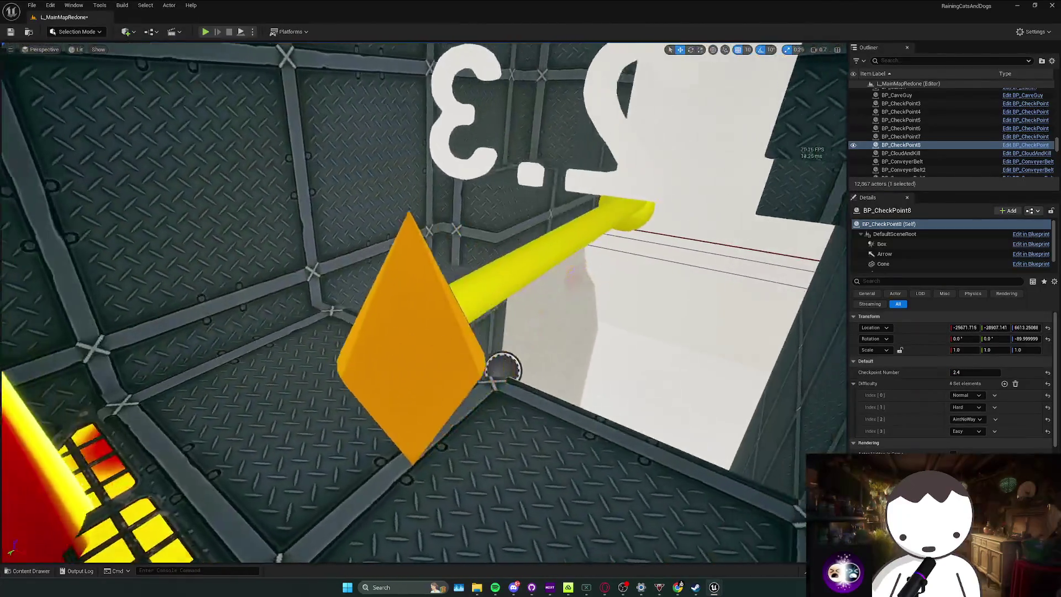
pyautogui.press('f')
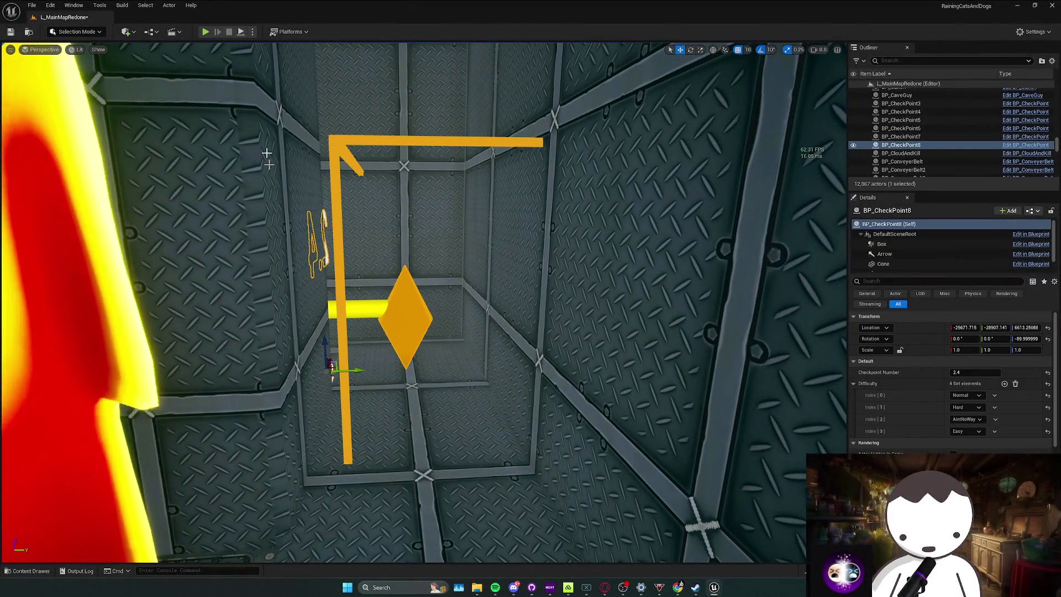
pyautogui.hotkey('alt', 'p')
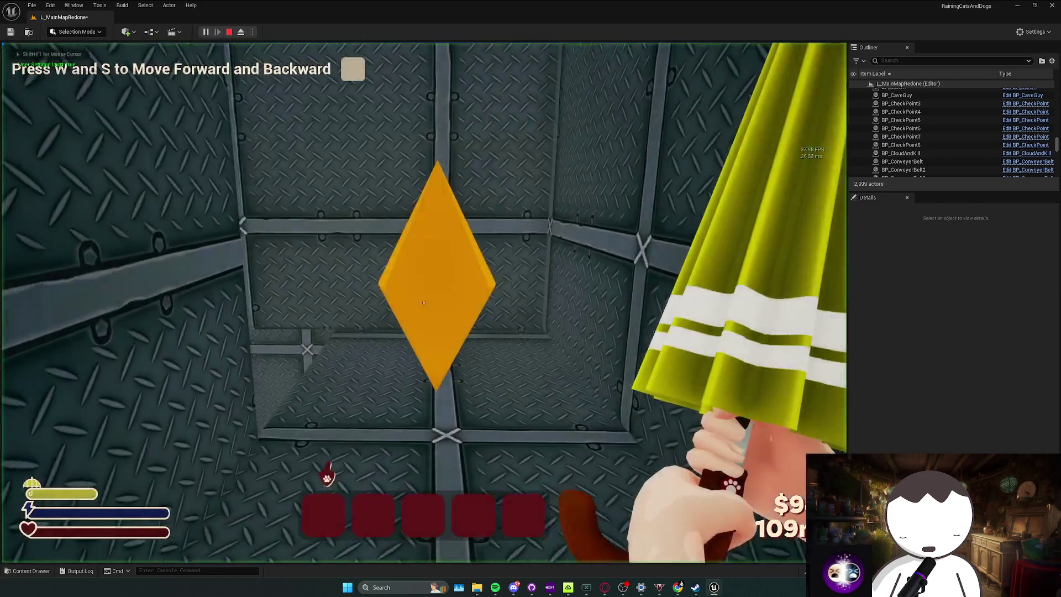
# Walk through the metal shaft, respawn at the checkpoint with T, and stop the test.
pyautogui.press('w')
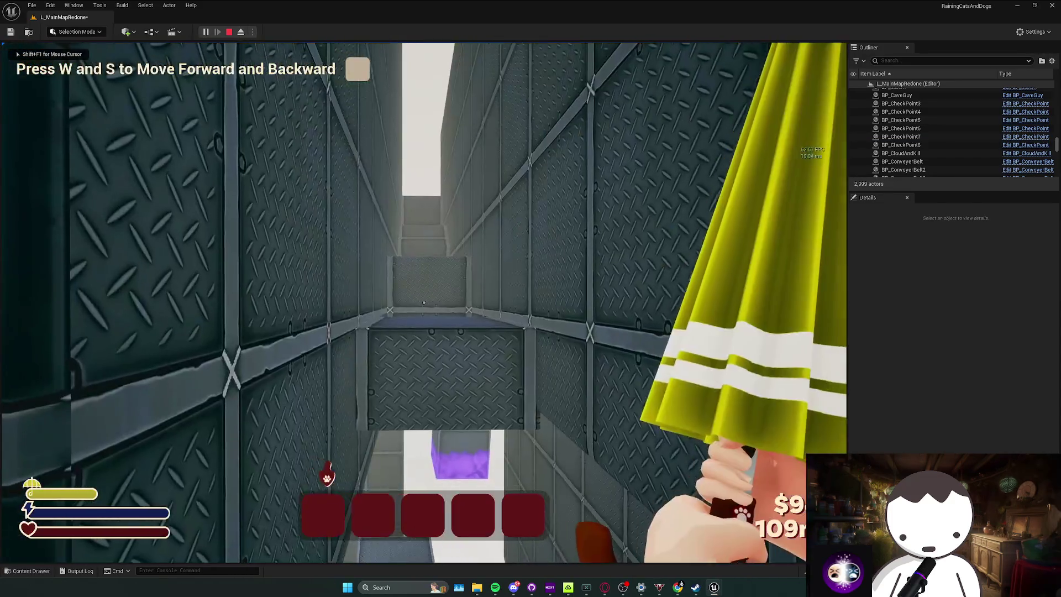
pyautogui.press('s')
pyautogui.press('w')
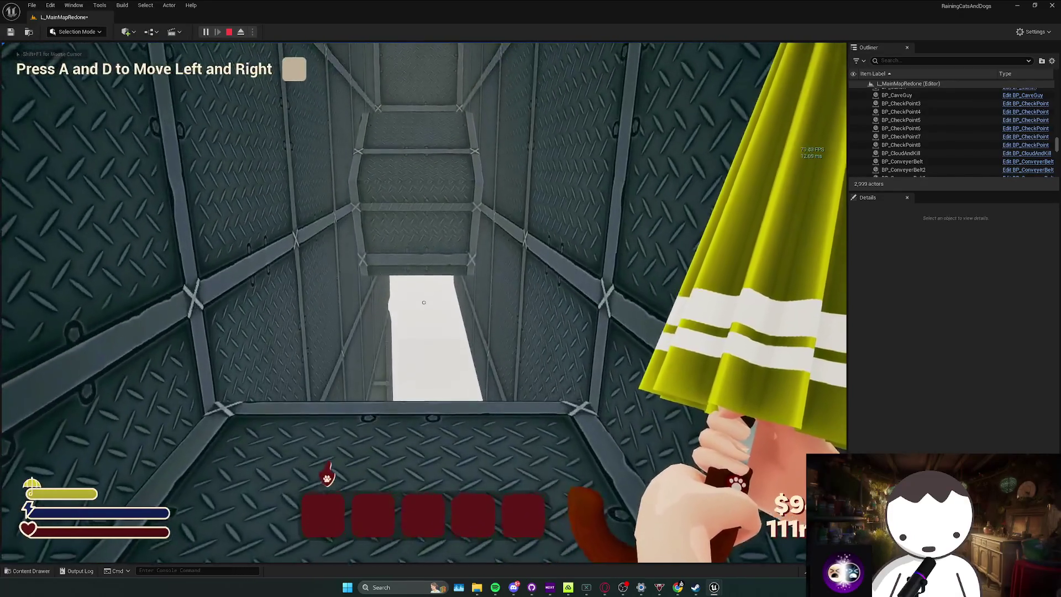
pyautogui.press('w')
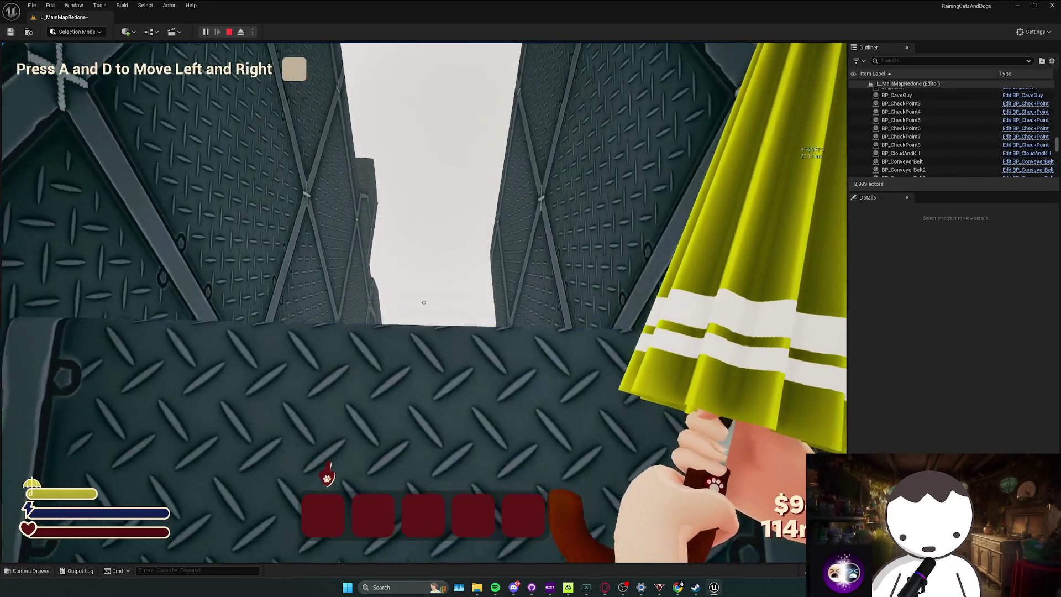
pyautogui.press('w')
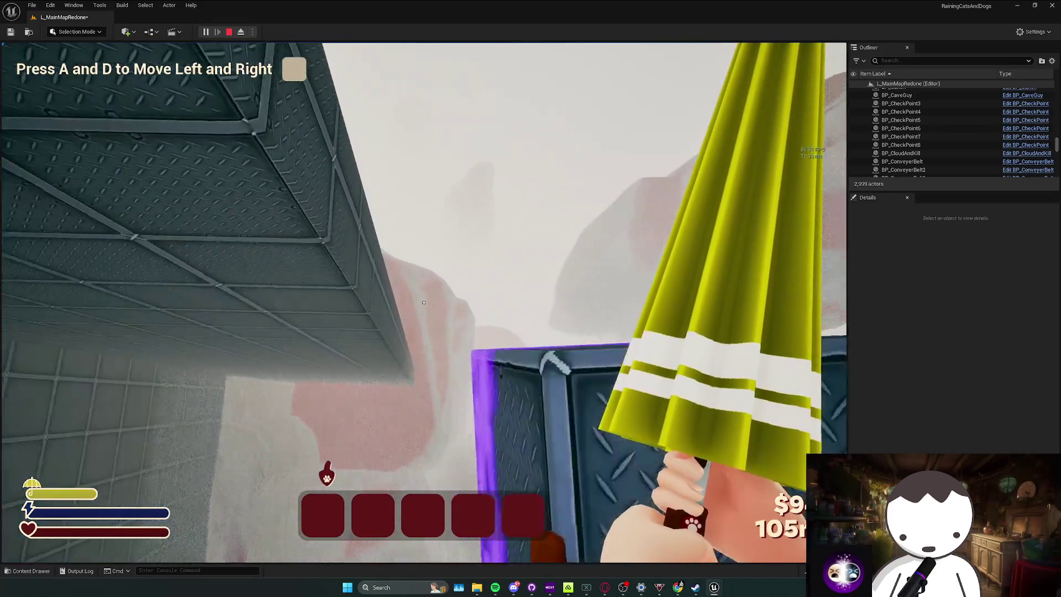
pyautogui.press('t')
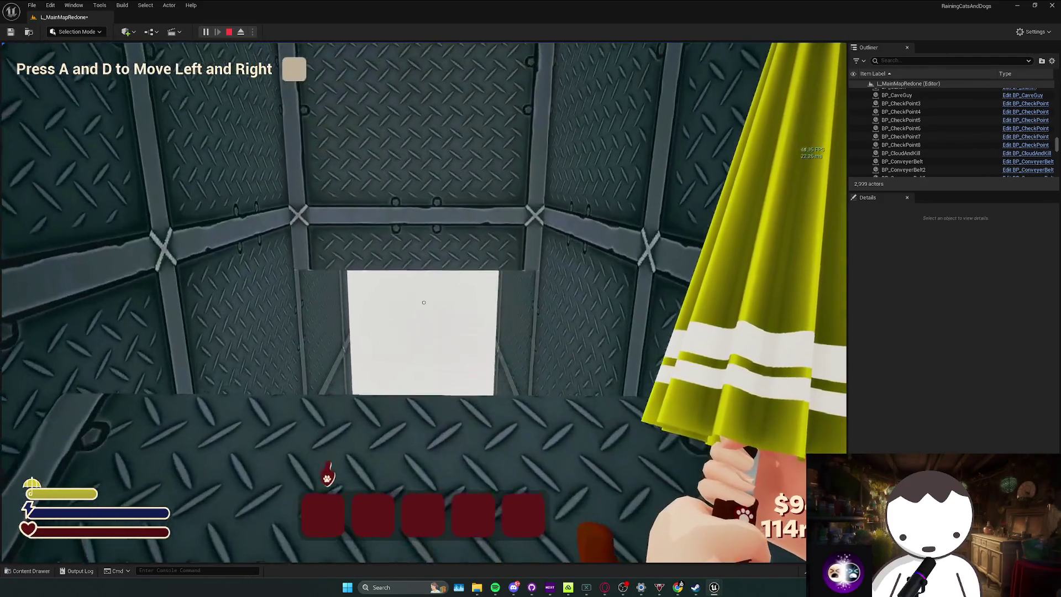
pyautogui.press('Escape')
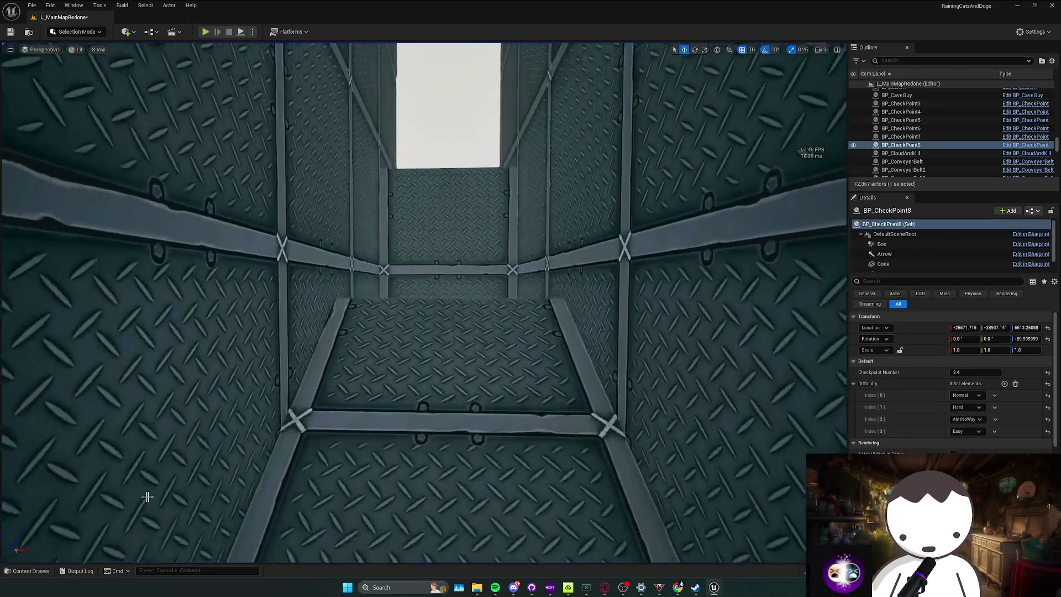
# Replay from the shaft, jumping across the floating cubes onto the lava-grid platform, then stop.
pyautogui.moveTo(147, 497)
pyautogui.mouseDown()
pyautogui.moveTo(95, 438)
pyautogui.moveTo(181, 62)
pyautogui.mouseUp()
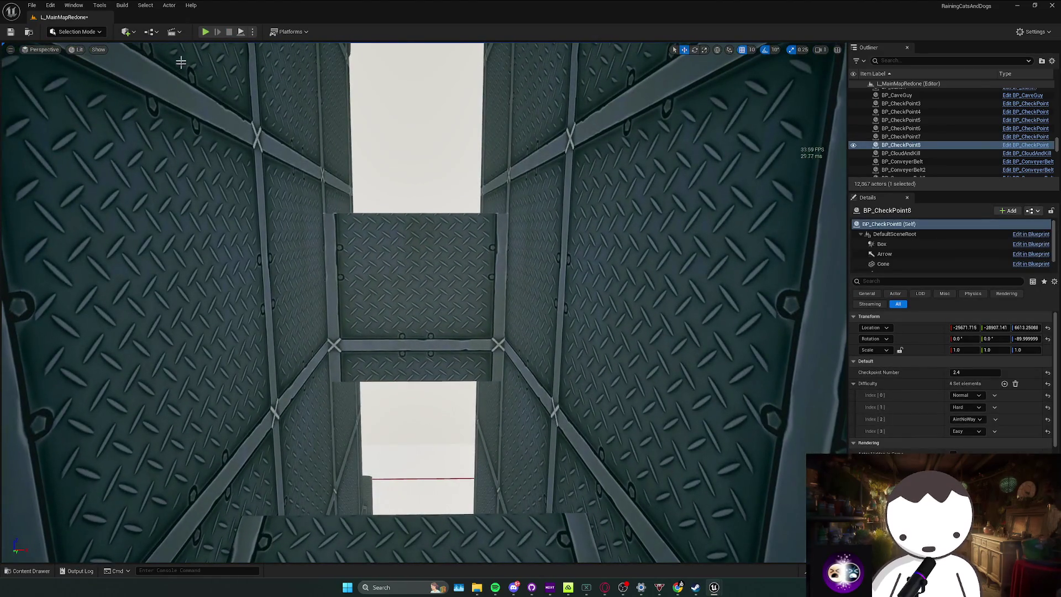
pyautogui.hotkey('alt', 'p')
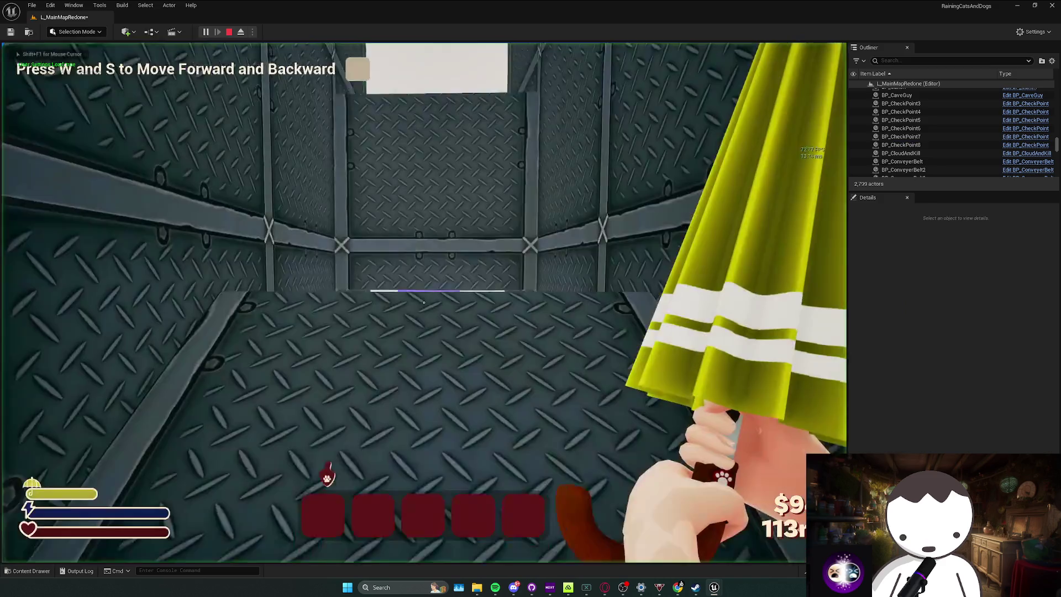
pyautogui.press('w')
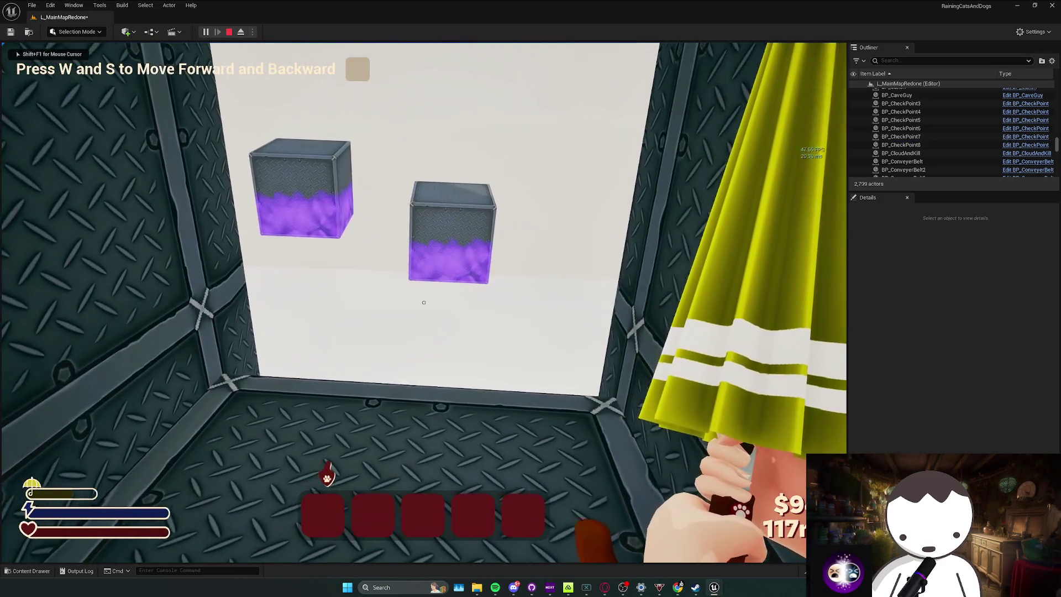
pyautogui.press('space')
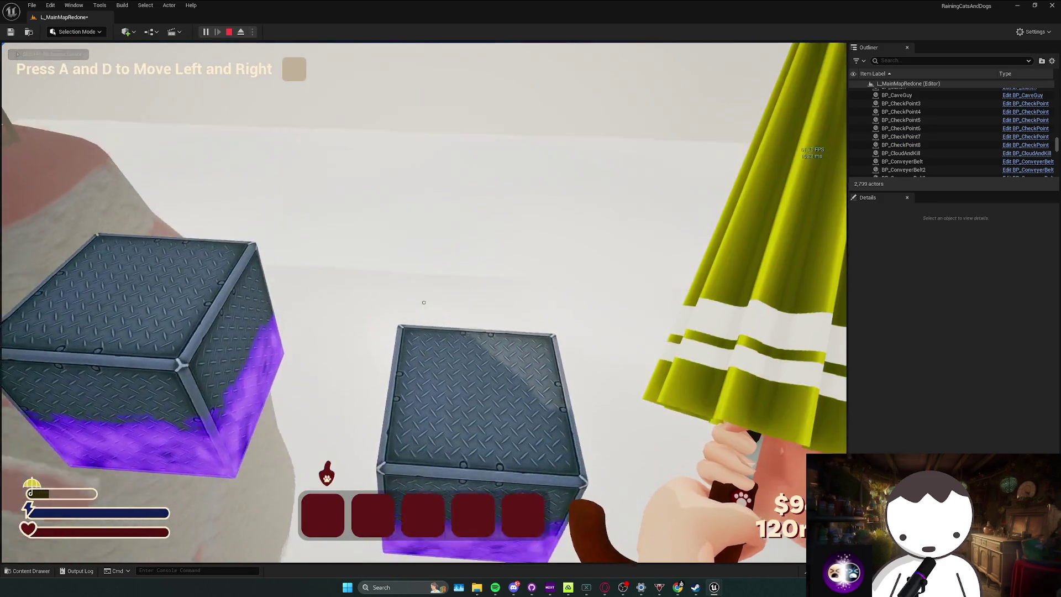
pyautogui.press('d')
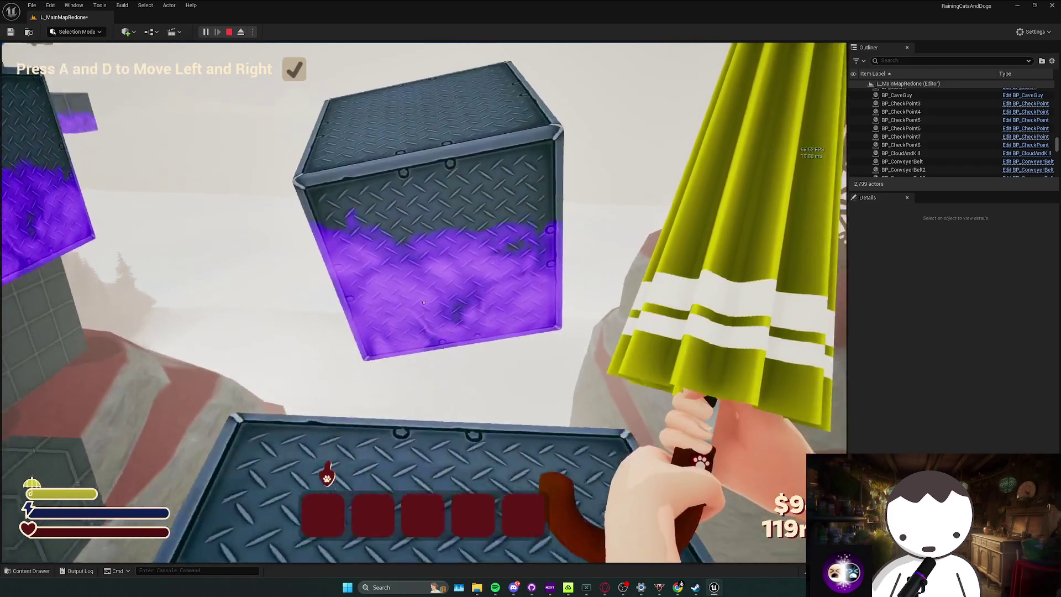
pyautogui.press('w')
pyautogui.press('space')
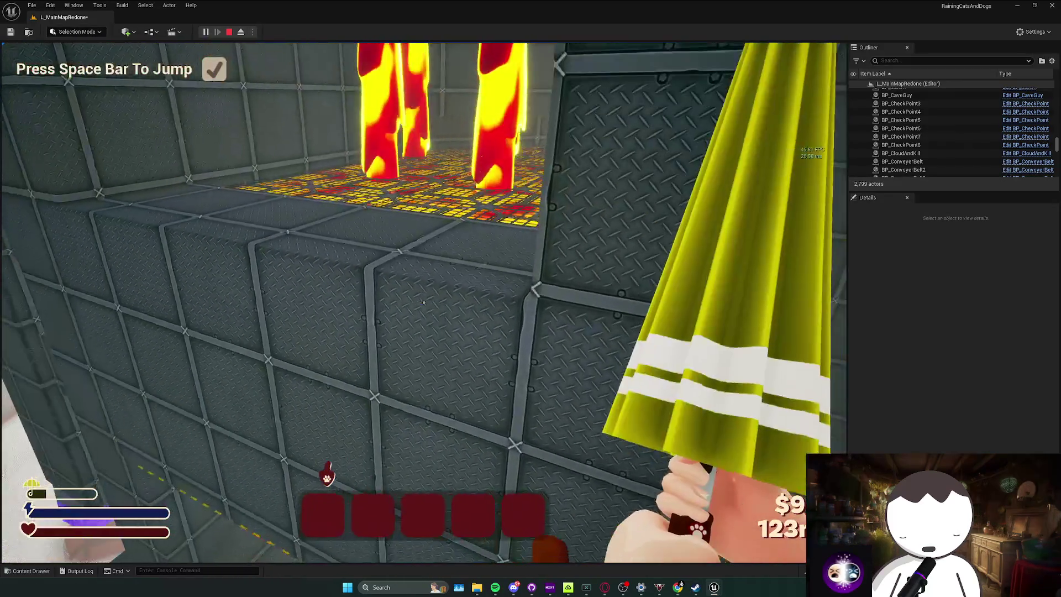
pyautogui.press('w')
pyautogui.press('space')
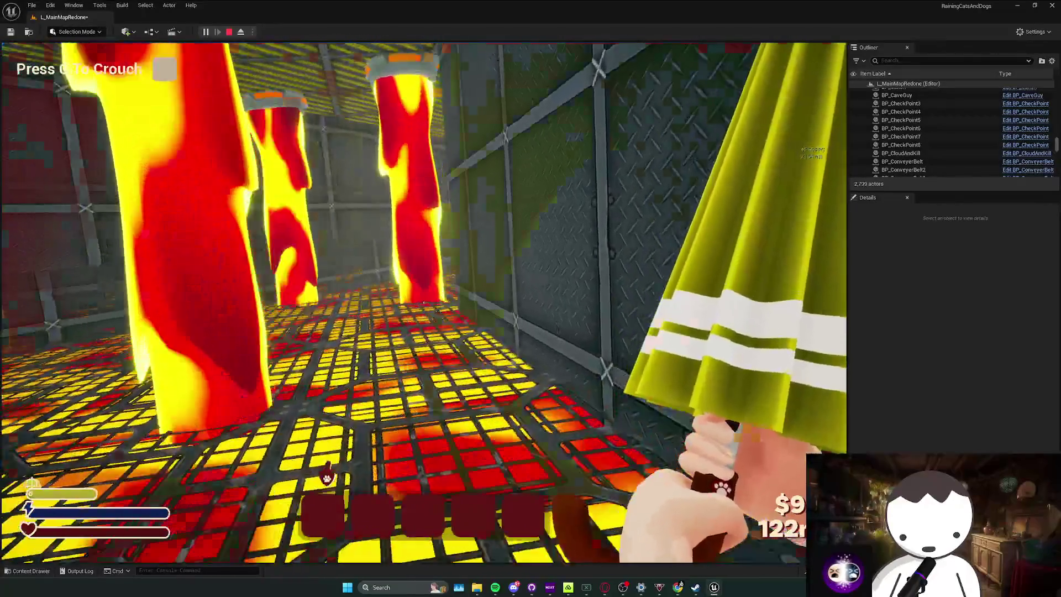
pyautogui.press('Escape')
pyautogui.click(901, 145)
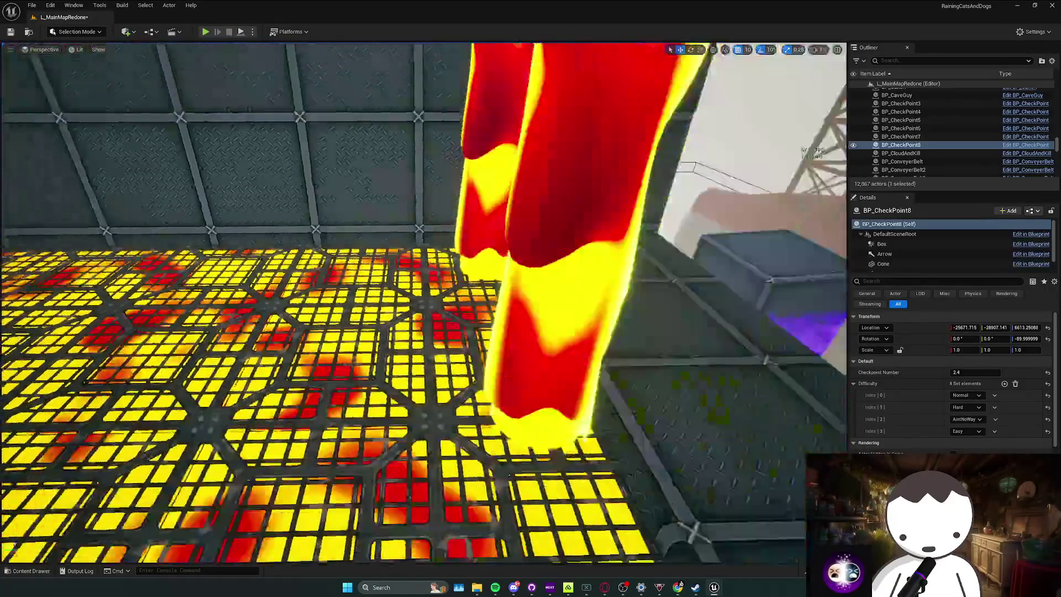
# Duplicate the 2.4 checkpoint with Ctrl+D, move it up to the higher corridor, and rotate it 180°.
pyautogui.press('w')
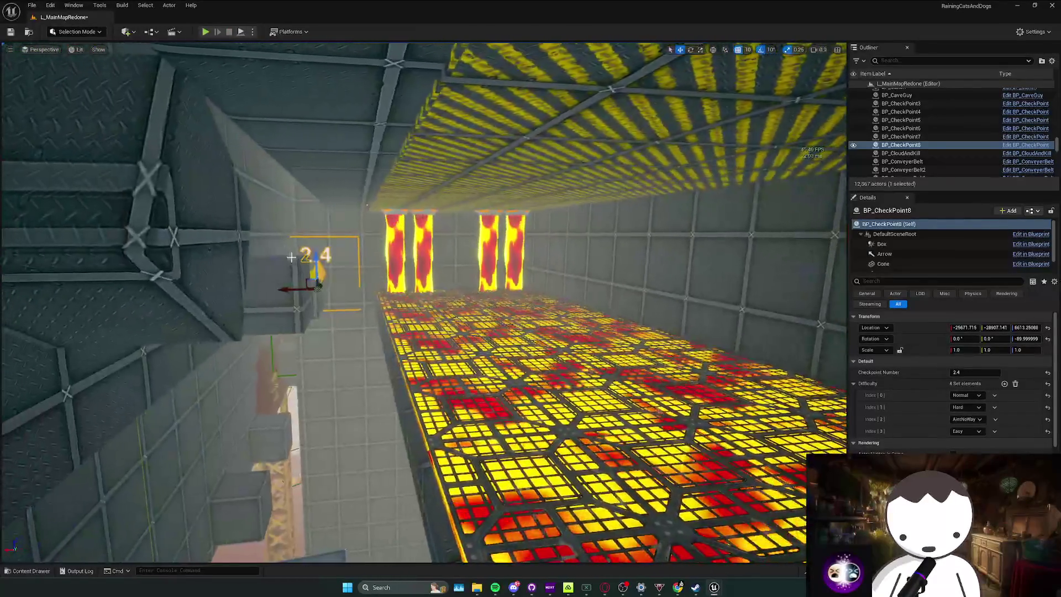
pyautogui.hotkey('ctrl', 'd')
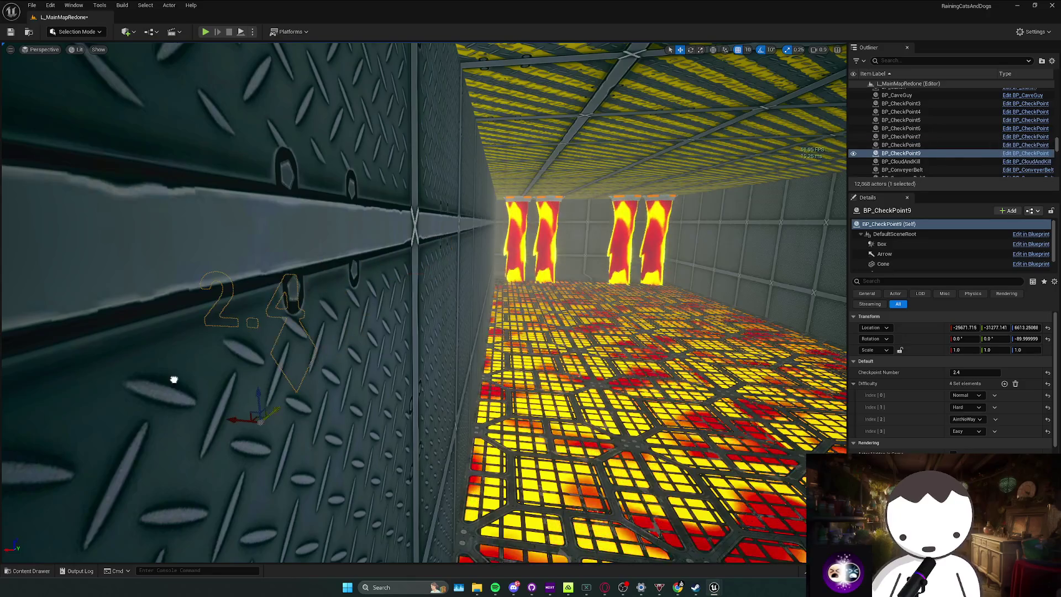
pyautogui.press('s')
pyautogui.press('a')
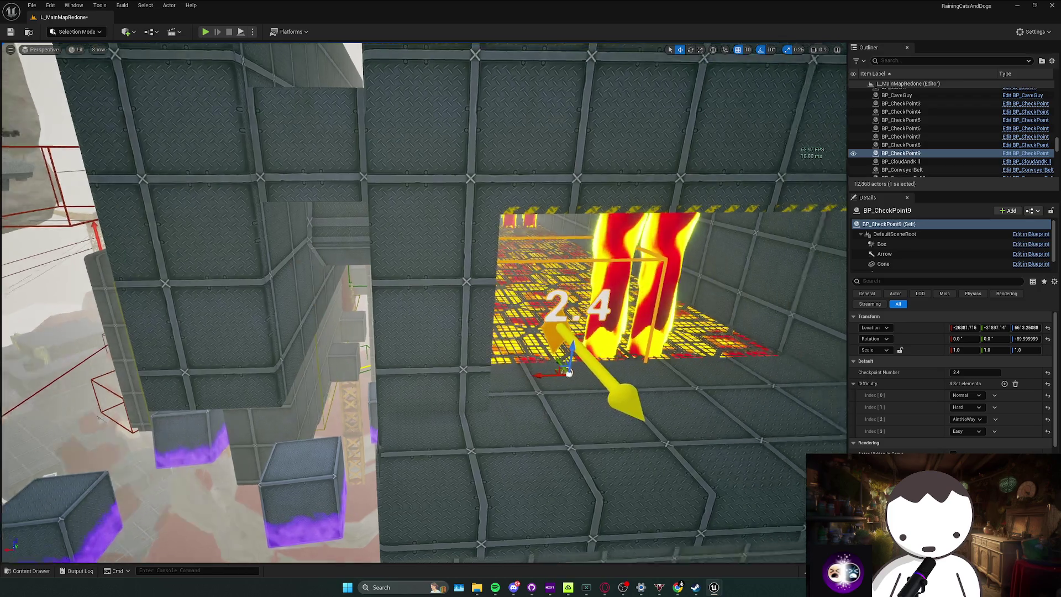
pyautogui.press('s')
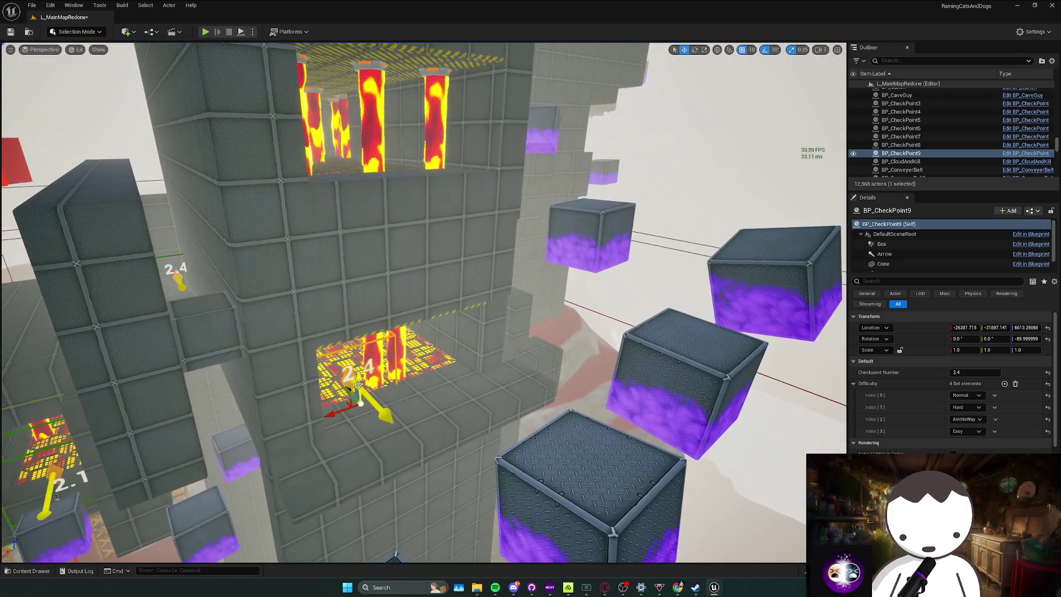
pyautogui.press('w')
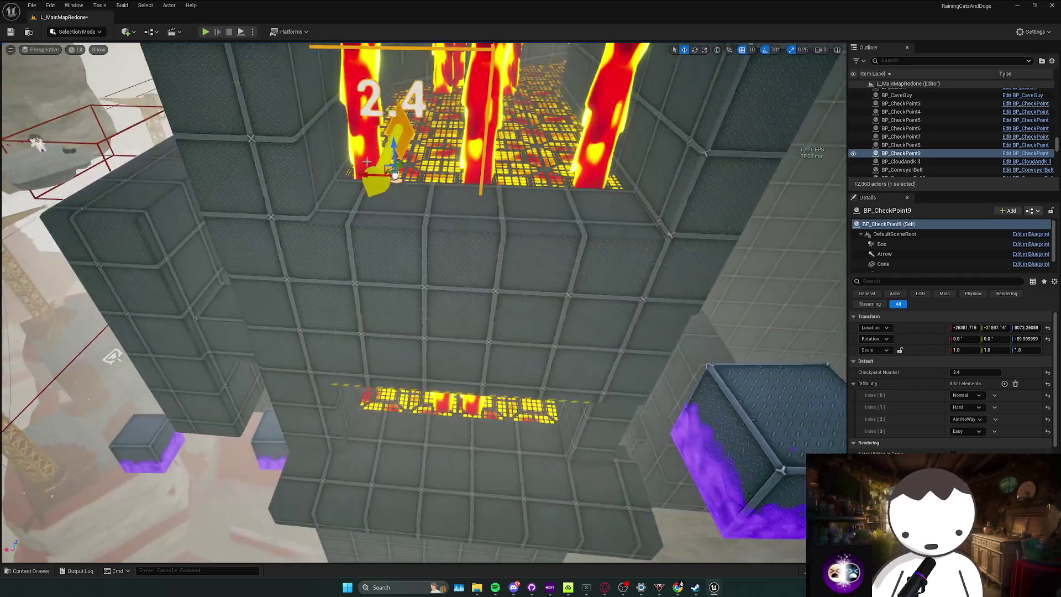
pyautogui.press('e')
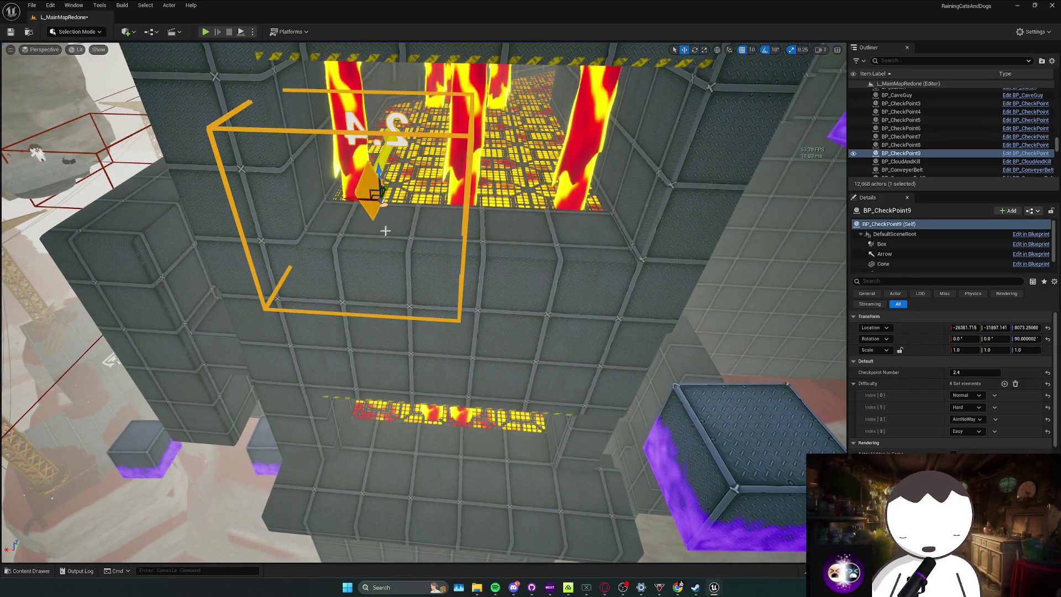
pyautogui.press('d')
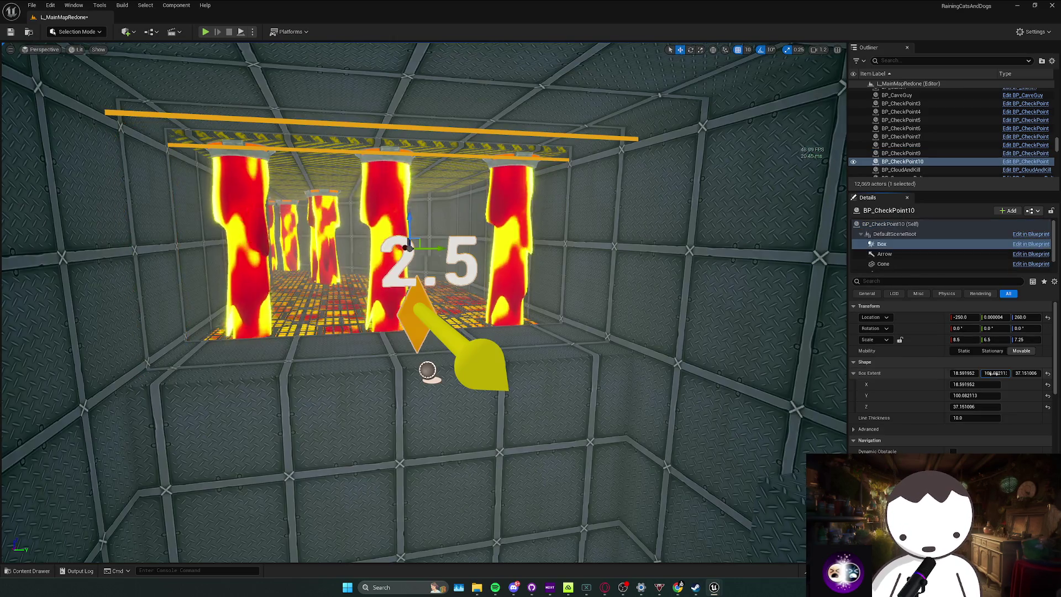
# Set the newest checkpoint's number to 2.6, focus it, and Alt-drag out BP_CheckPoint11.
pyautogui.press('f')
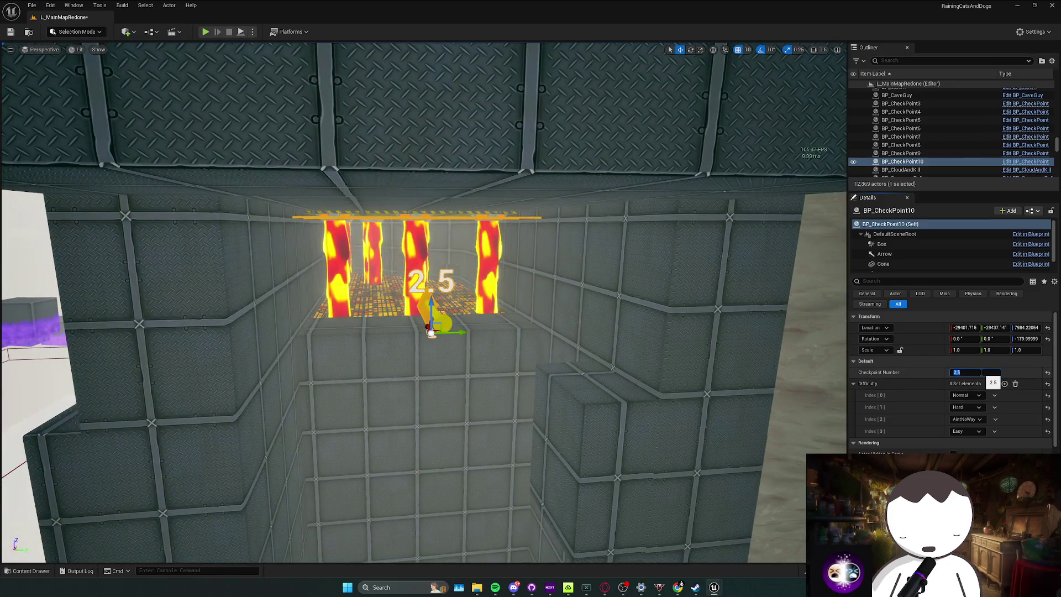
pyautogui.press('Return')
pyautogui.scroll(-6, 558, 359)
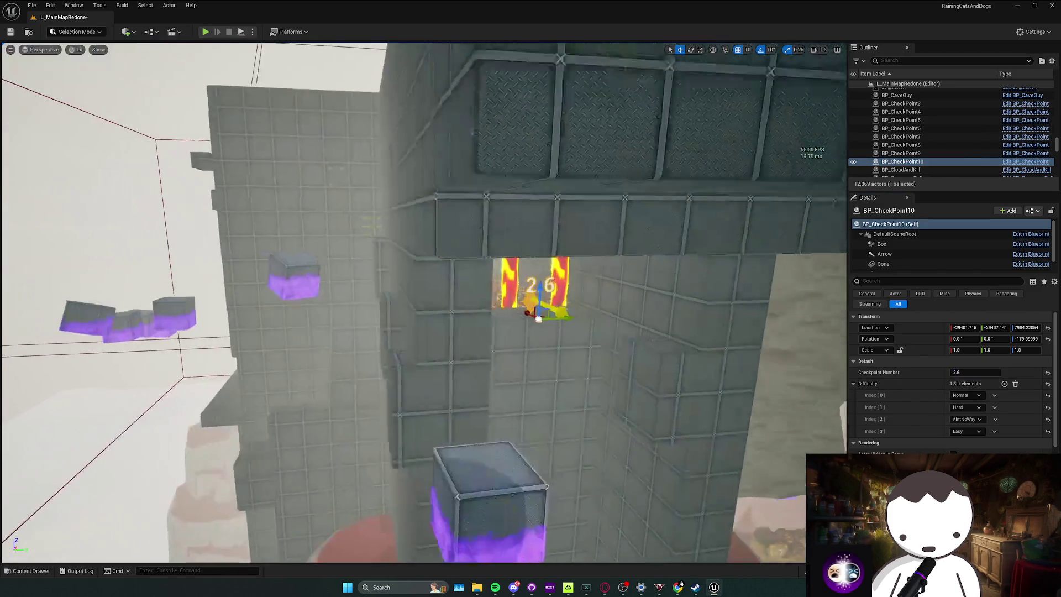
pyautogui.doubleClick(906, 161)
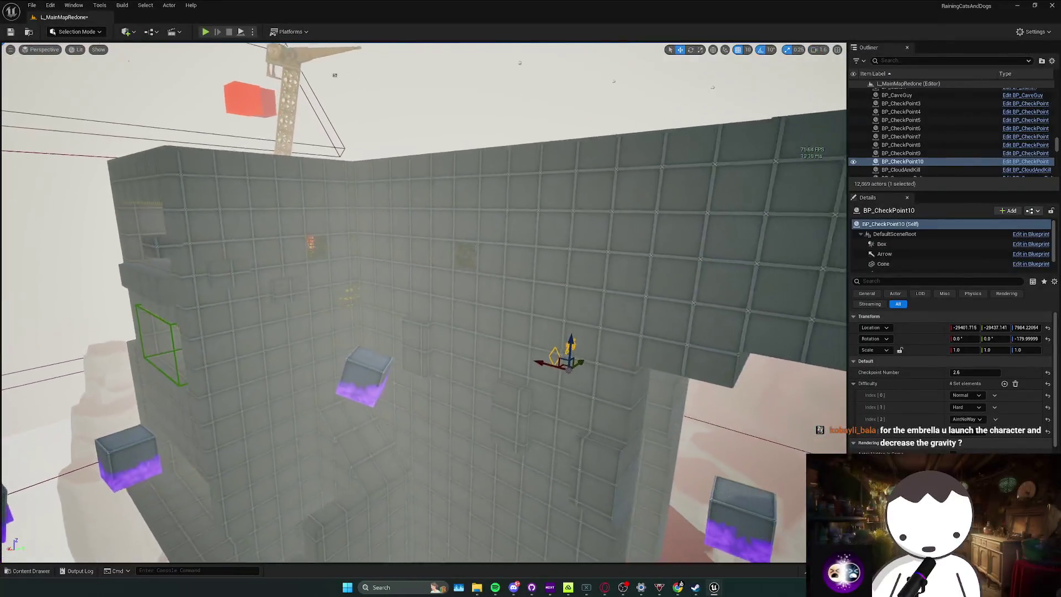
pyautogui.keyDown('alt'); pyautogui.moveTo(562, 332); pyautogui.dragTo(422, 392); pyautogui.keyUp('alt')
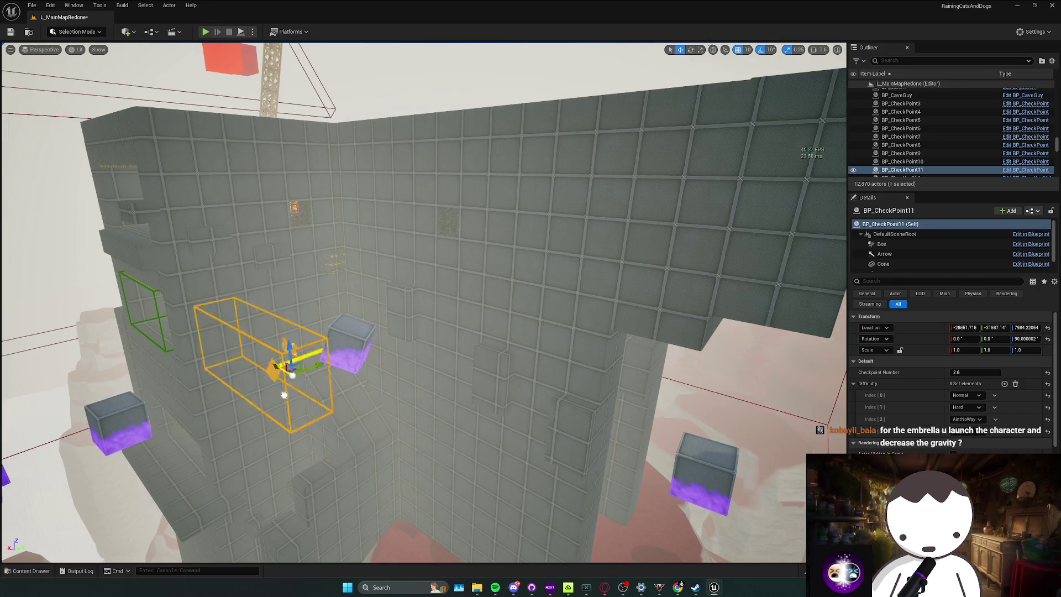
# Move BP_CheckPoint11 up the corridor, set its Checkpoint Number to 2.7, and save.
pyautogui.moveTo(194, 213); pyautogui.dragTo(224, 206)
pyautogui.press('f')
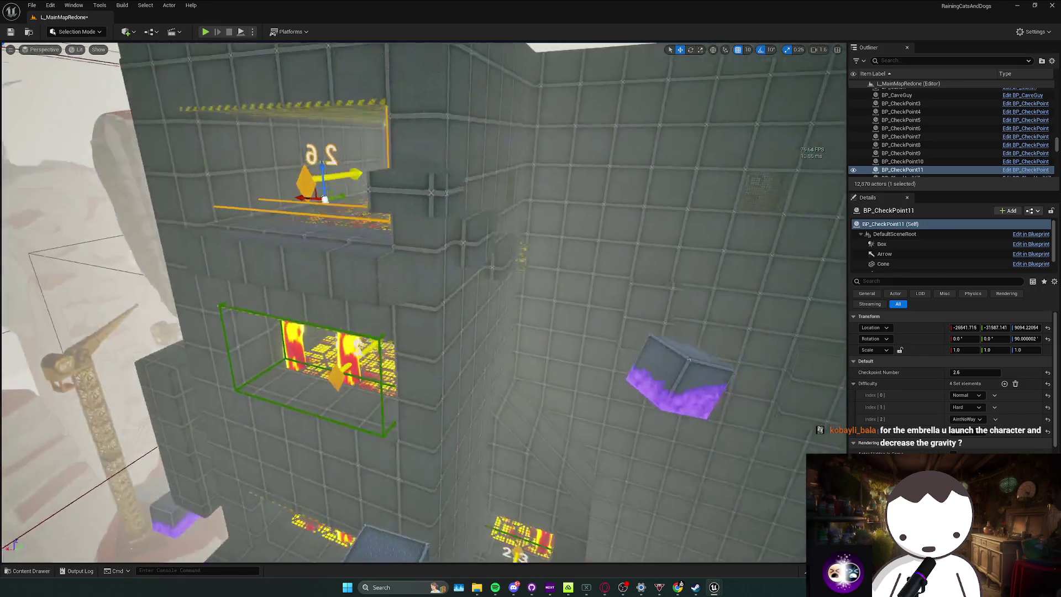
pyautogui.moveTo(299, 265)
pyautogui.mouseDown()
pyautogui.moveTo(318, 257)
pyautogui.moveTo(312, 277)
pyautogui.moveTo(420, 279)
pyautogui.mouseUp()
pyautogui.moveTo(974, 372); pyautogui.dragTo(981, 371)
pyautogui.moveTo(420, 276)
pyautogui.mouseDown()
pyautogui.moveTo(420, 387)
pyautogui.moveTo(474, 272)
pyautogui.mouseUp()
pyautogui.hotkey('ctrl', 's')
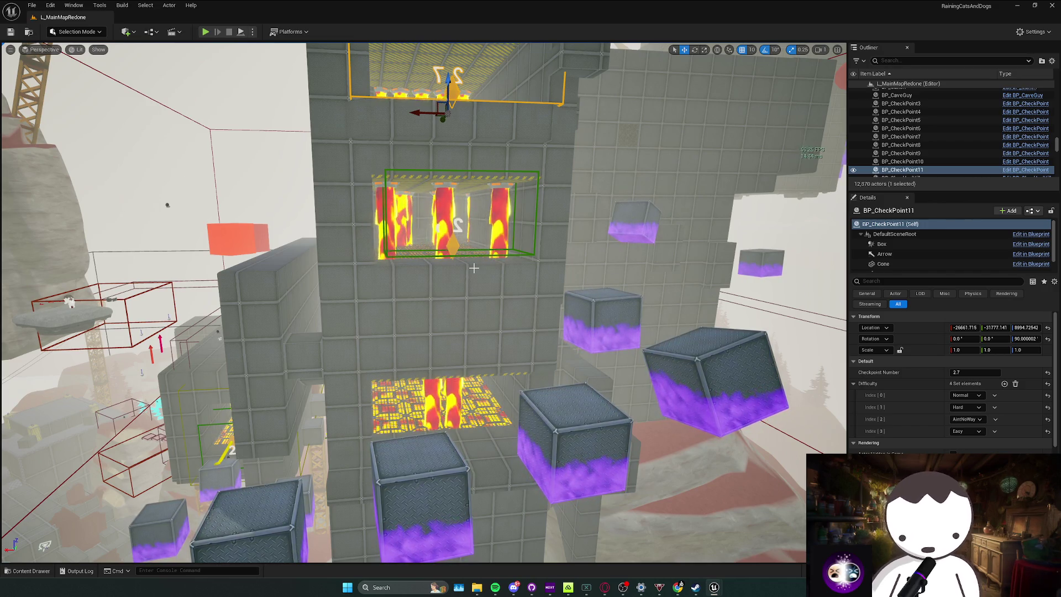
# Narrow BP_CheckPoint11's Box trigger to Box Extent Y about 61, then start a play test.
pyautogui.scroll(-5, 474, 268)
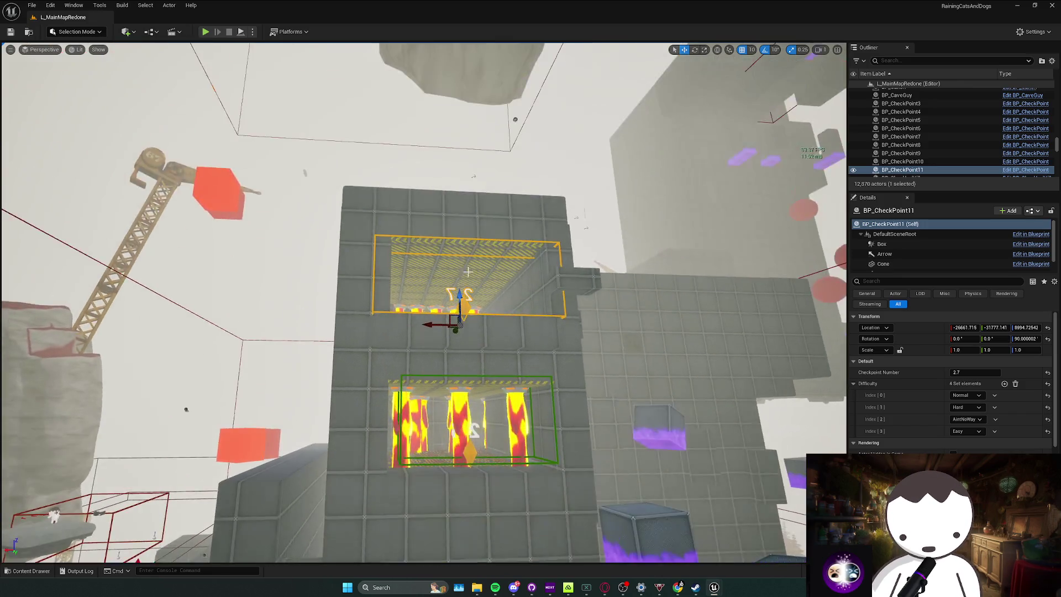
pyautogui.scroll(3, 469, 273)
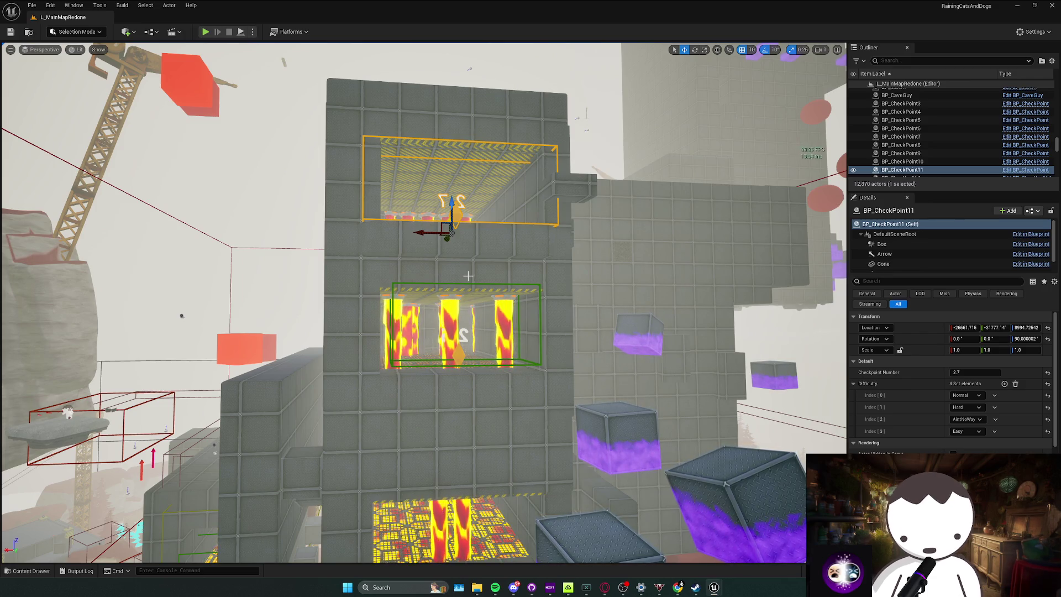
pyautogui.scroll(5, 469, 273)
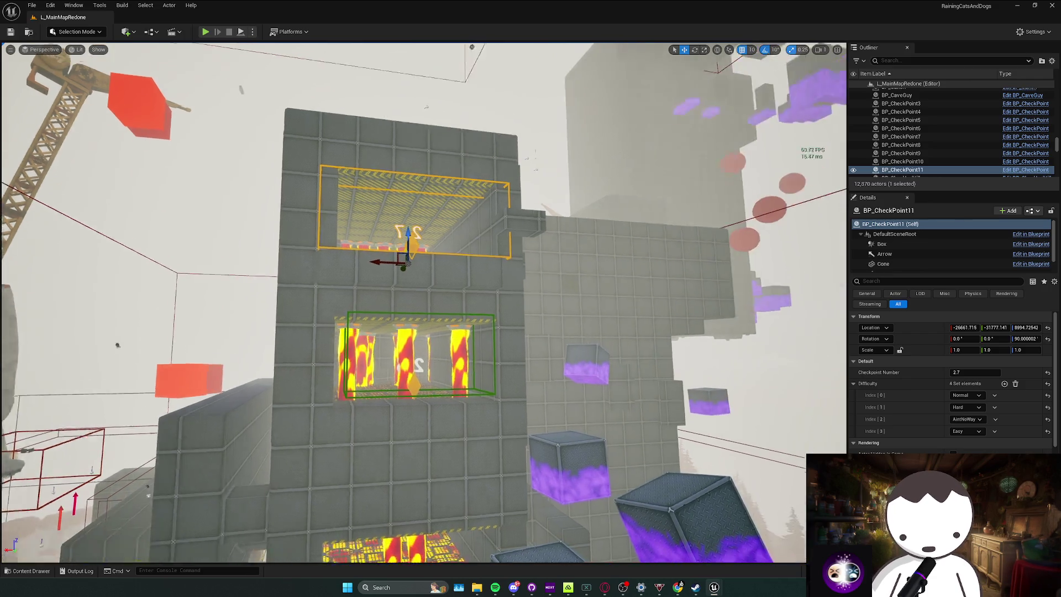
pyautogui.scroll(10, 469, 273)
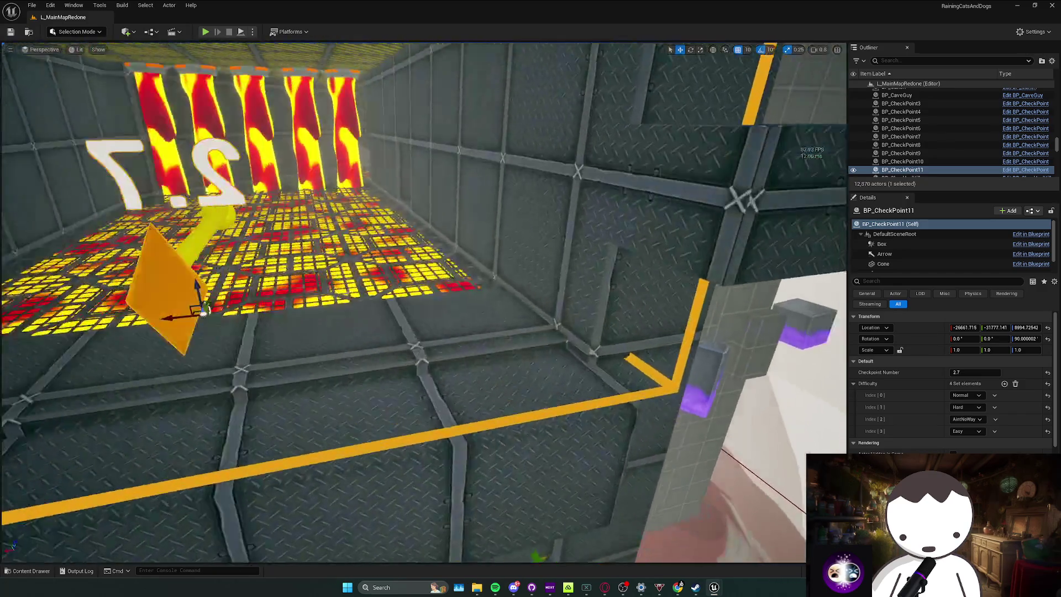
pyautogui.scroll(3, 619, 273)
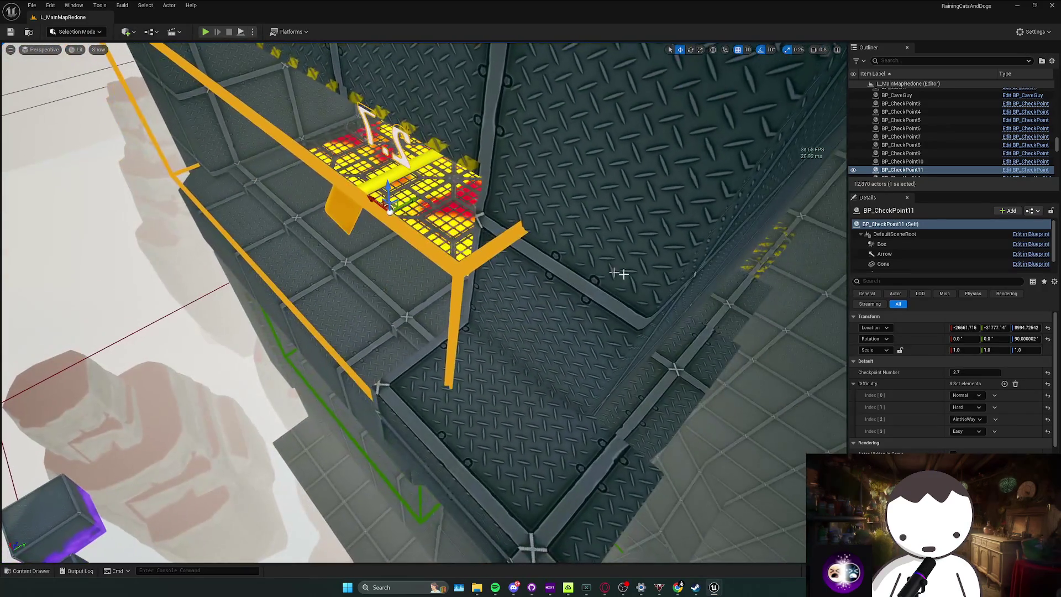
pyautogui.scroll(-1, 909, 266)
pyautogui.scroll(1, 900, 248)
pyautogui.click(896, 241)
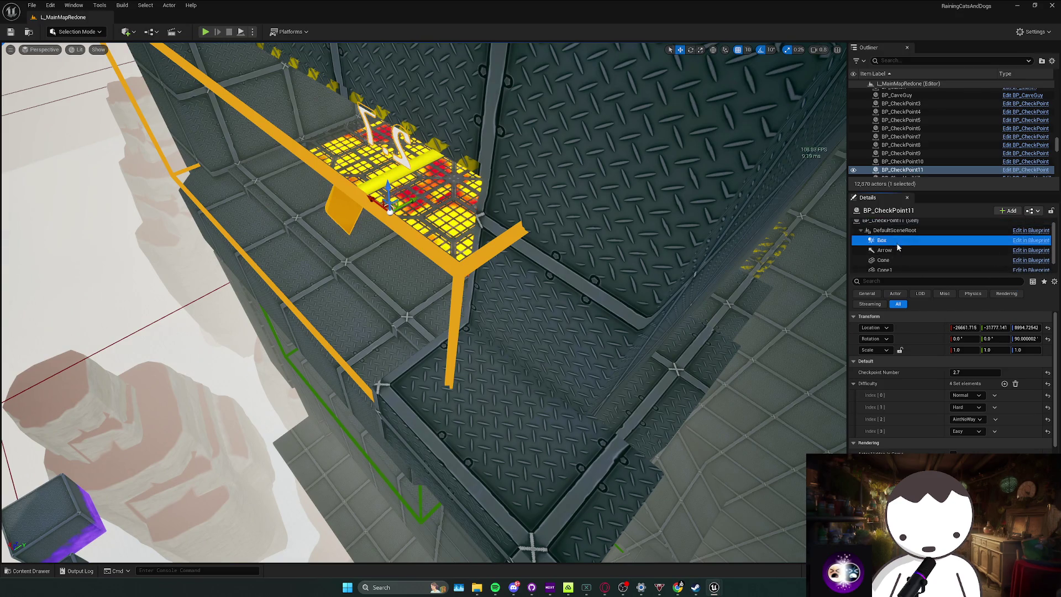
pyautogui.moveTo(987, 374); pyautogui.dragTo(945, 374)
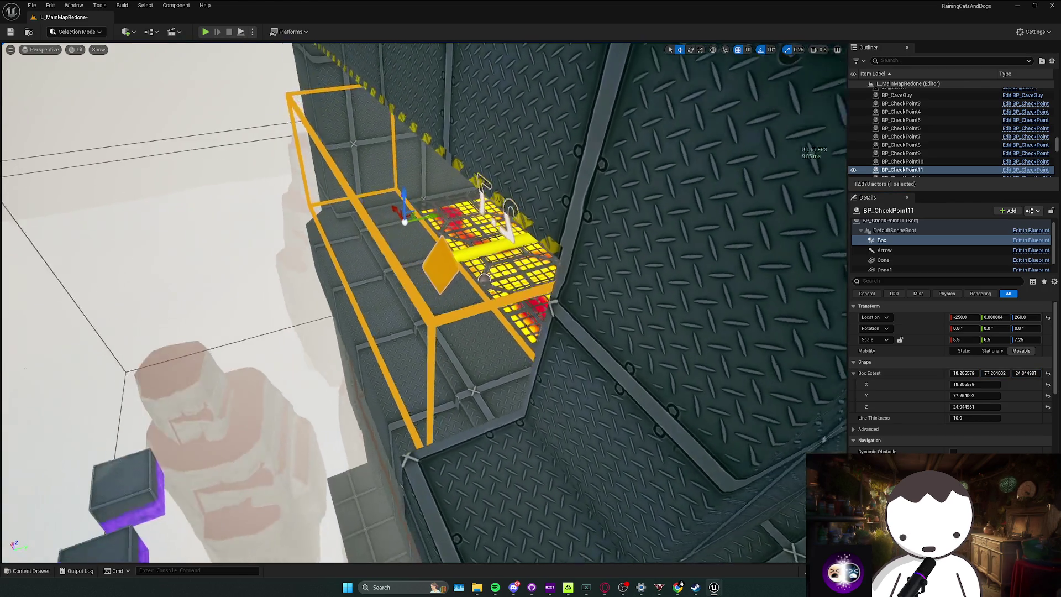
pyautogui.click(338, 213)
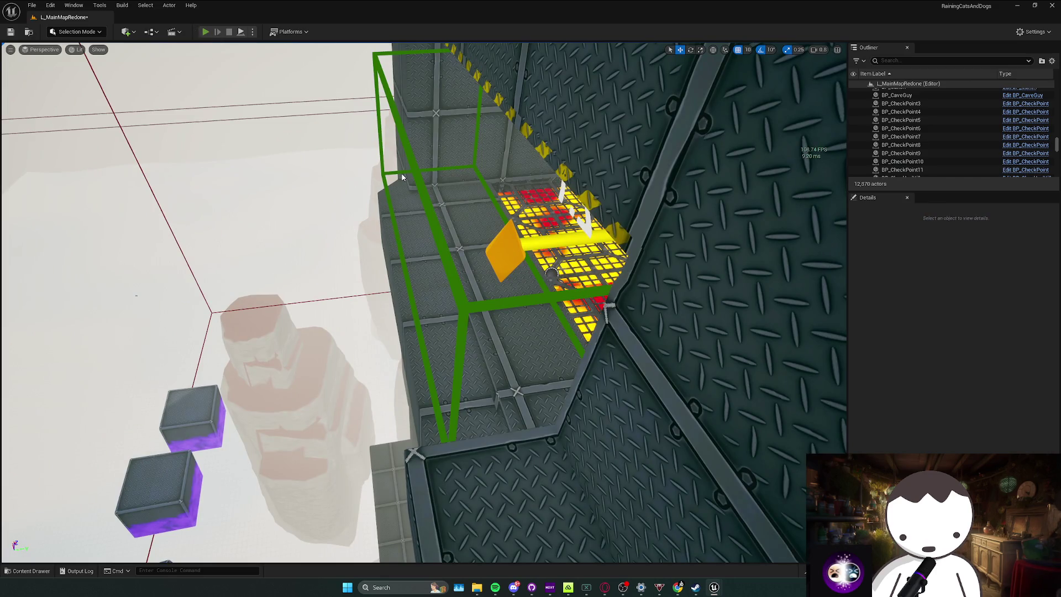
pyautogui.hotkey('alt', 'p')
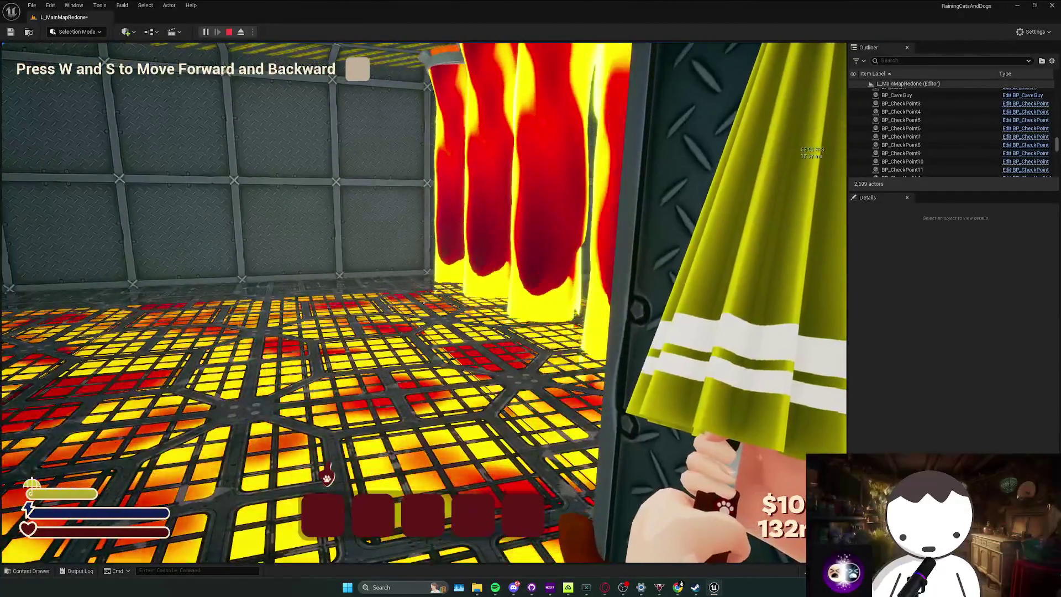
pyautogui.press('w')
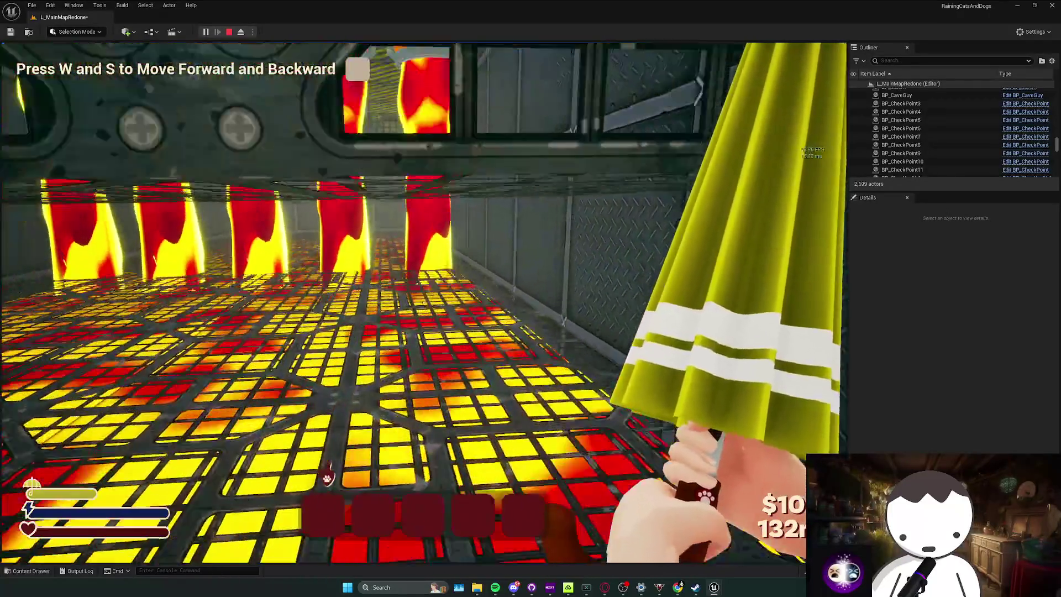
pyautogui.press('t')
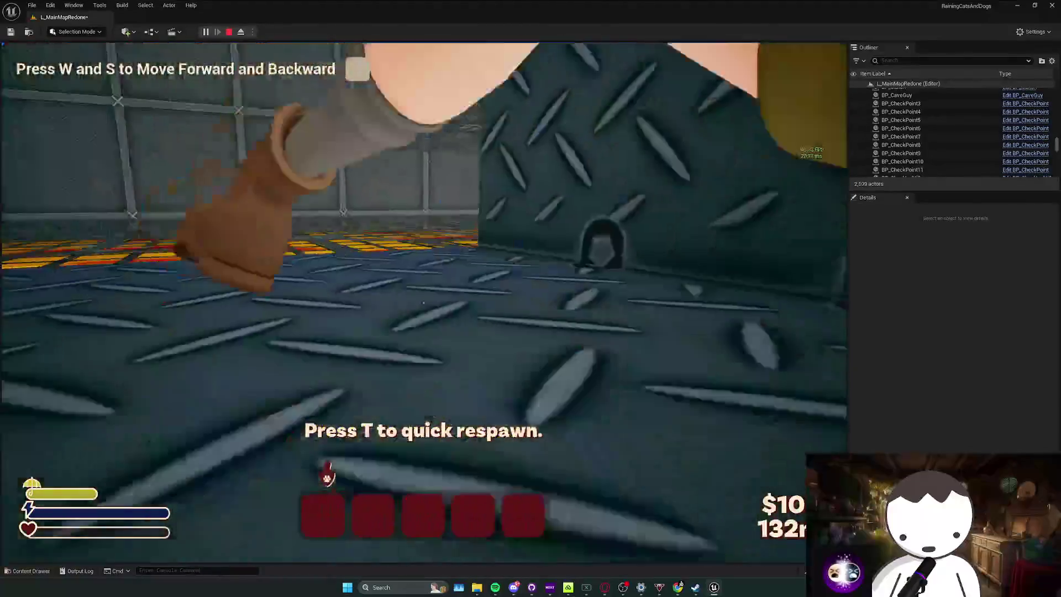
pyautogui.press('w')
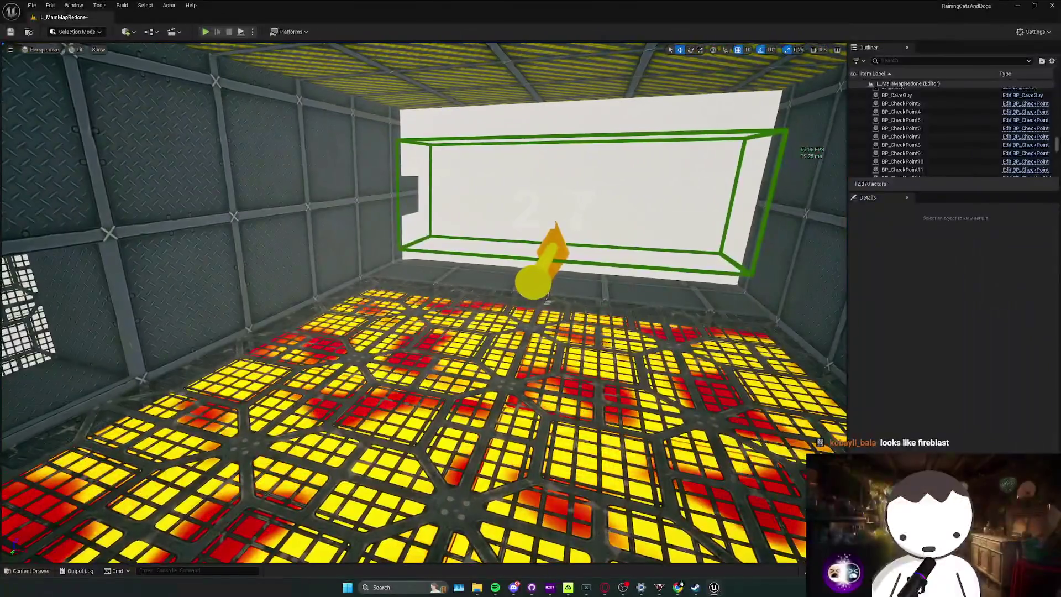
# Duplicate checkpoint 2.7 sideways to create BP_CheckPoint12.
pyautogui.doubleClick(901, 169)
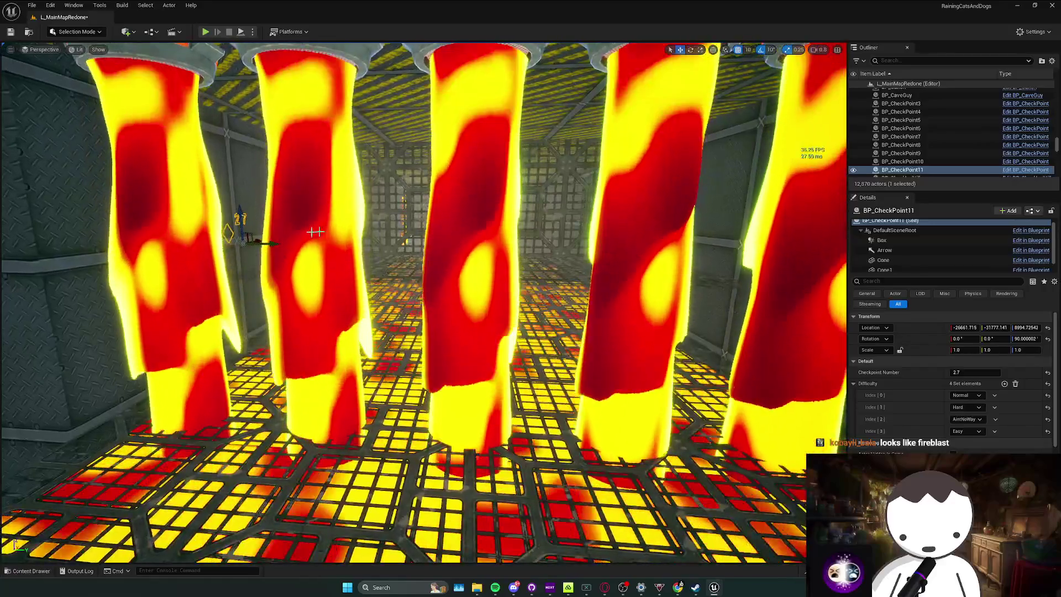
pyautogui.moveTo(237, 229)
pyautogui.keyDown('alt'); pyautogui.mouseDown()
pyautogui.moveTo(554, 242)
pyautogui.moveTo(754, 315)
pyautogui.mouseUp(); pyautogui.keyUp('alt')
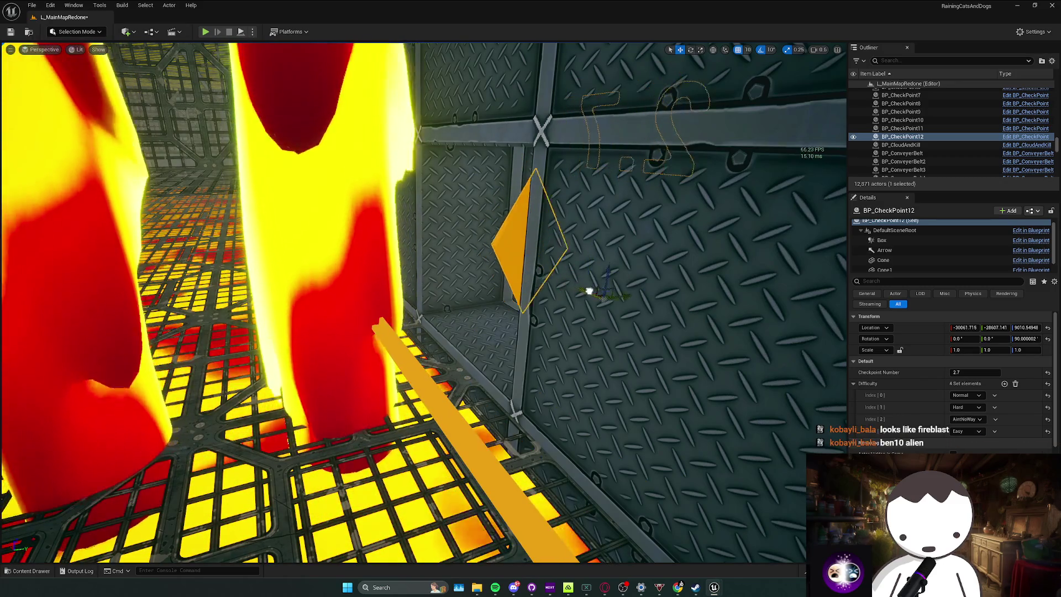
pyautogui.moveTo(643, 307); pyautogui.dragTo(722, 296)
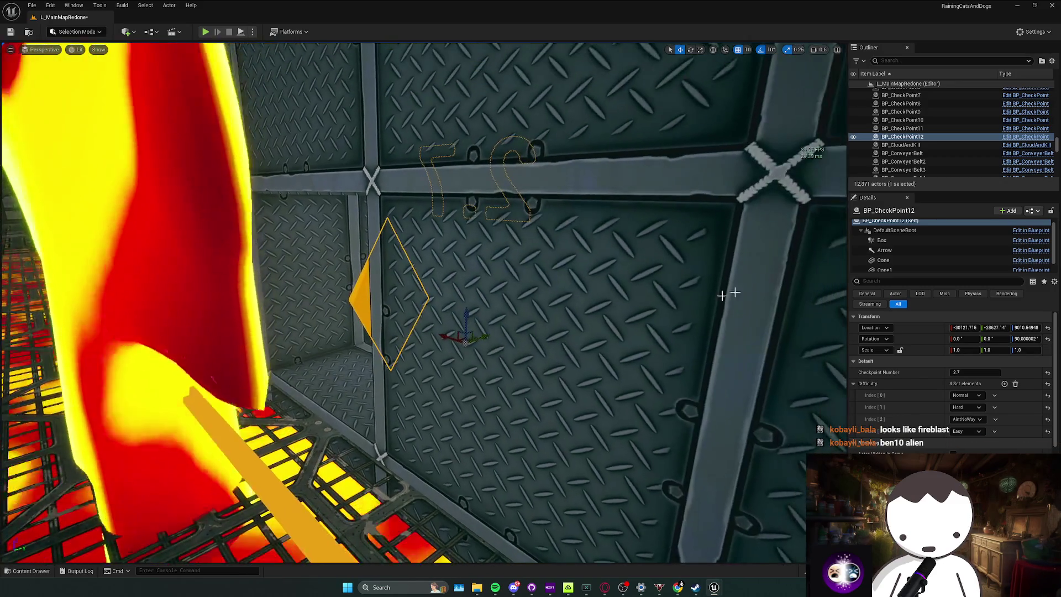
# Shrink BP_CheckPoint12's trigger box to about 12.2 x 21.95 x 10.76, then select the actor itself.
pyautogui.click(882, 240)
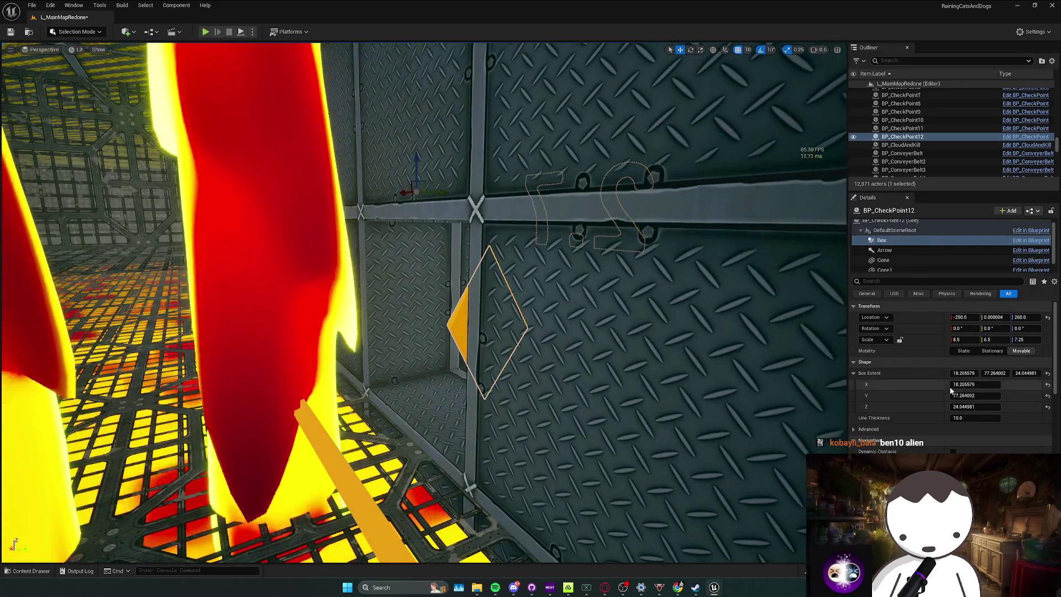
pyautogui.moveTo(994, 373)
pyautogui.mouseDown()
pyautogui.moveTo(934, 373)
pyautogui.moveTo(1030, 373)
pyautogui.mouseUp()
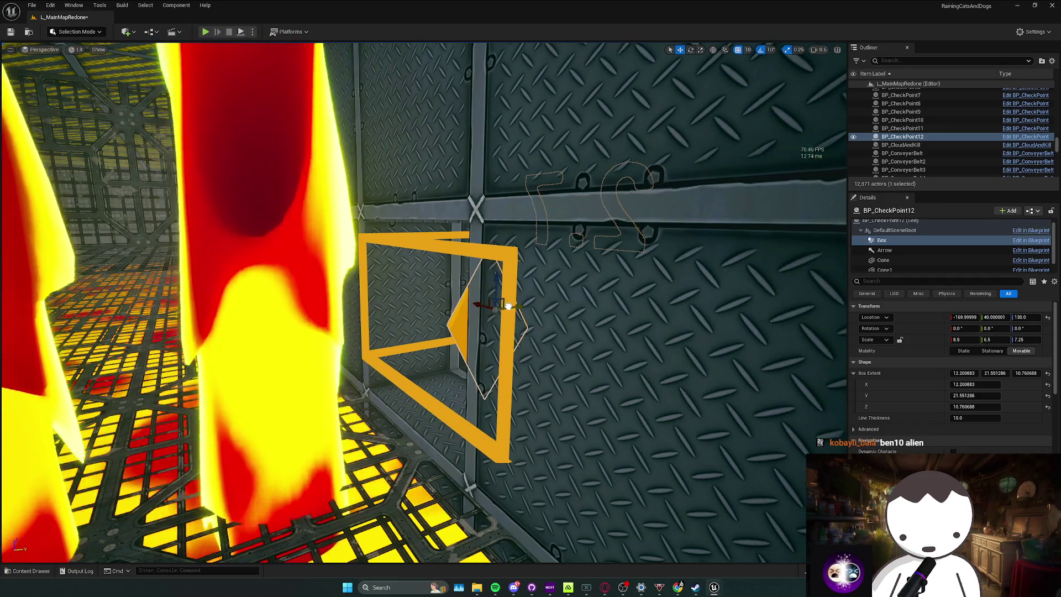
pyautogui.press('w')
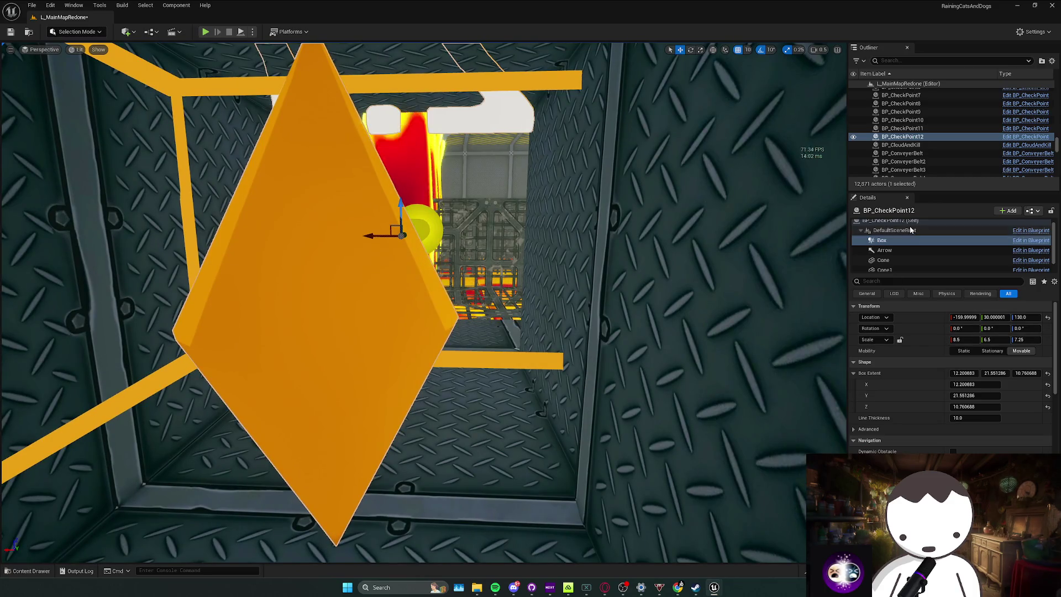
pyautogui.click(906, 221)
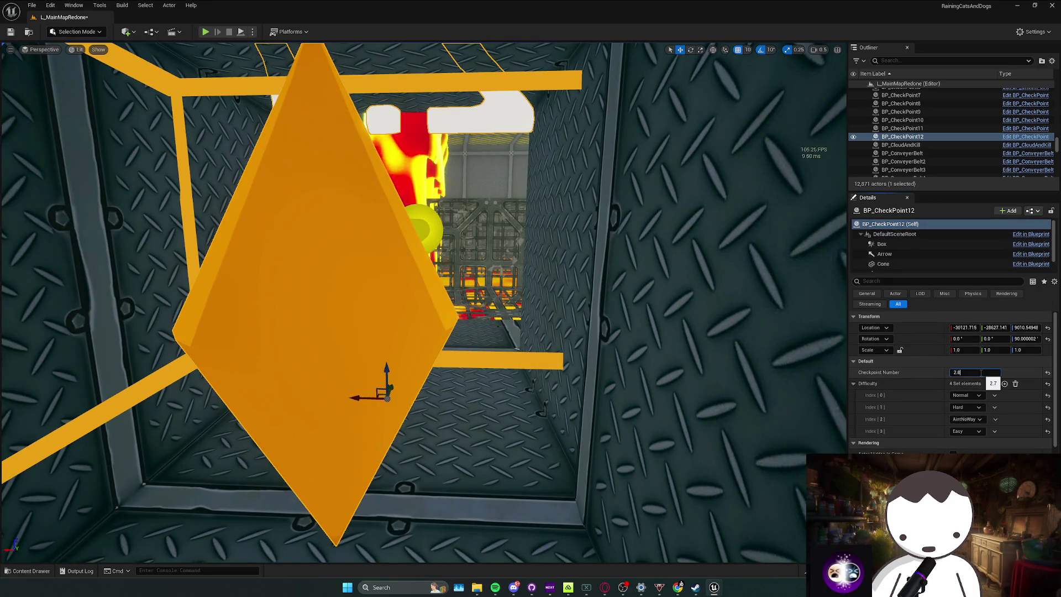
# Commit checkpoint 12 as 2.8 and Alt-drag a copy, BP_CheckPoint13, into the lava-pillar room.
pyautogui.doubleClick(902, 136)
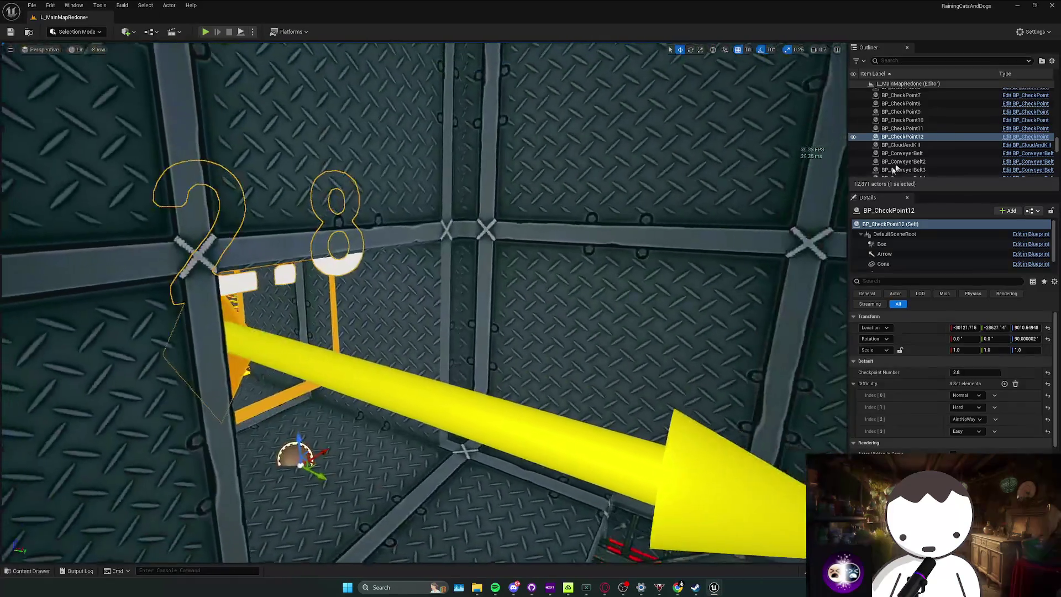
pyautogui.click(921, 131)
pyautogui.click(917, 137)
pyautogui.press('f')
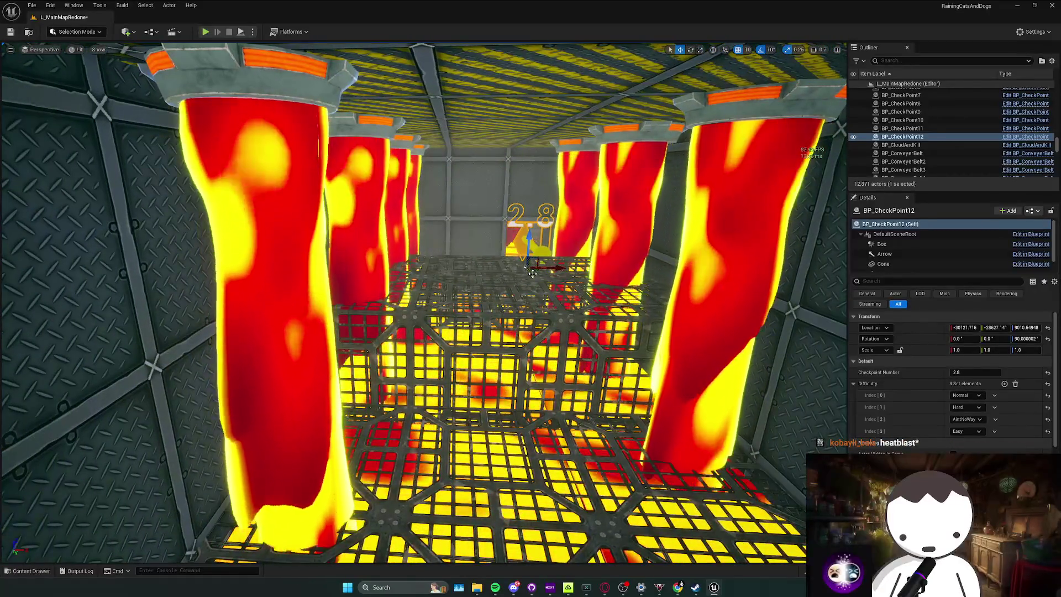
pyautogui.moveTo(529, 267)
pyautogui.mouseDown()
pyautogui.moveTo(592, 308)
pyautogui.moveTo(622, 297)
pyautogui.moveTo(316, 405)
pyautogui.moveTo(509, 374)
pyautogui.moveTo(687, 409)
pyautogui.moveTo(619, 384)
pyautogui.moveTo(418, 409)
pyautogui.mouseUp()
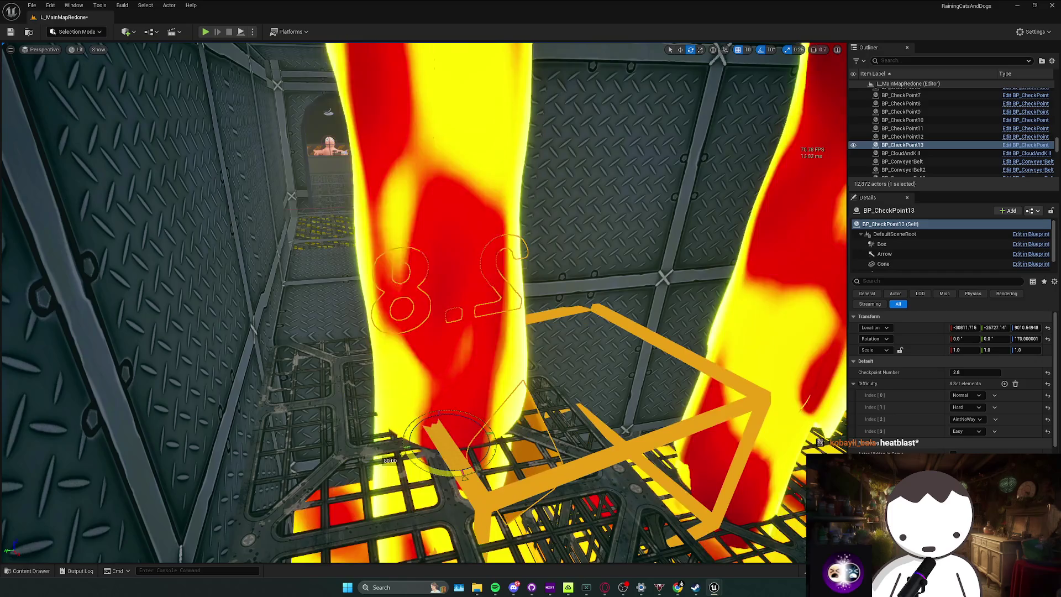
# Lift BP_CheckPoint13 slightly, set its Checkpoint Number to 3, and launch a play test.
pyautogui.moveTo(405, 326)
pyautogui.mouseDown()
pyautogui.moveTo(403, 243)
pyautogui.moveTo(360, 265)
pyautogui.moveTo(350, 237)
pyautogui.moveTo(366, 268)
pyautogui.moveTo(422, 287)
pyautogui.moveTo(325, 296)
pyautogui.moveTo(320, 244)
pyautogui.moveTo(305, 312)
pyautogui.moveTo(359, 298)
pyautogui.moveTo(309, 313)
pyautogui.moveTo(308, 327)
pyautogui.moveTo(291, 273)
pyautogui.moveTo(387, 329)
pyautogui.mouseUp()
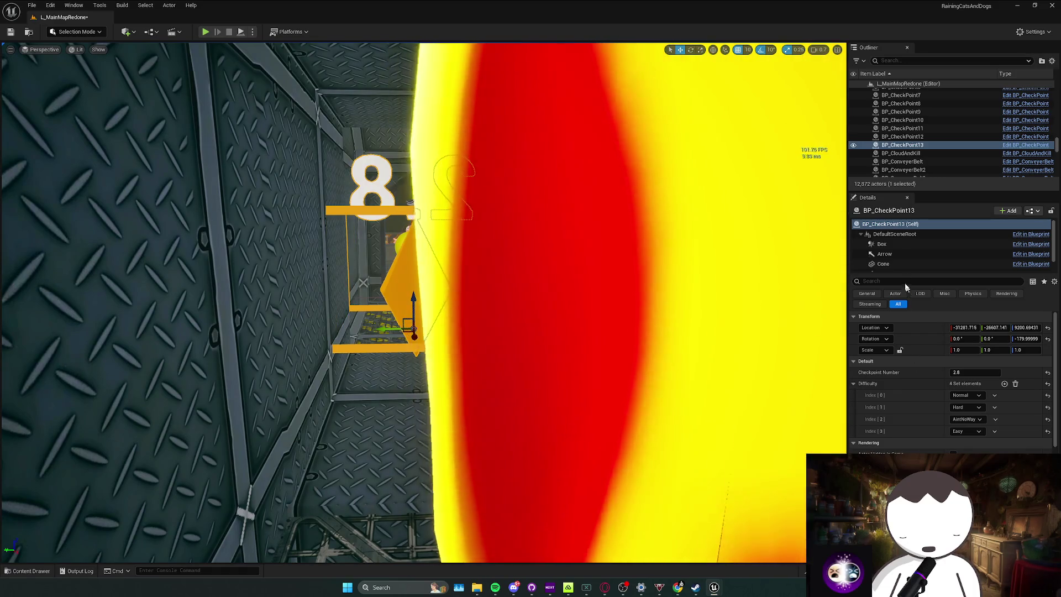
pyautogui.click(976, 373)
pyautogui.write('3')
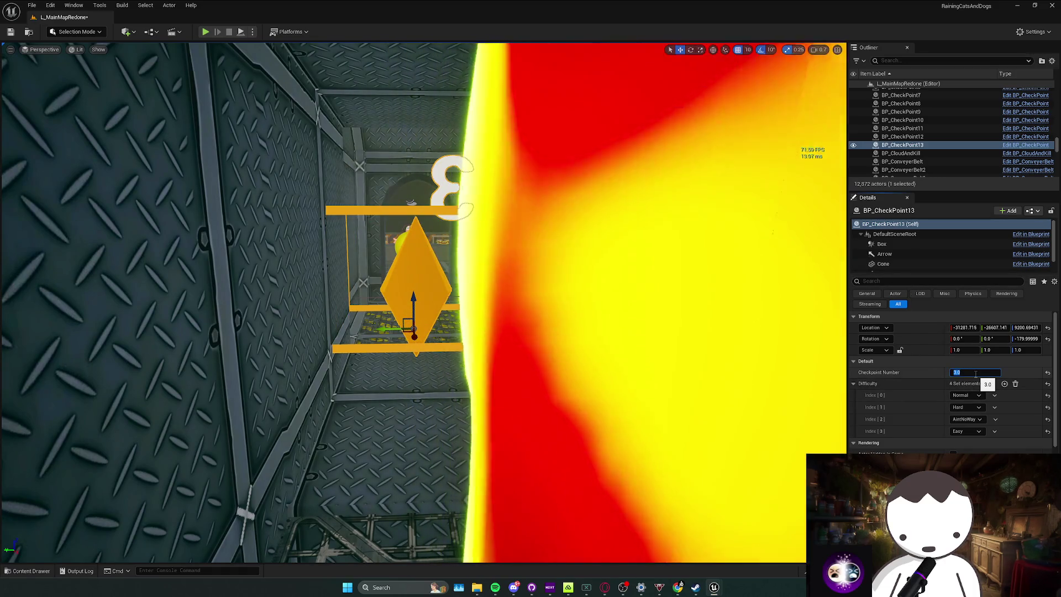
pyautogui.moveTo(535, 317); pyautogui.dragTo(469, 257)
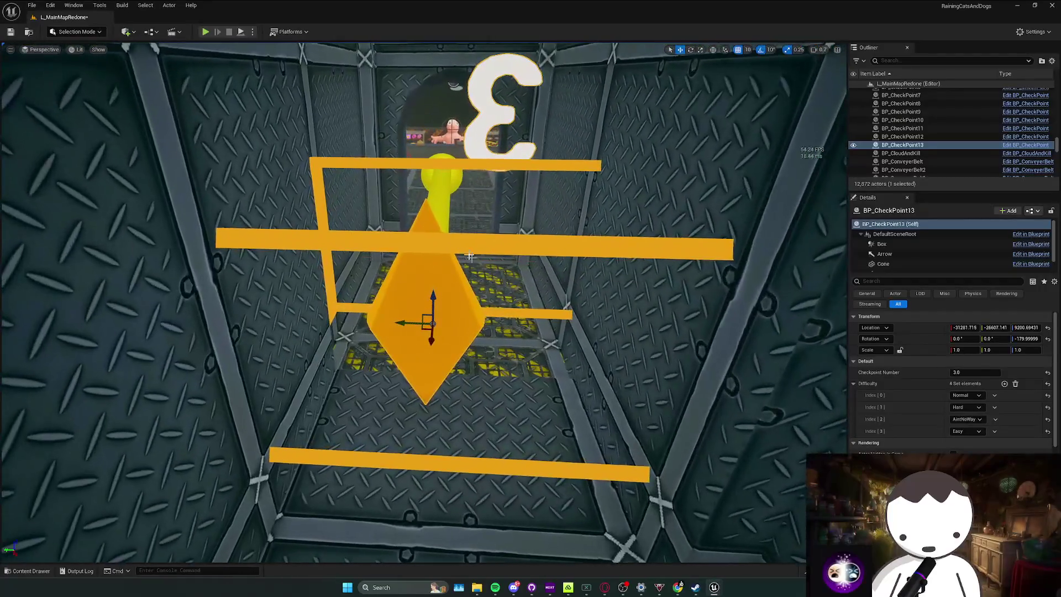
pyautogui.click(205, 32)
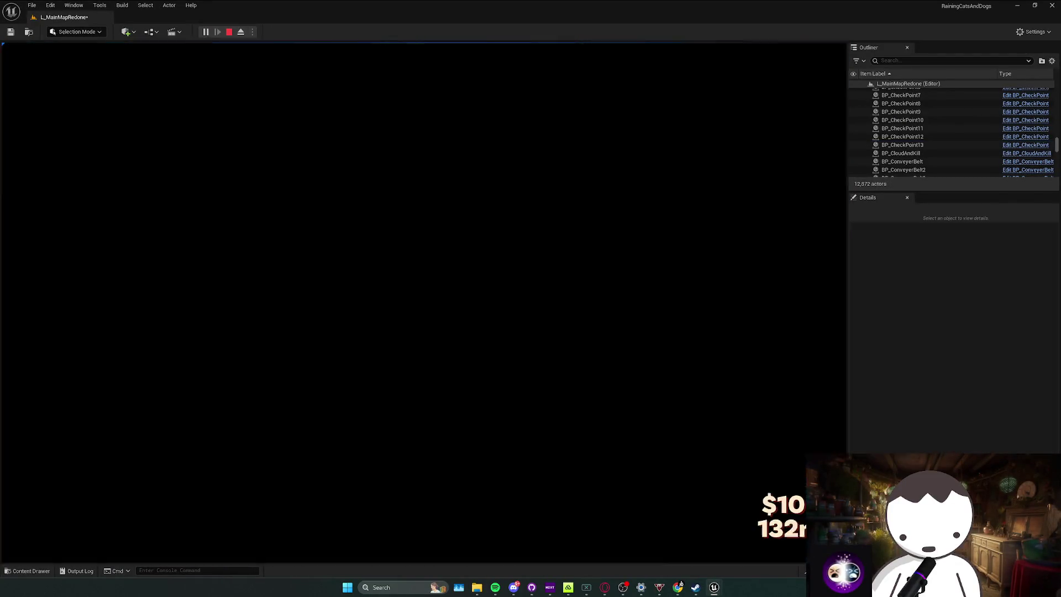
# Walk to the shop counter, stop the play test, and fly back down the metal corridor.
pyautogui.press('w')
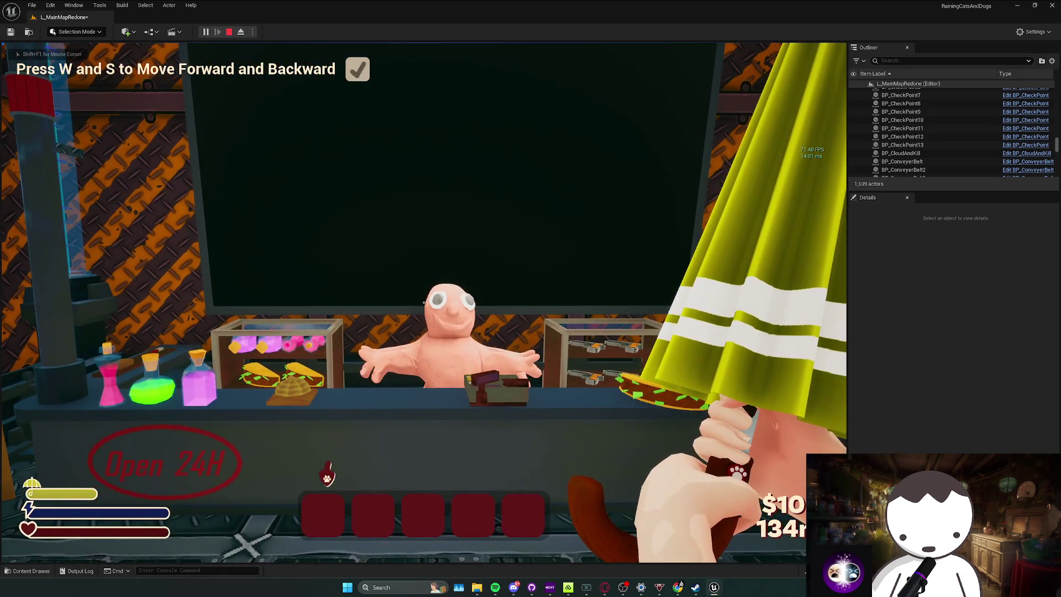
pyautogui.press('Escape')
pyautogui.click(481, 321)
pyautogui.scroll(-5, 951, 430)
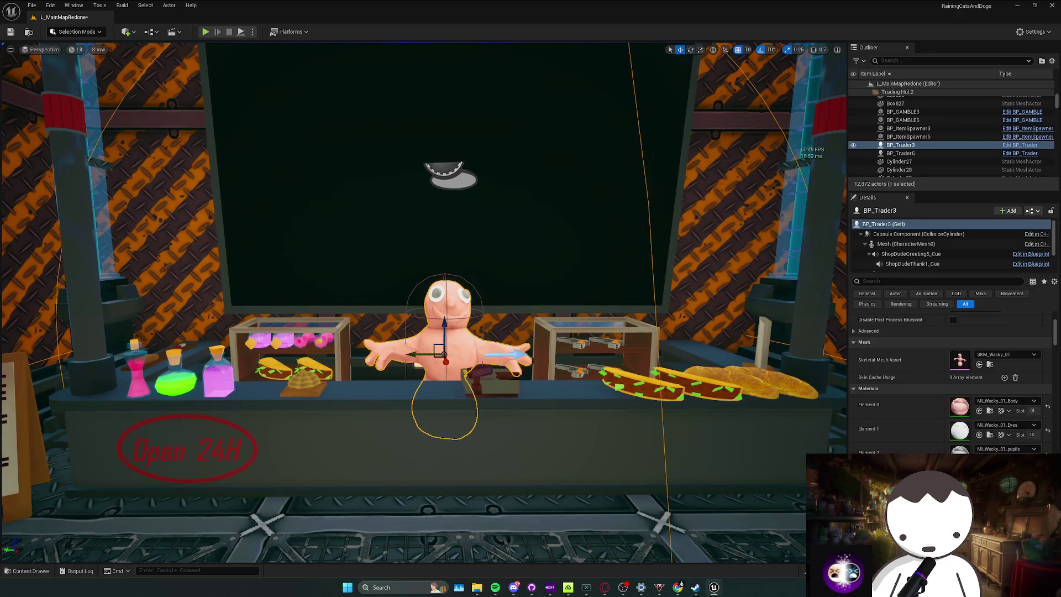
pyautogui.moveTo(476, 220)
pyautogui.mouseDown()
pyautogui.moveTo(431, 244)
pyautogui.moveTo(458, 226)
pyautogui.moveTo(226, 47)
pyautogui.mouseUp()
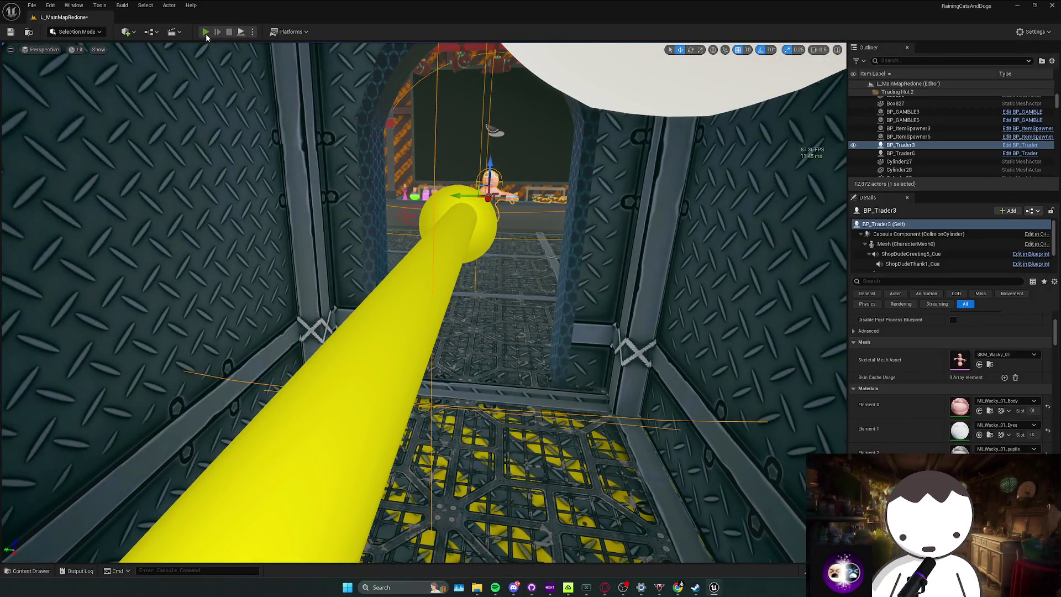
# Play again, interact with the shopkeeper, and open and close the shop's item list.
pyautogui.hotkey('alt', 'p')
pyautogui.press('w')
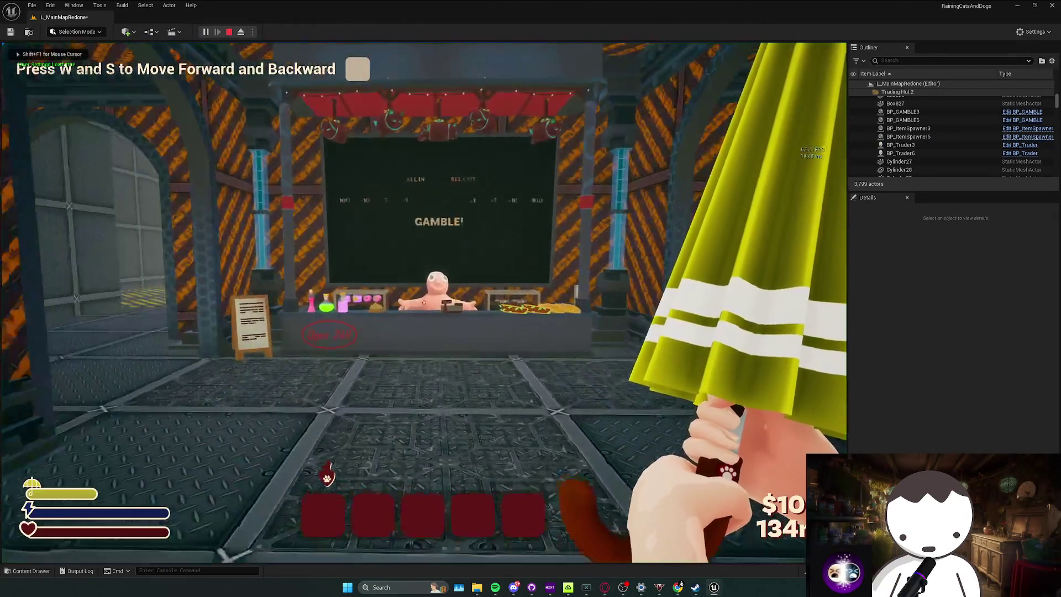
pyautogui.press('f')
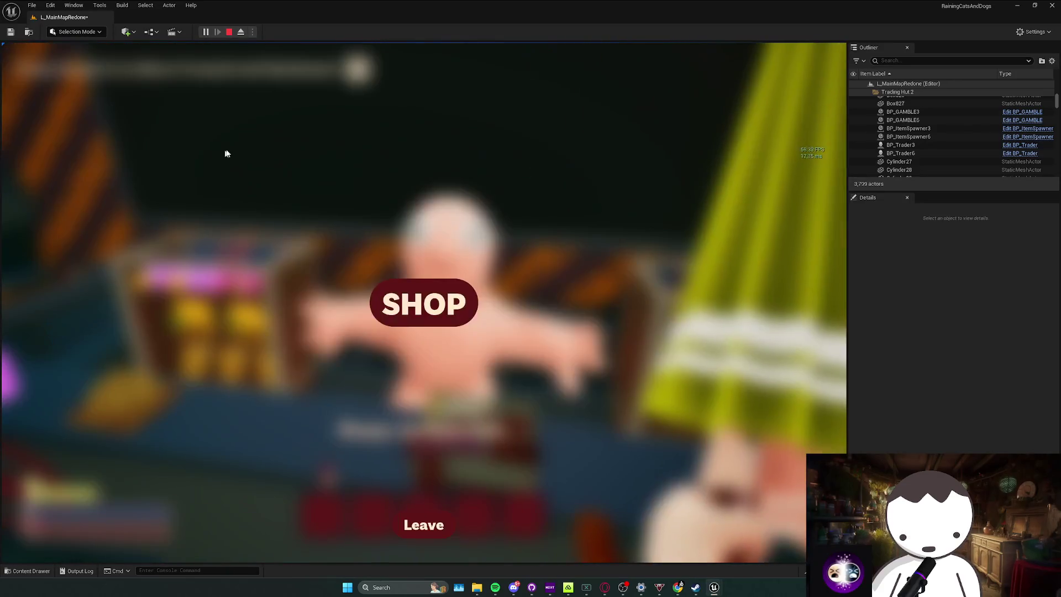
pyautogui.click(412, 301)
pyautogui.click(439, 524)
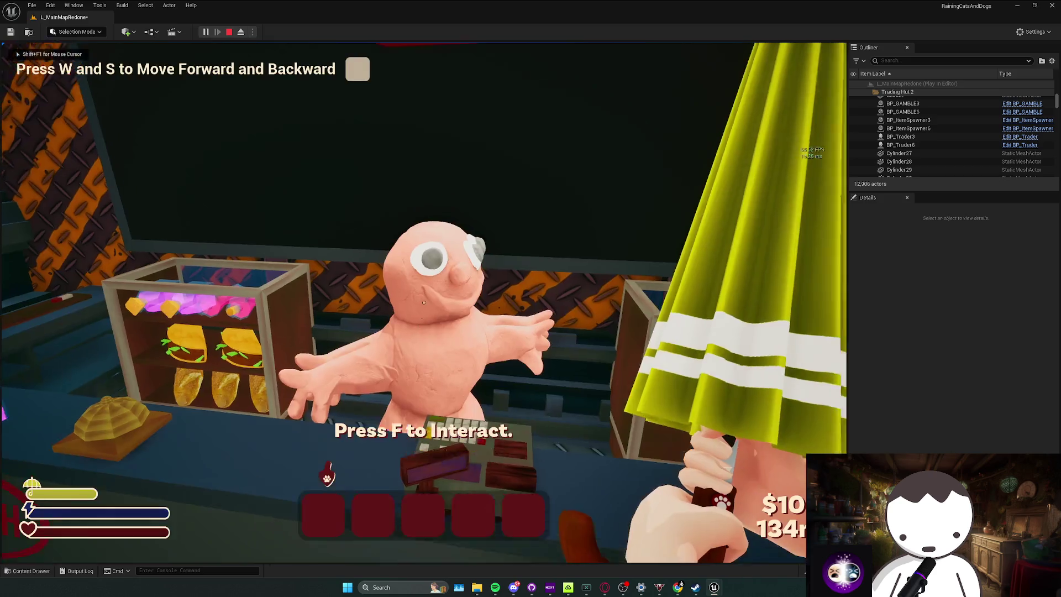
# Walk down the corridor toward the doorway, end the play test, and save the level.
pyautogui.press('w')
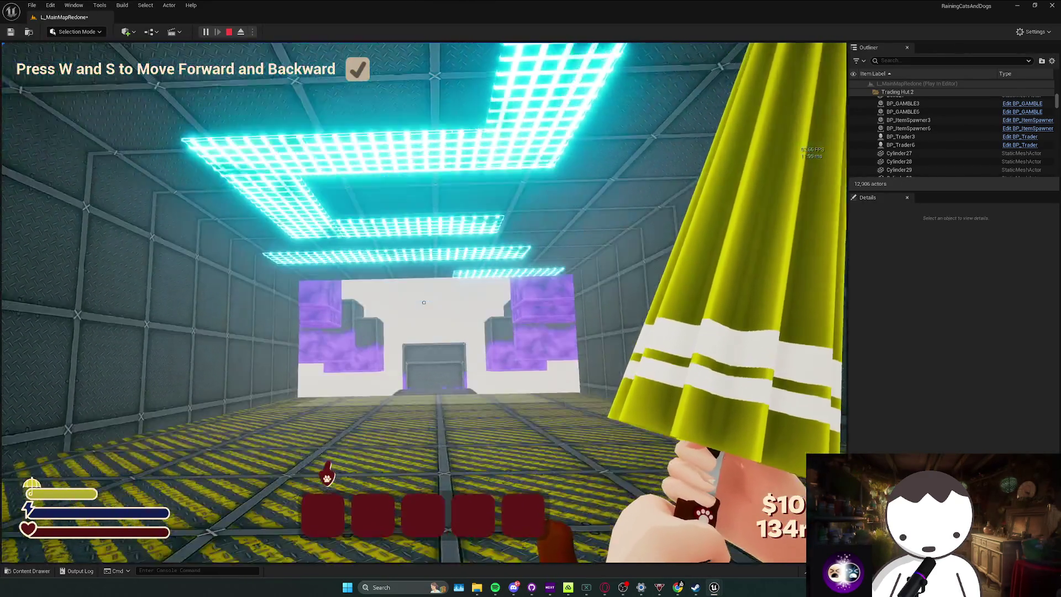
pyautogui.press('Escape')
pyautogui.hotkey('ctrl', 's')
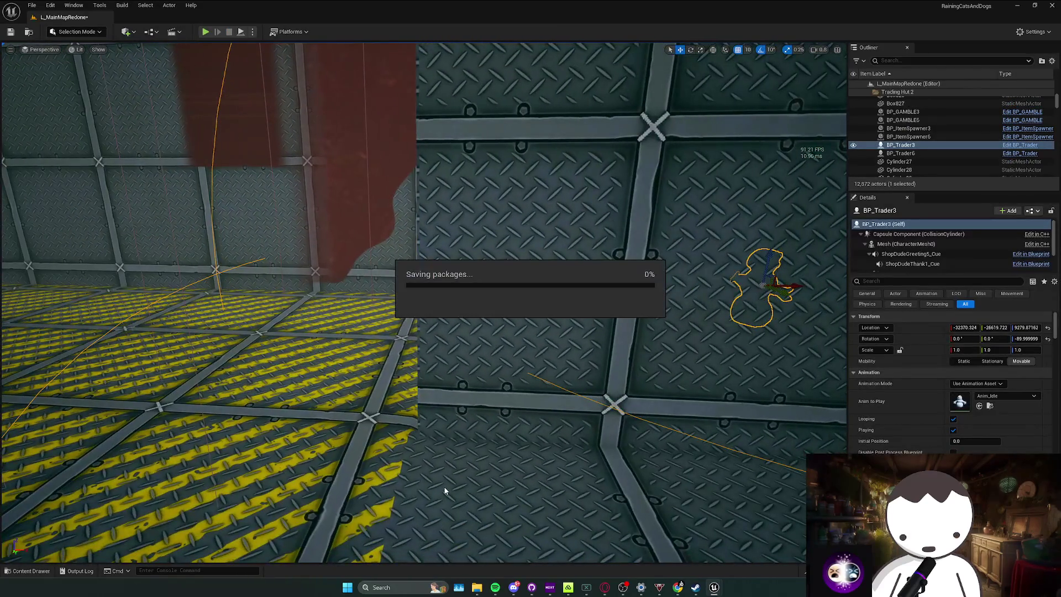
# Search 'check' in the Content Drawer and drop a BP_CheckPoint onto the purple-block platform.
pyautogui.press('Right')
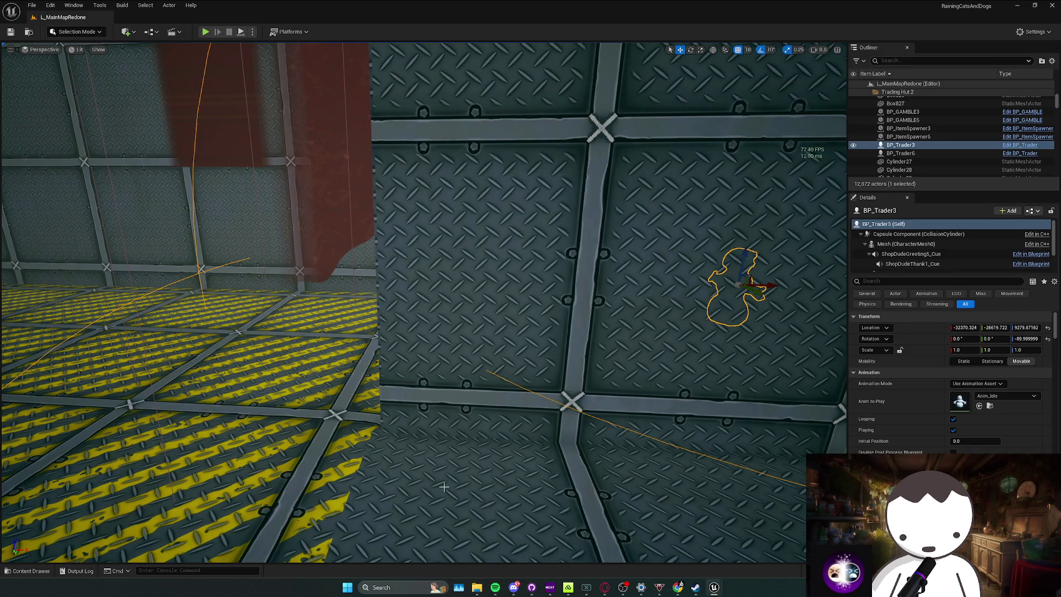
pyautogui.hotkey('ctrl', 'space')
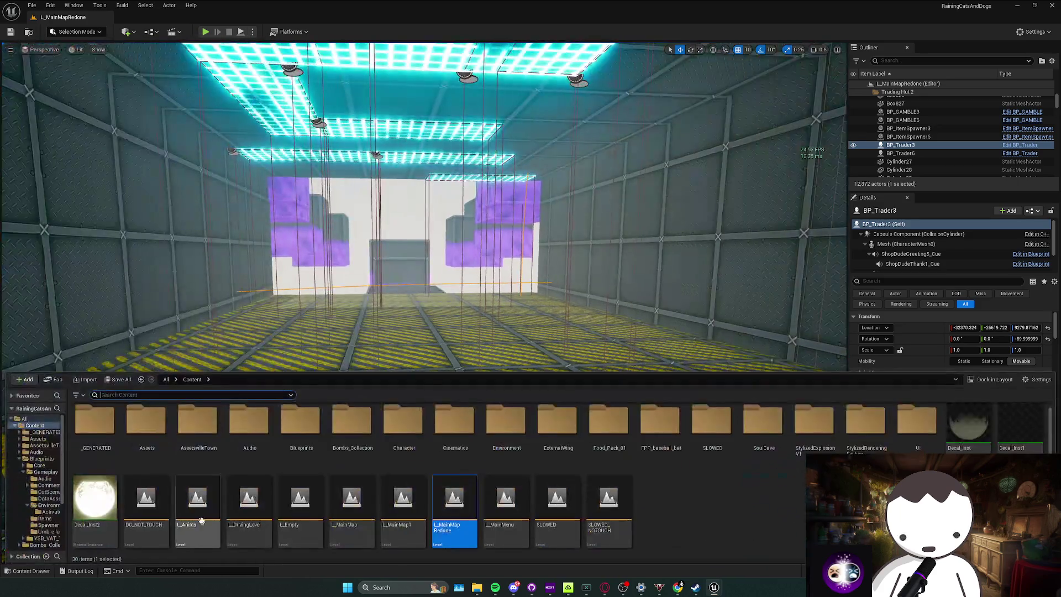
pyautogui.write('check')
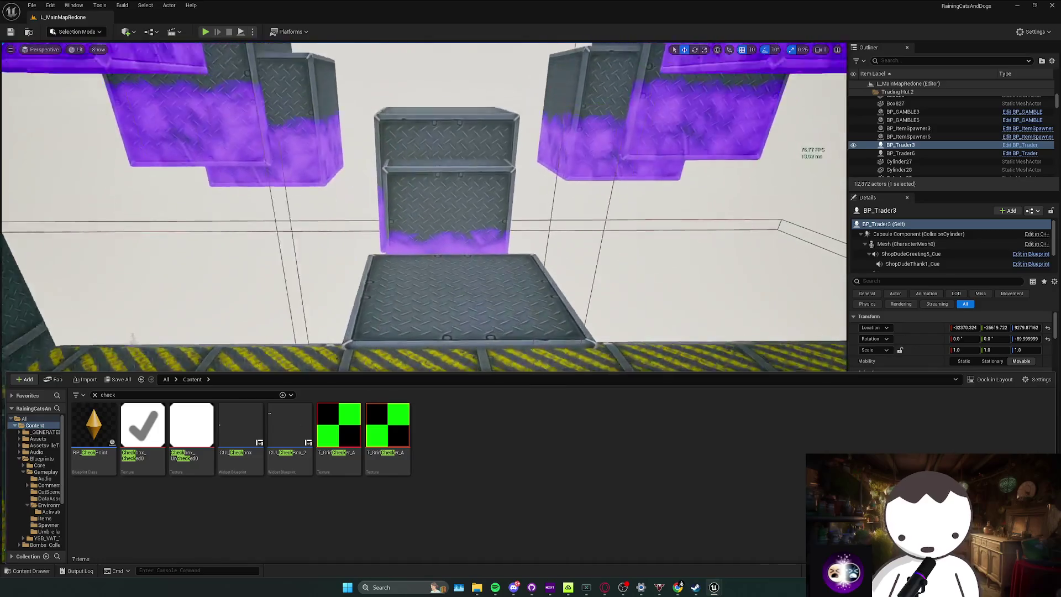
pyautogui.moveTo(94, 426)
pyautogui.mouseDown()
pyautogui.moveTo(476, 336)
pyautogui.moveTo(442, 318)
pyautogui.moveTo(459, 298)
pyautogui.mouseUp()
pyautogui.press('w')
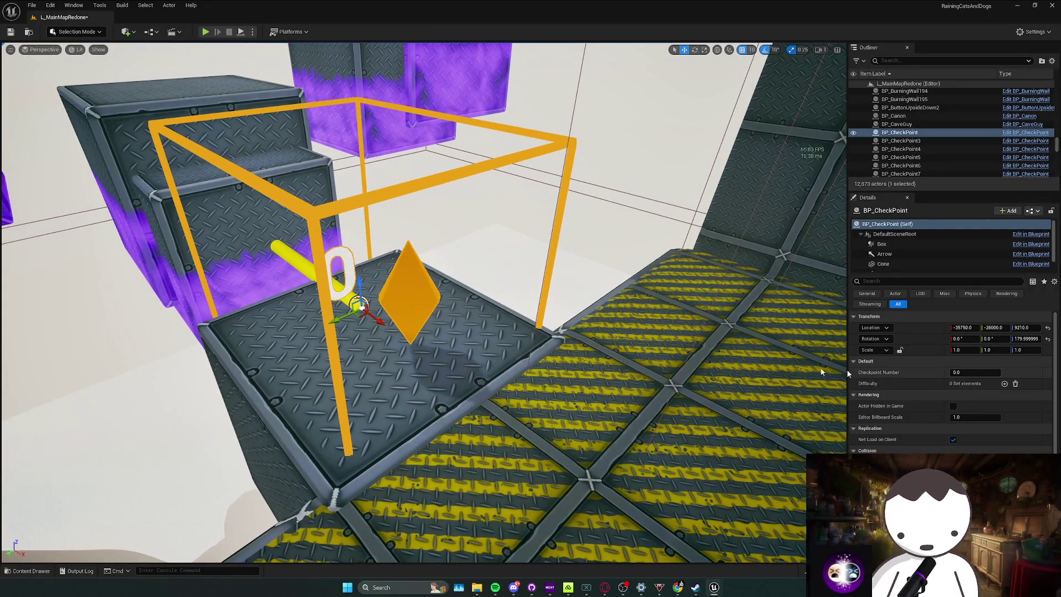
pyautogui.moveTo(447, 327); pyautogui.dragTo(431, 254)
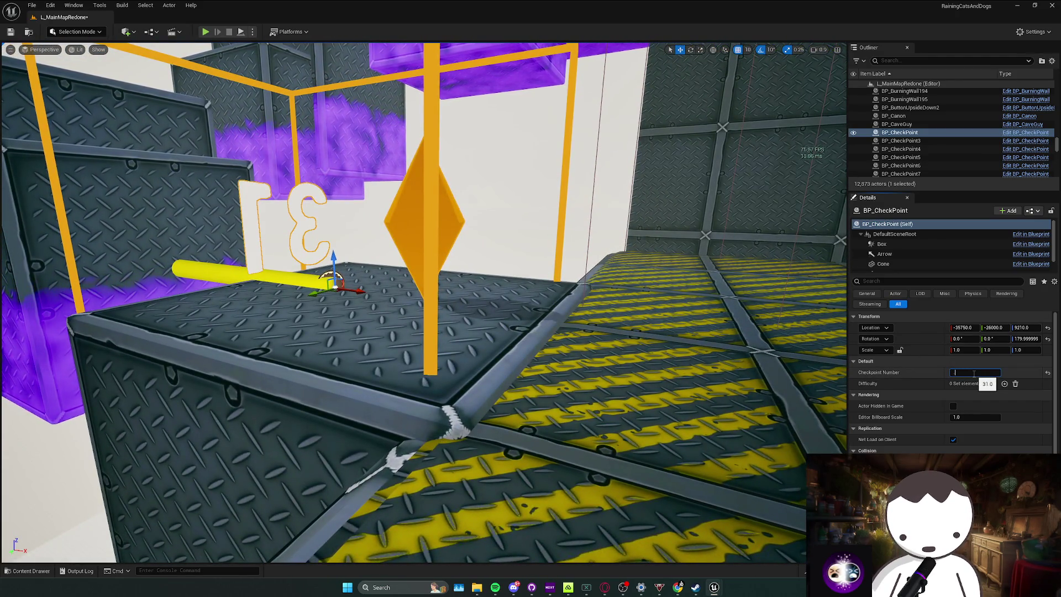
# Number the new checkpoint 3.1, play-test it, and add then remove a Difficulty entry.
pyautogui.write('3.1')
pyautogui.moveTo(372, 207)
pyautogui.mouseDown()
pyautogui.moveTo(371, 232)
pyautogui.moveTo(372, 207)
pyautogui.mouseUp()
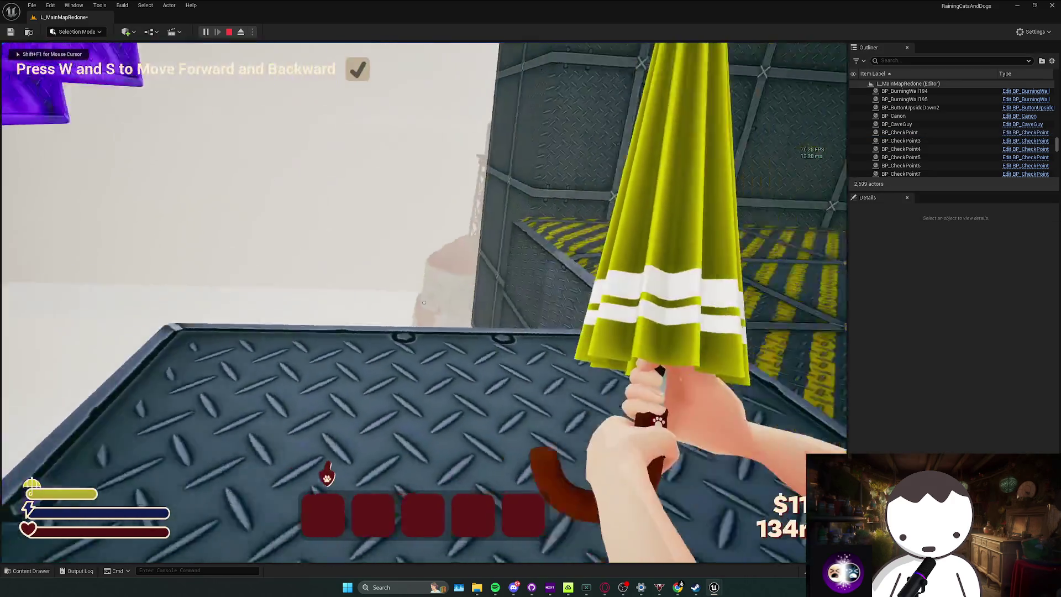
pyautogui.press('Escape')
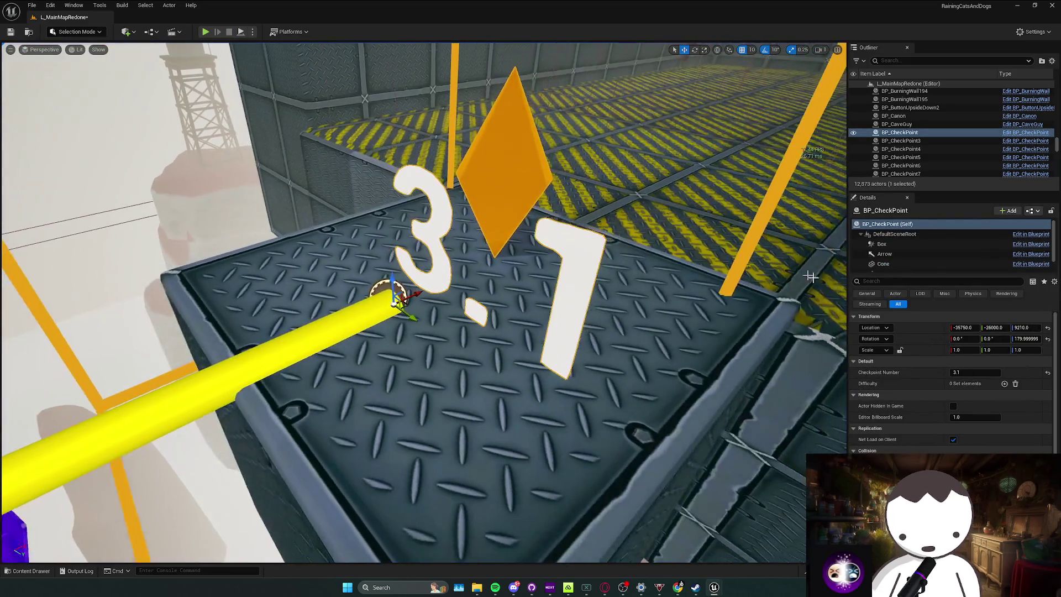
pyautogui.click(1005, 384)
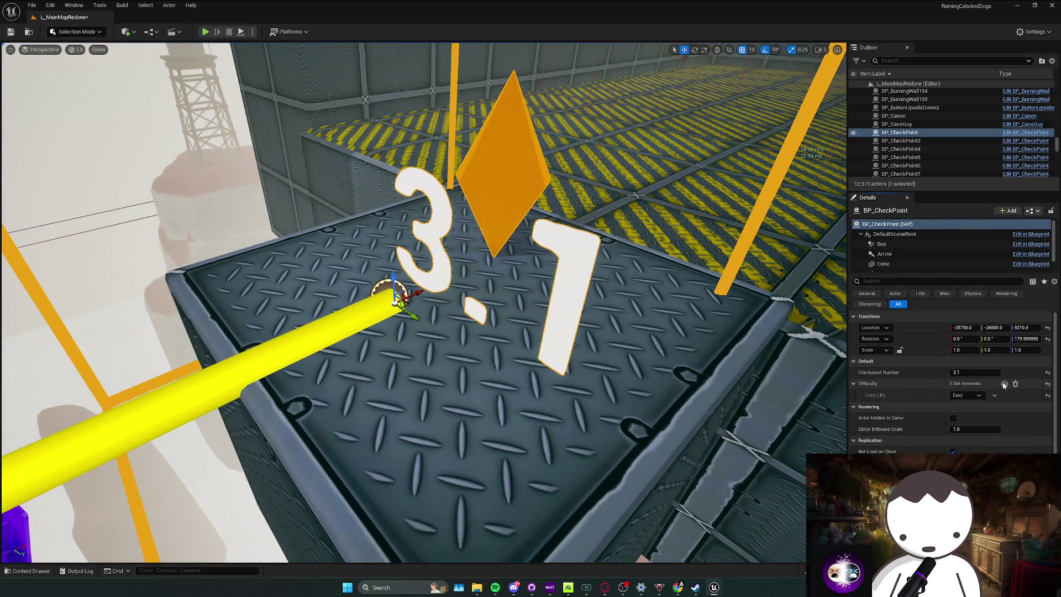
pyautogui.click(1016, 383)
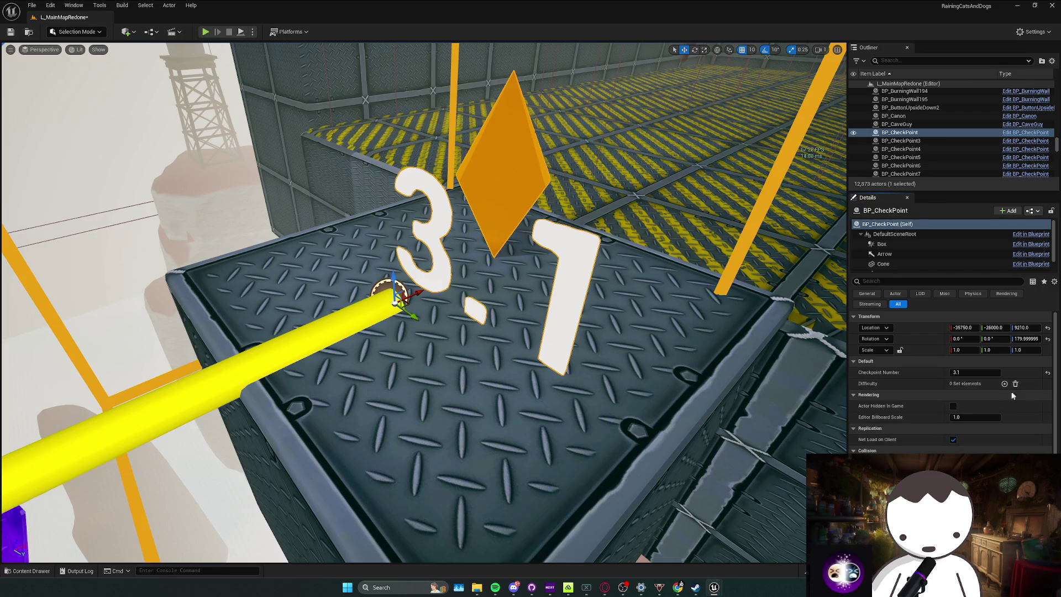
pyautogui.rightClick(508, 194)
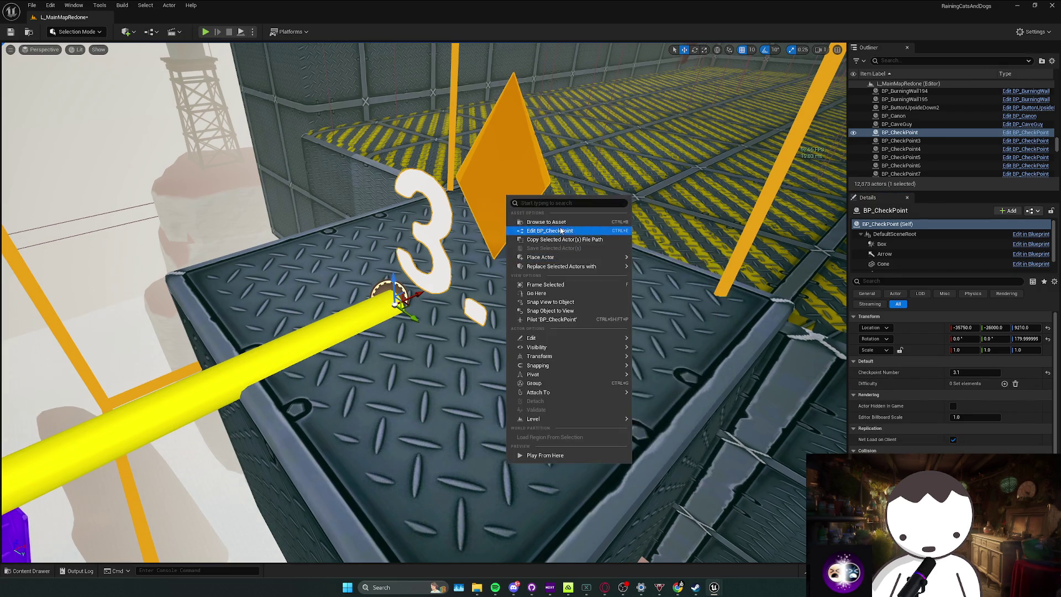
# Give the Difficulty variable defaults AintNoWay, Hard, Normal and Easy, and compile BP_CheckPoint.
pyautogui.click(547, 230)
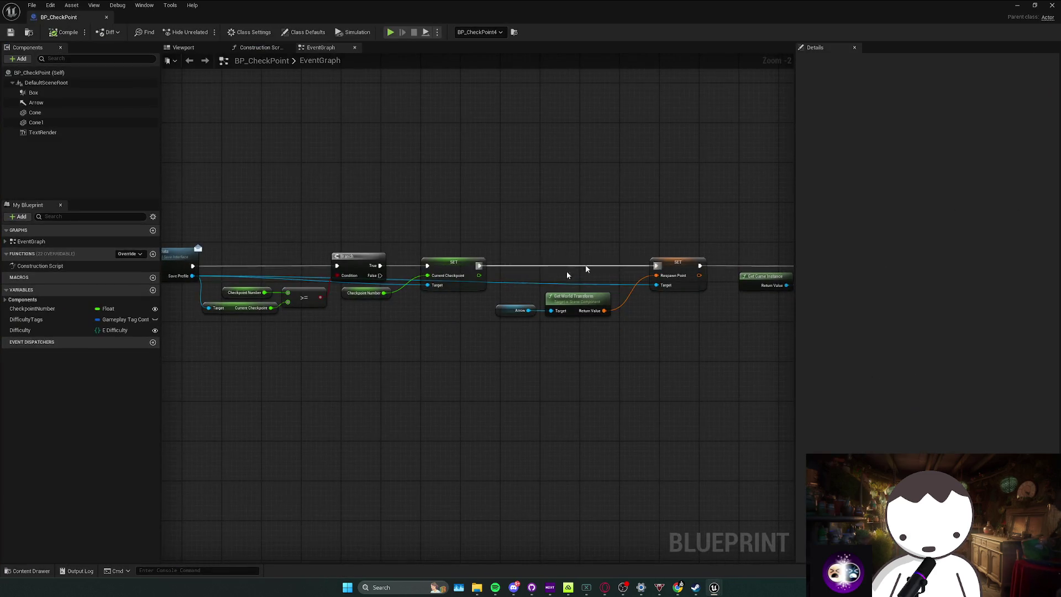
pyautogui.click(58, 328)
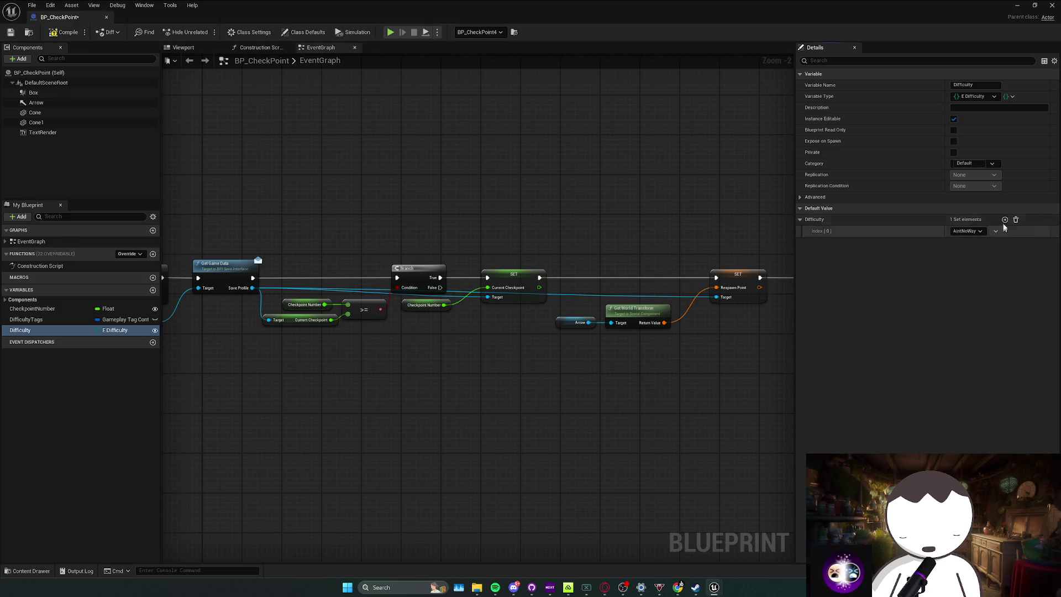
pyautogui.click(976, 242)
pyautogui.click(965, 270)
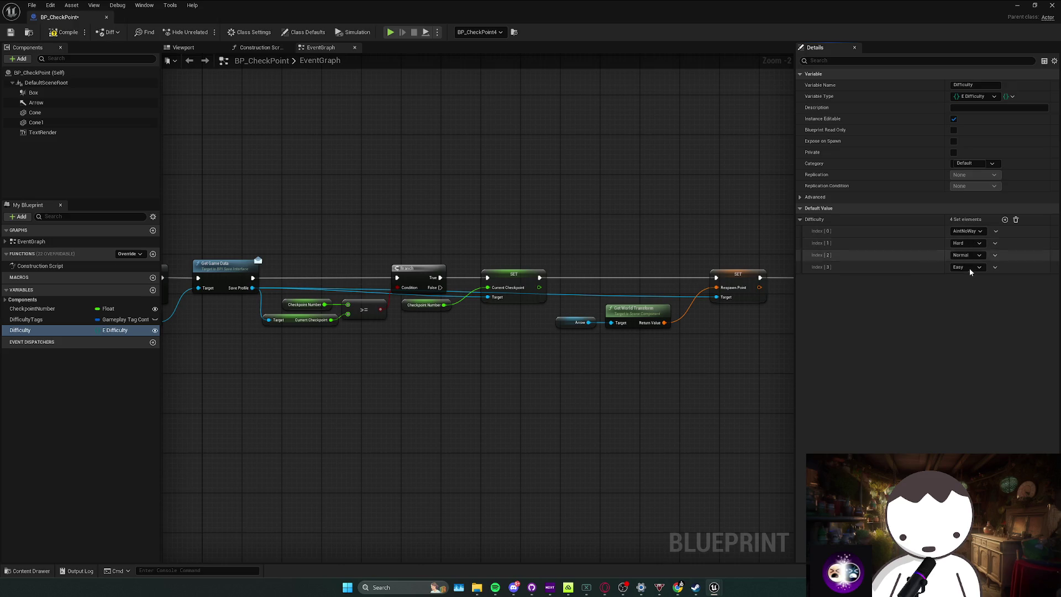
pyautogui.click(74, 38)
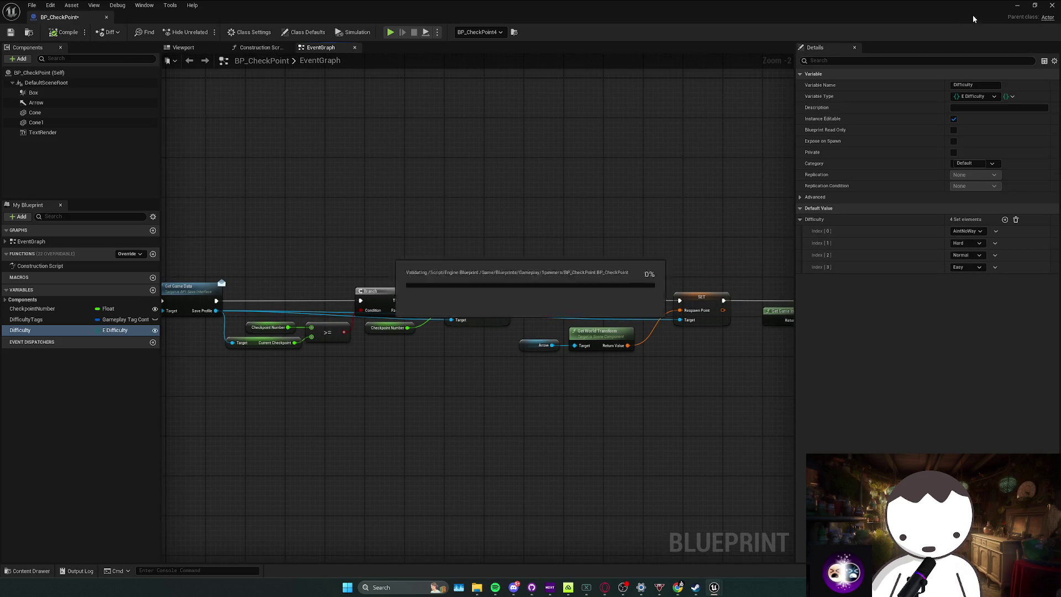
pyautogui.click(1017, 6)
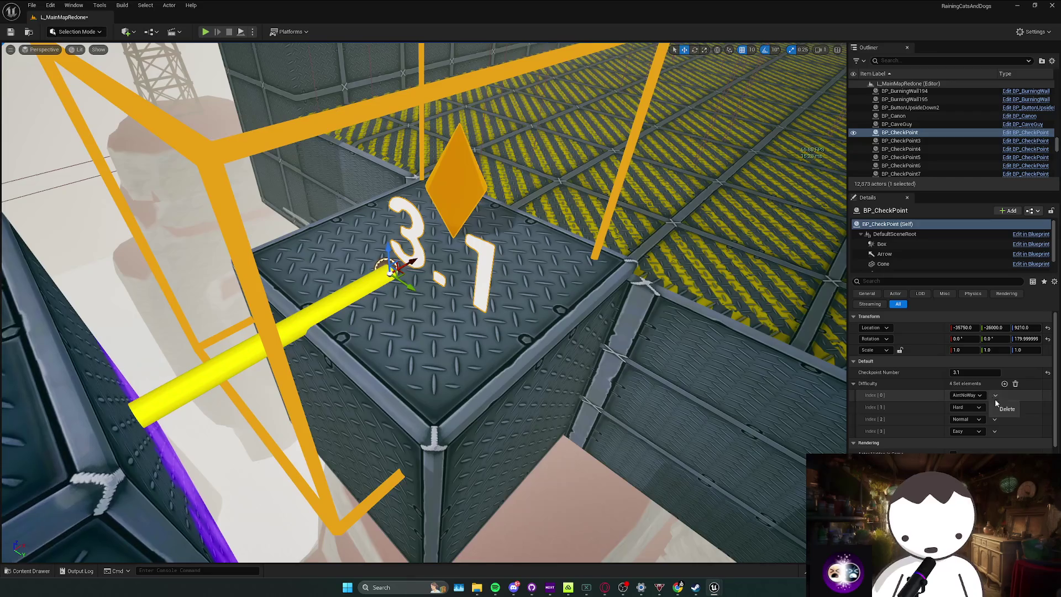
# Place a new BP_CheckPoint in the narrow industrial-corridor gap and number it 3.2.
pyautogui.press('f')
pyautogui.scroll(-5, 424, 303)
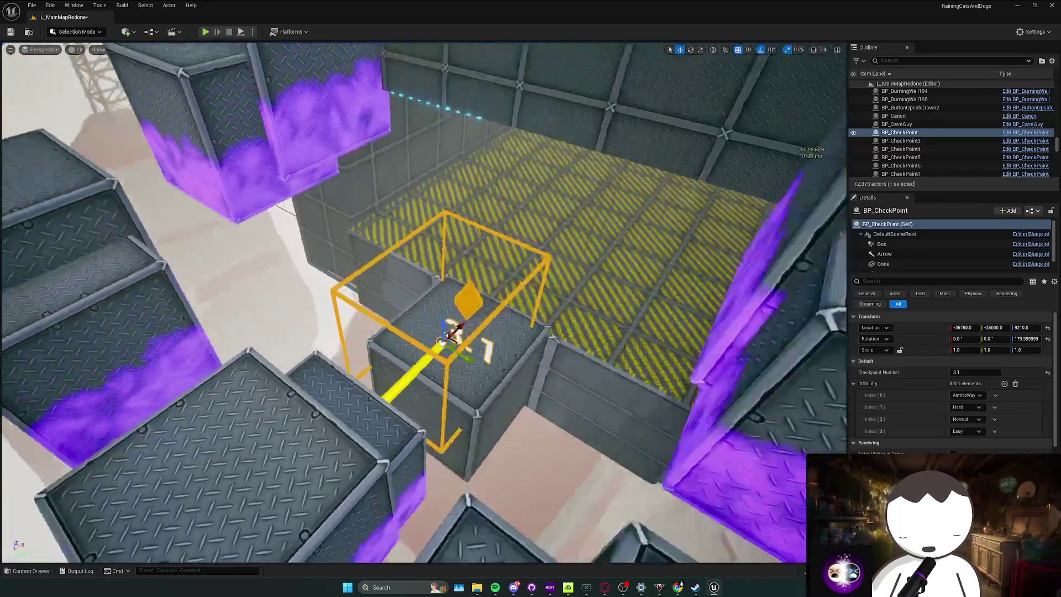
pyautogui.scroll(10, 424, 302)
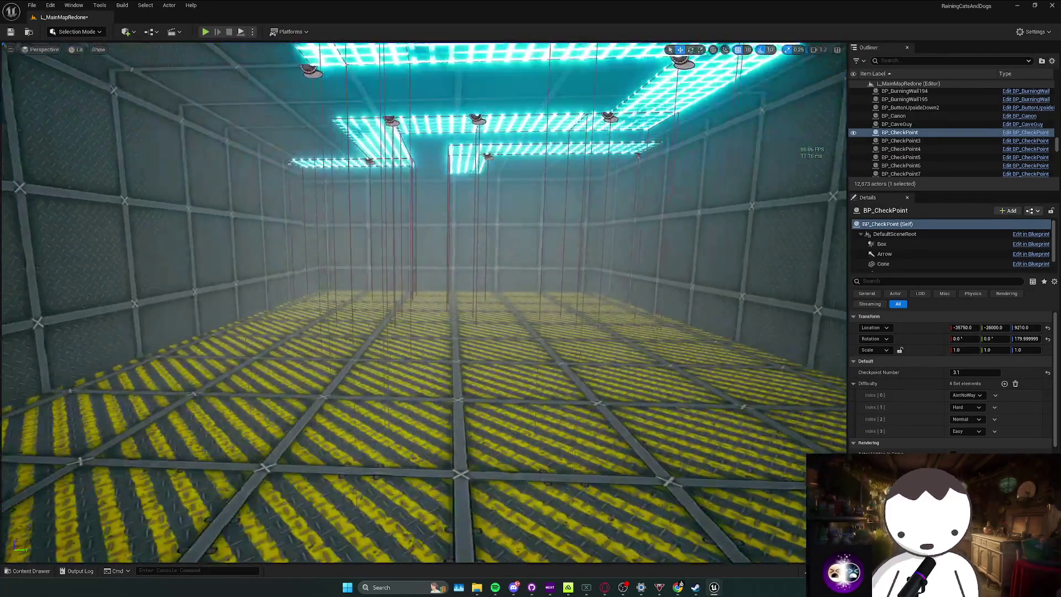
pyautogui.hotkey('ctrl', 'space')
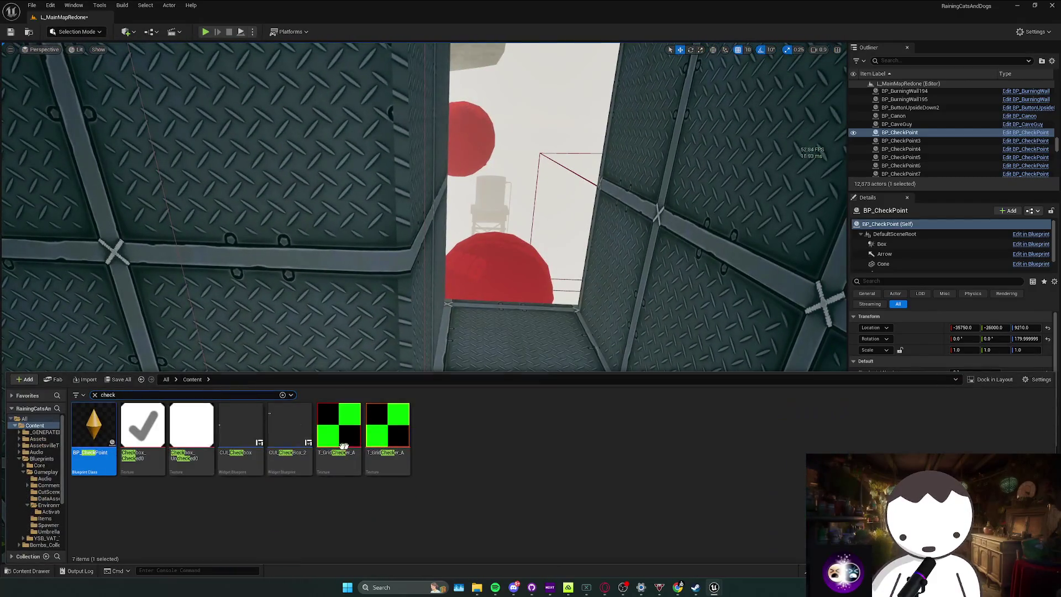
pyautogui.moveTo(123, 438)
pyautogui.mouseDown()
pyautogui.moveTo(519, 339)
pyautogui.moveTo(524, 301)
pyautogui.mouseUp()
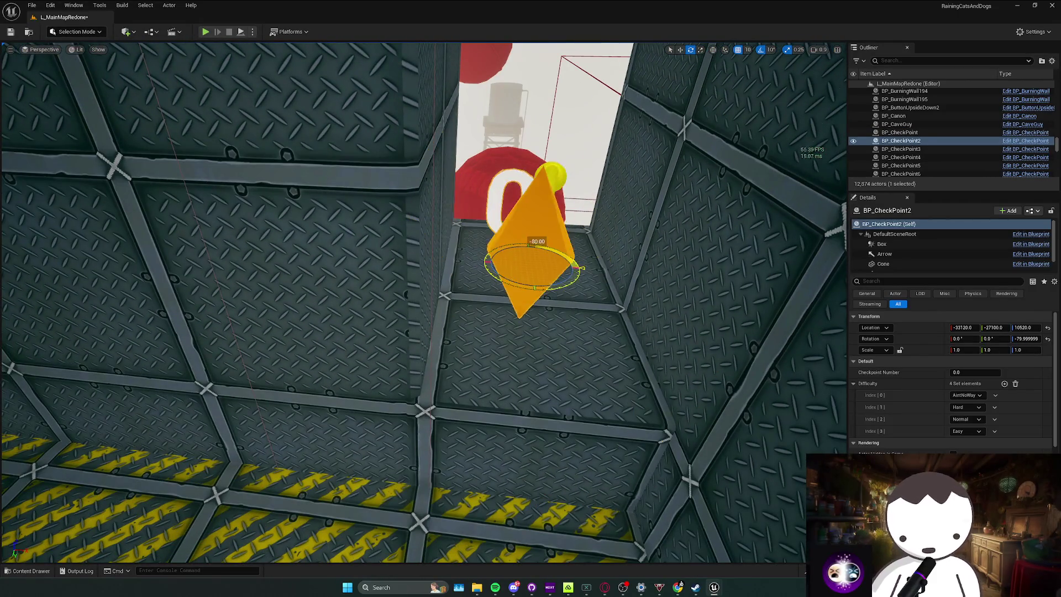
pyautogui.scroll(-4, 520, 284)
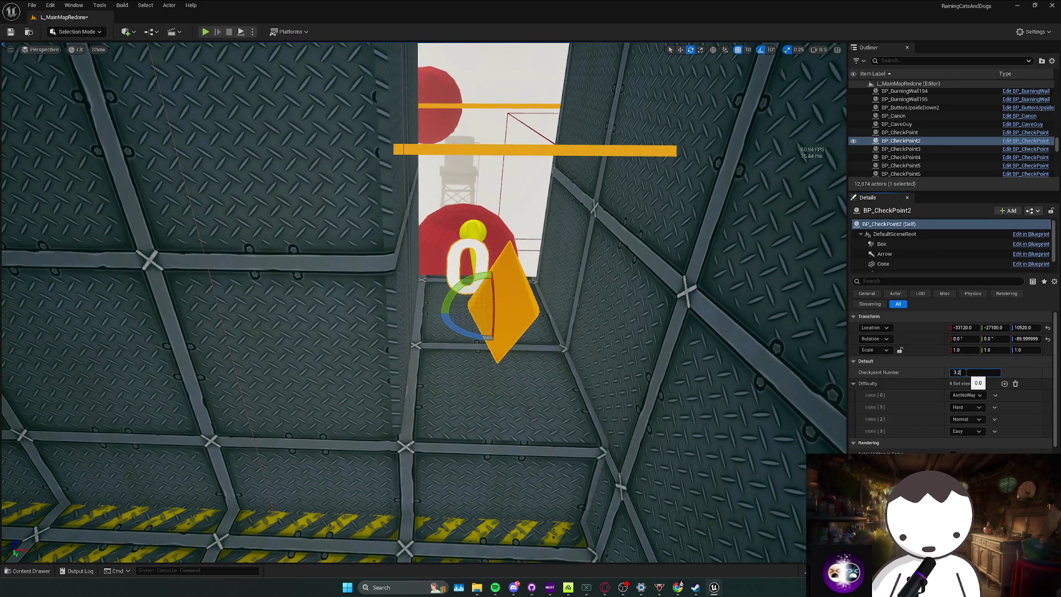
pyautogui.moveTo(599, 348); pyautogui.dragTo(574, 387)
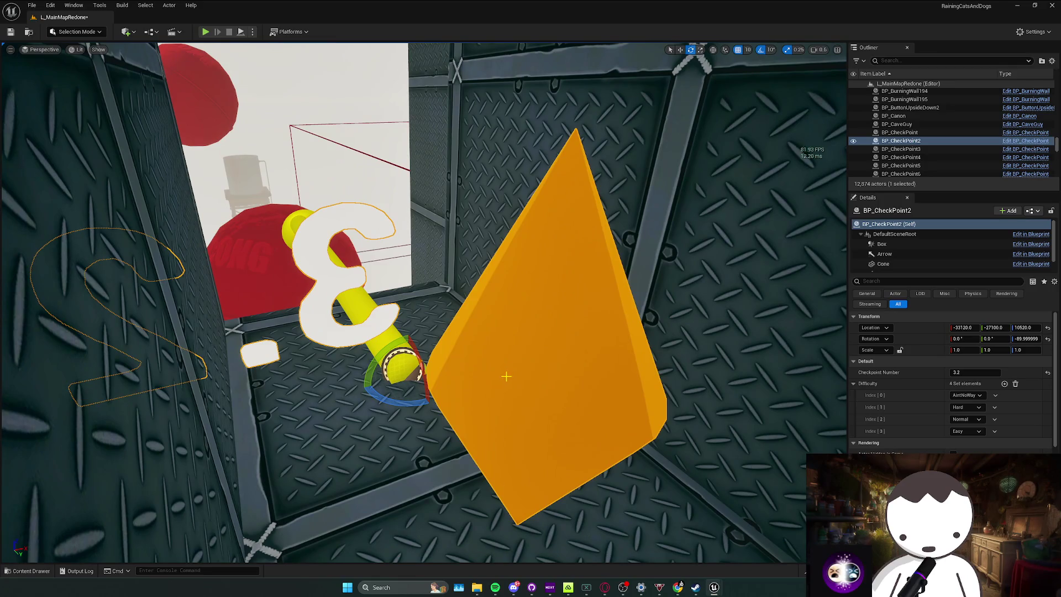
# Review the new checkpoint, BP_CheckPoint3 and BP_CheckPoint9, then bring the checkpoint Blueprint back up.
pyautogui.rightClick(526, 372)
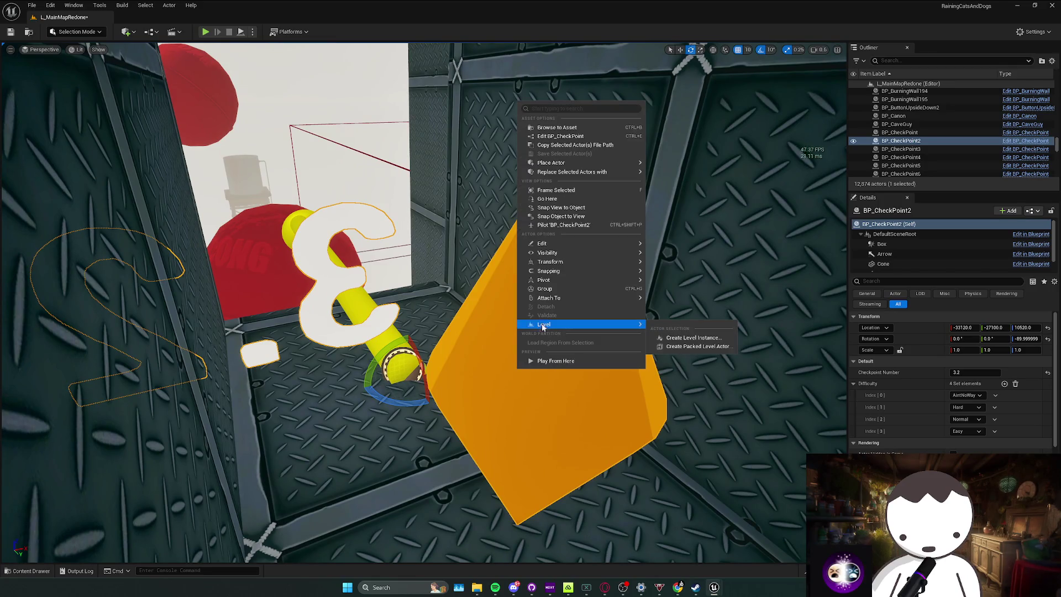
pyautogui.click(556, 190)
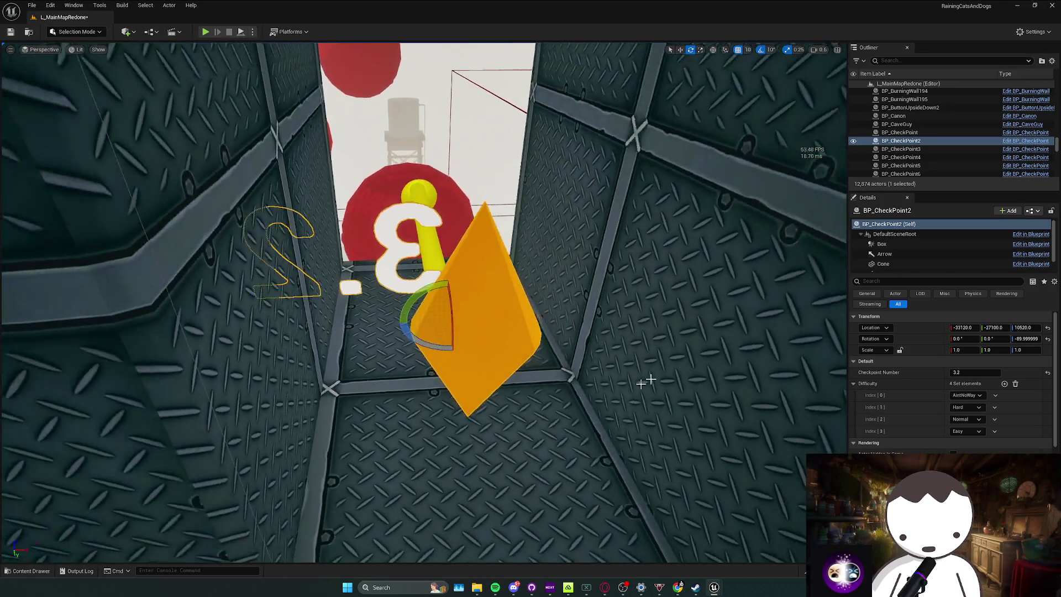
pyautogui.click(929, 149)
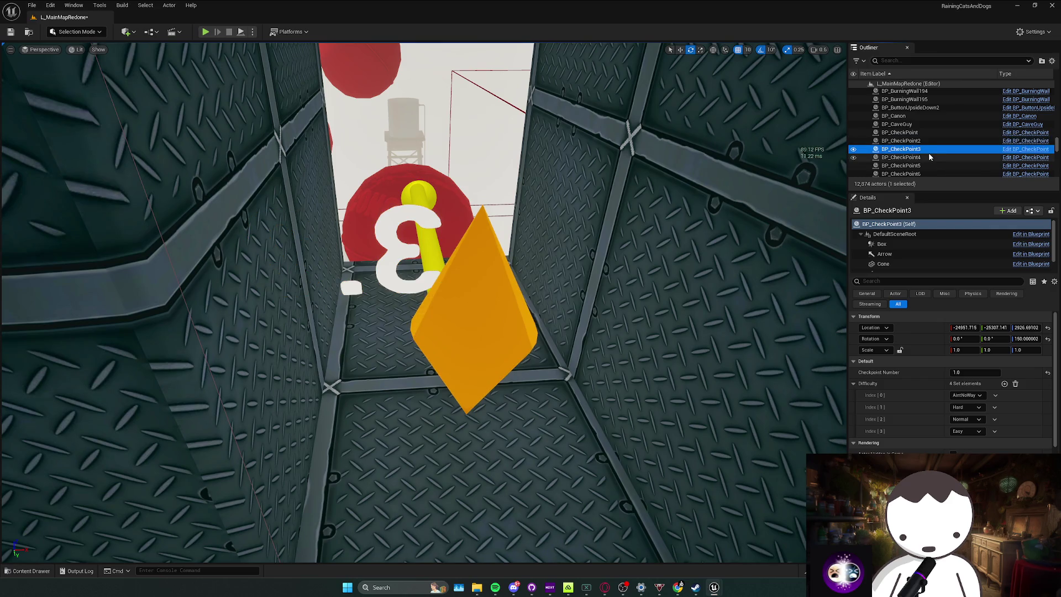
pyautogui.doubleClick(928, 151)
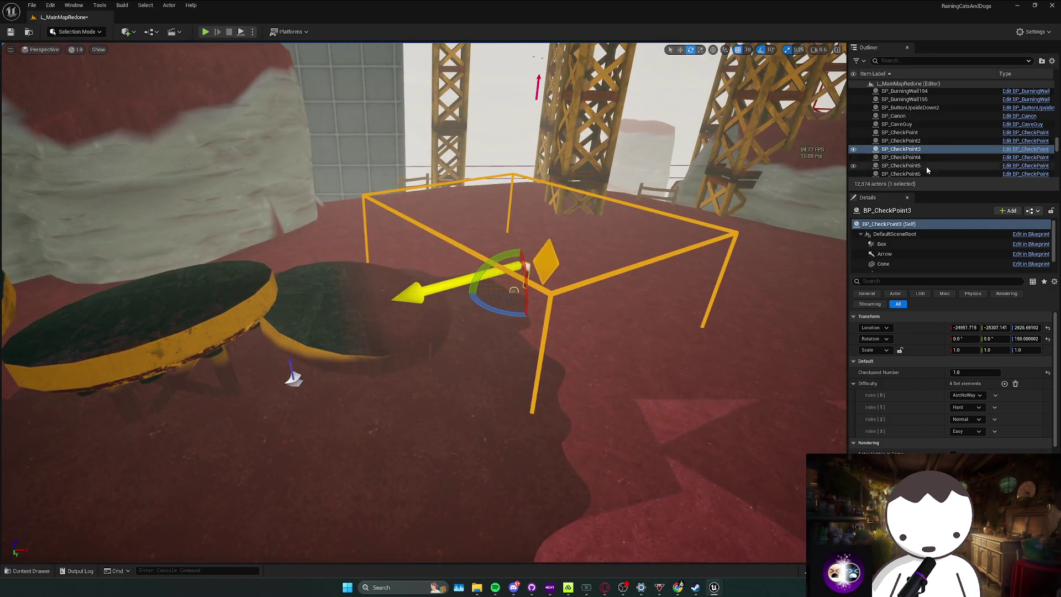
pyautogui.scroll(-2, 926, 165)
pyautogui.doubleClick(926, 159)
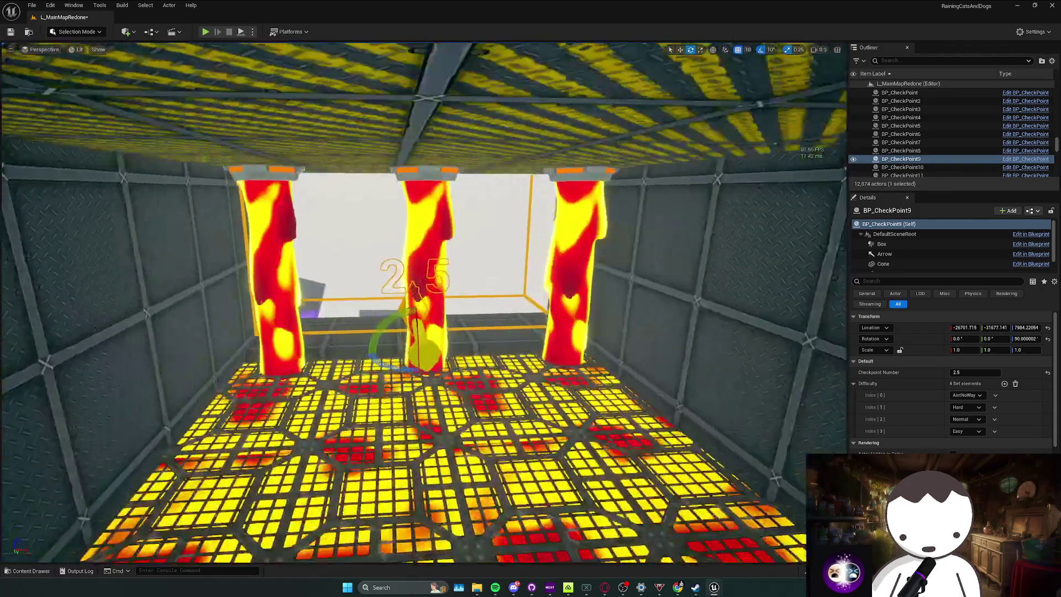
pyautogui.press('w')
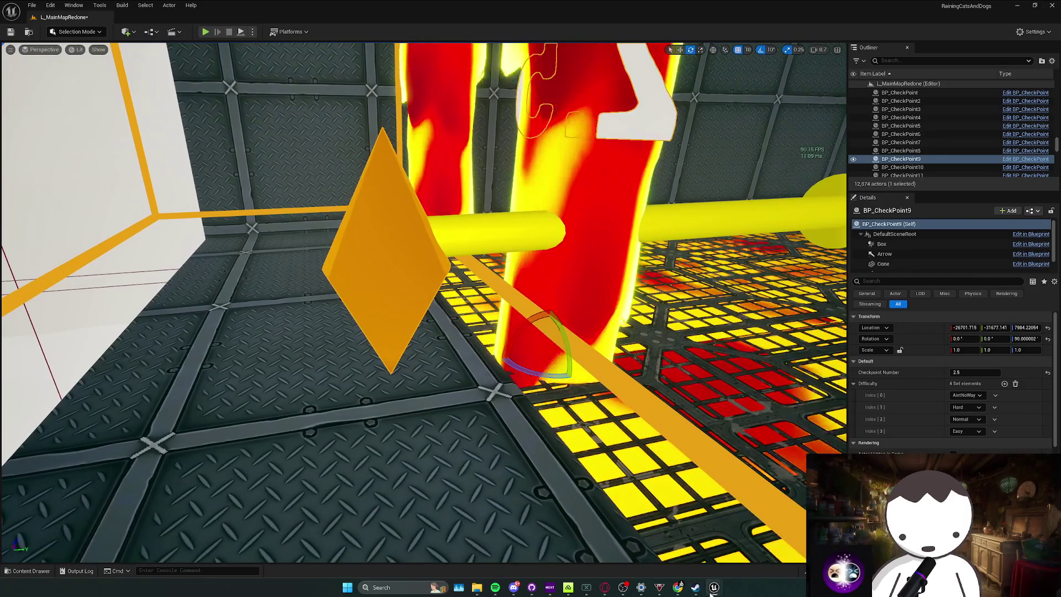
pyautogui.moveTo(714, 587)
pyautogui.click(663, 544)
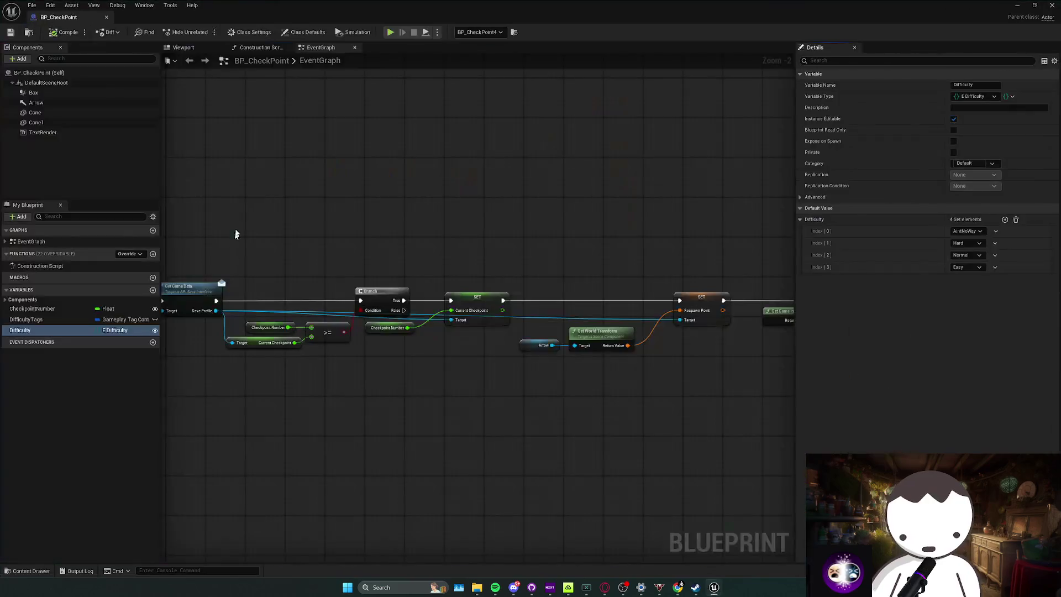
# In the Blueprint preview, raise the Arrow component to height 120 and compile.
pyautogui.click(183, 47)
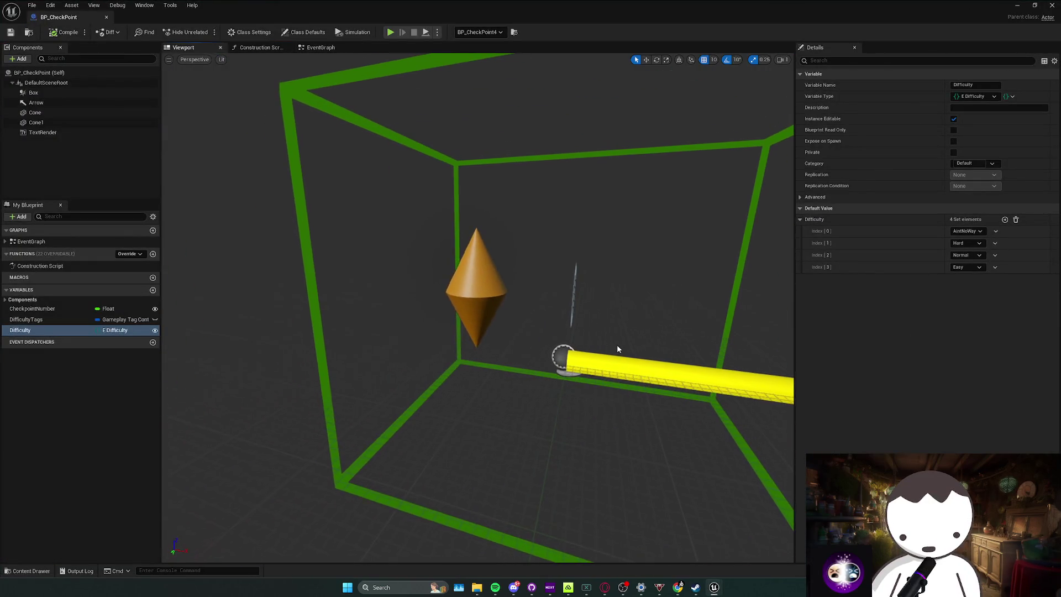
pyautogui.click(608, 368)
pyautogui.press('f')
pyautogui.moveTo(443, 338)
pyautogui.mouseDown()
pyautogui.moveTo(405, 273)
pyautogui.moveTo(742, 32)
pyautogui.mouseUp()
pyautogui.moveTo(353, 319)
pyautogui.mouseDown()
pyautogui.moveTo(353, 307)
pyautogui.moveTo(428, 333)
pyautogui.moveTo(484, 334)
pyautogui.moveTo(467, 308)
pyautogui.mouseUp()
pyautogui.click(451, 337)
pyautogui.moveTo(457, 242); pyautogui.dragTo(464, 294)
pyautogui.click(64, 34)
pyautogui.click(1018, 5)
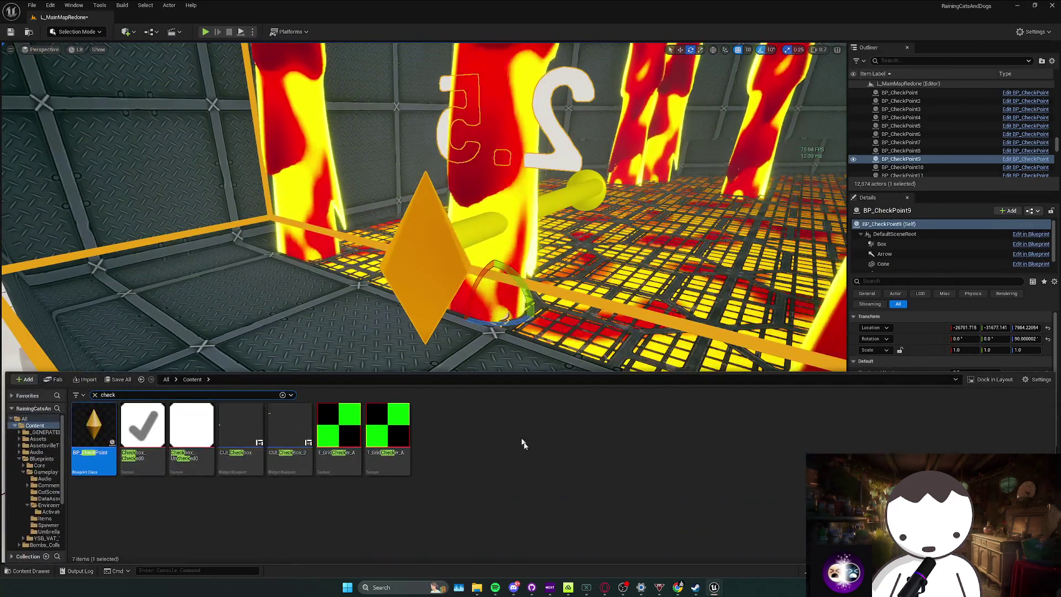
# Select the cones and Arrow together, recompile the Blueprint, and return to the level's move tool.
pyautogui.hotkey('alt', 'Tab')
pyautogui.click(403, 264)
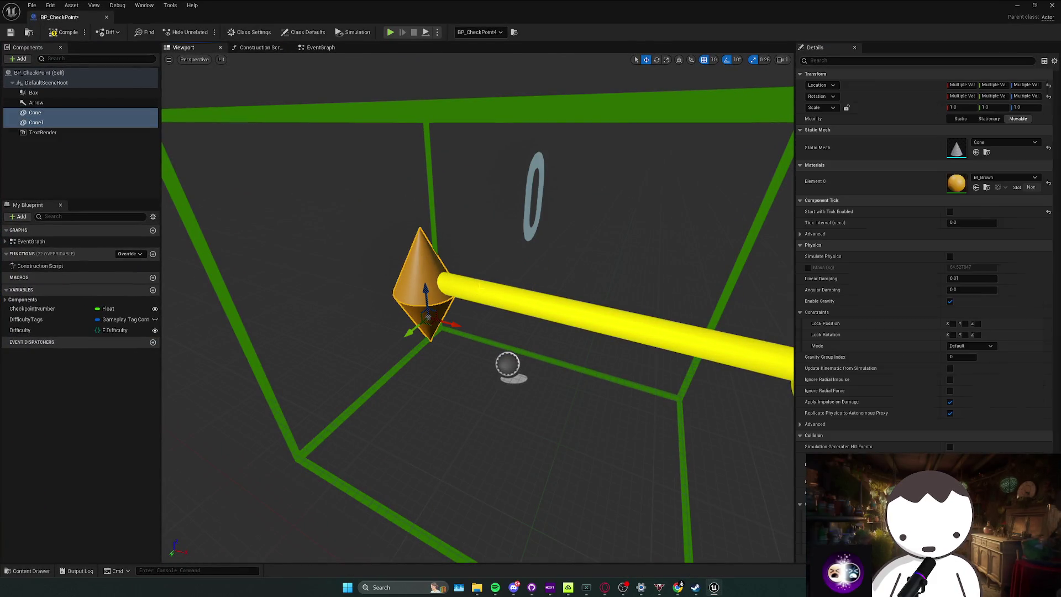
pyautogui.keyDown('ctrl'); pyautogui.click(469, 310); pyautogui.keyUp('ctrl')
pyautogui.moveTo(462, 294); pyautogui.dragTo(501, 303)
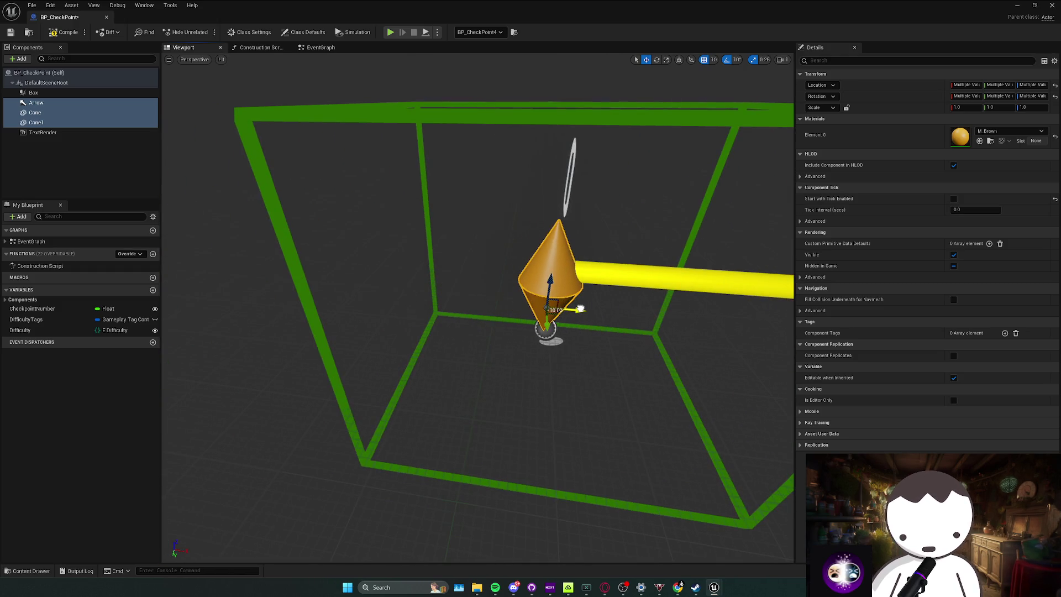
pyautogui.moveTo(585, 310); pyautogui.dragTo(253, 166)
pyautogui.click(58, 31)
pyautogui.click(1016, 5)
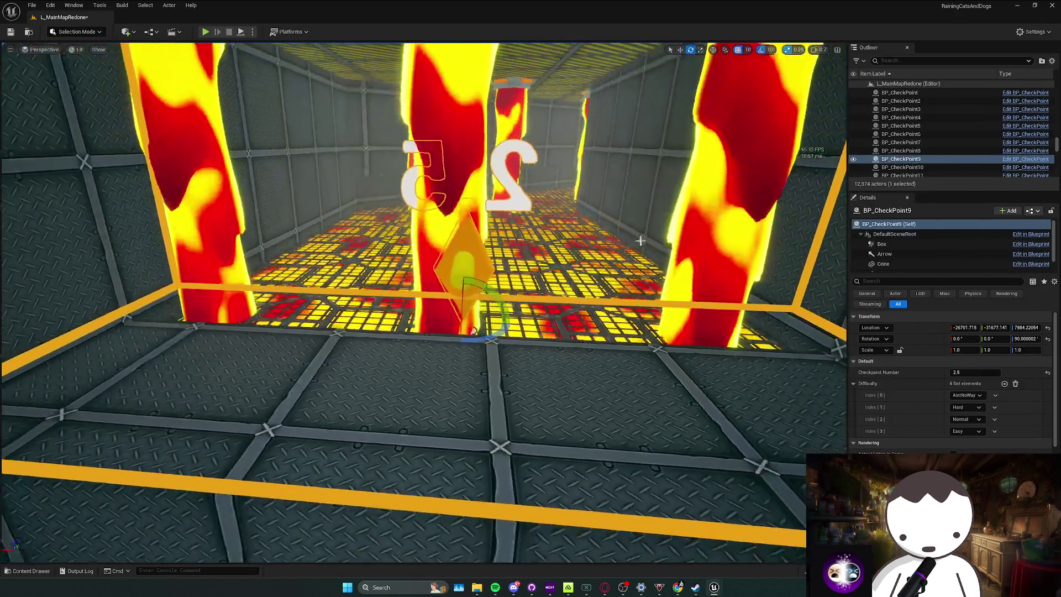
pyautogui.moveTo(640, 240)
pyautogui.mouseDown()
pyautogui.moveTo(498, 288)
pyautogui.moveTo(464, 308)
pyautogui.moveTo(470, 320)
pyautogui.moveTo(411, 299)
pyautogui.mouseUp()
pyautogui.press('w')
pyautogui.click(375, 277)
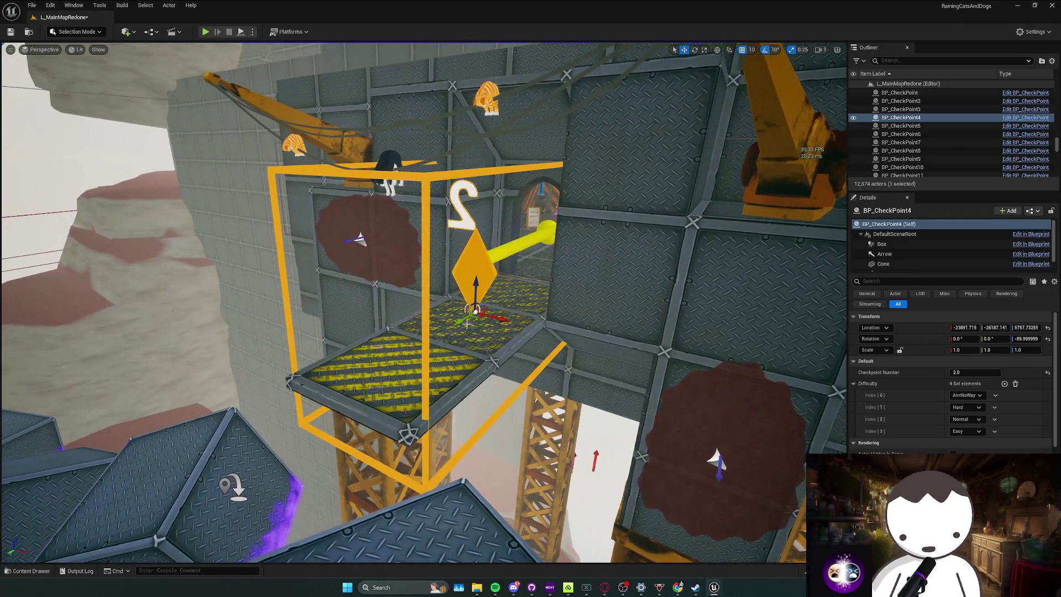
pyautogui.click(899, 245)
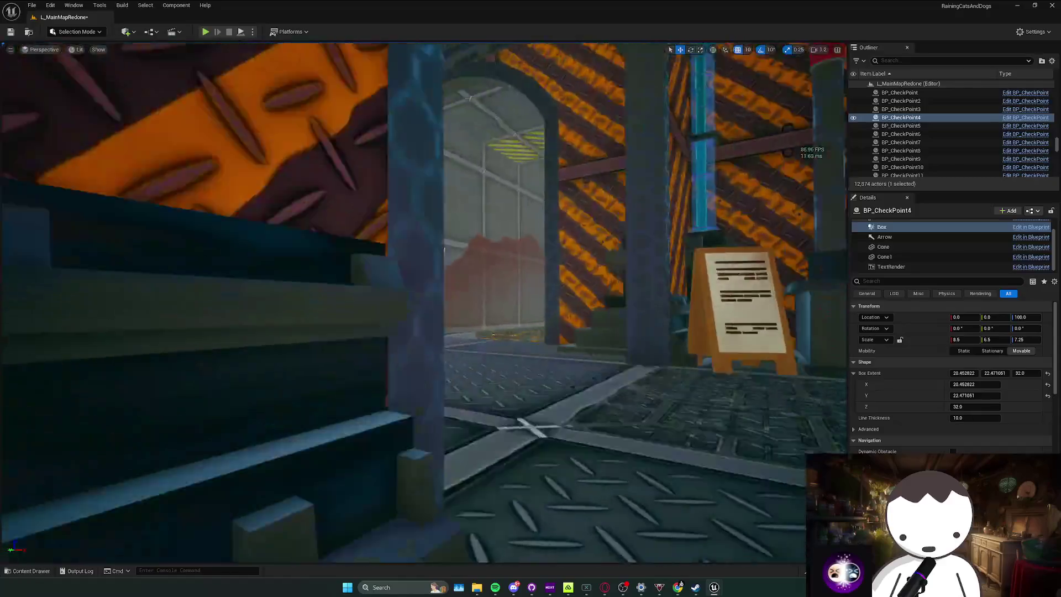
pyautogui.scroll(10, 429, 324)
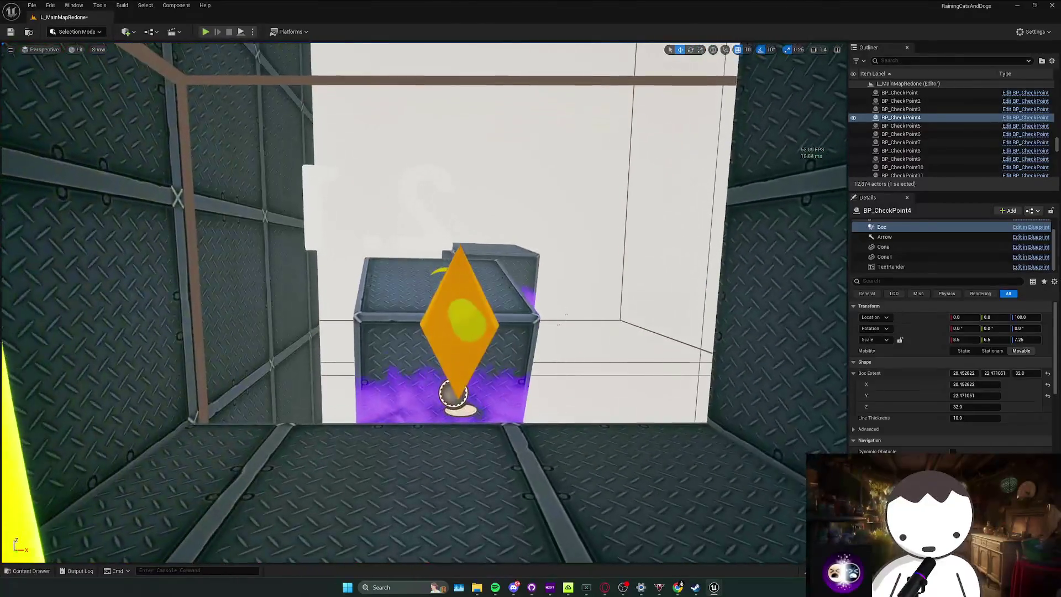
pyautogui.click(459, 326)
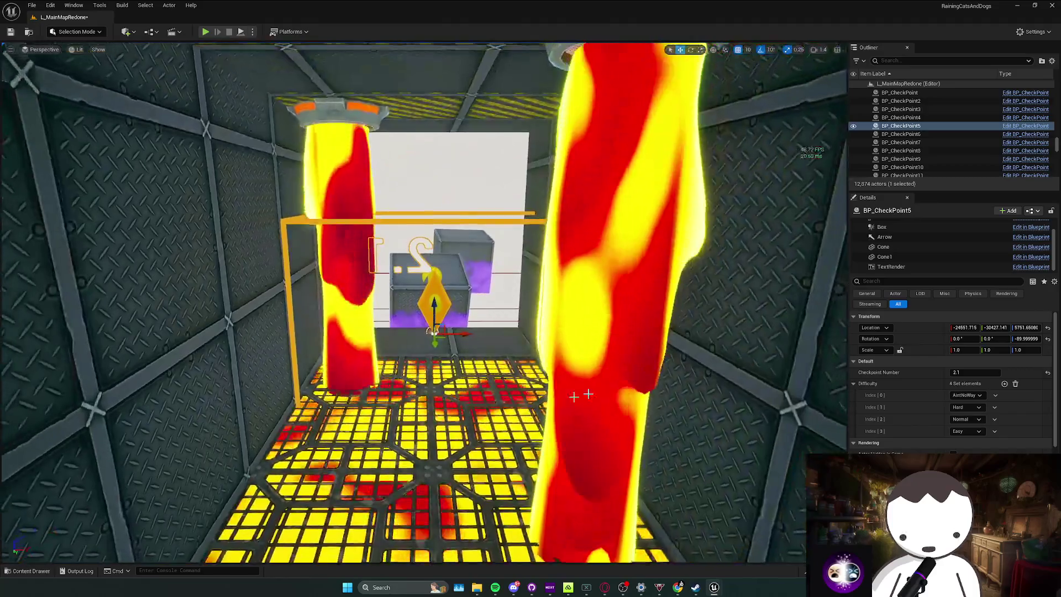
# Inspect BP_CheckPoint5's trigger box and arrow at the 2.1 checkpoint.
pyautogui.click(881, 227)
pyautogui.scroll(3, 457, 333)
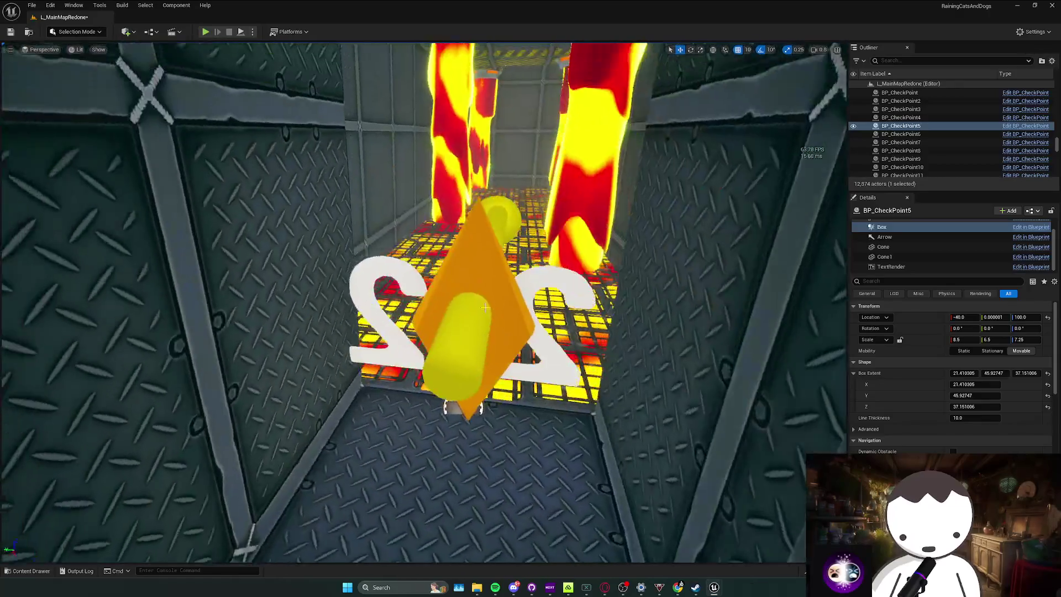
pyautogui.click(506, 348)
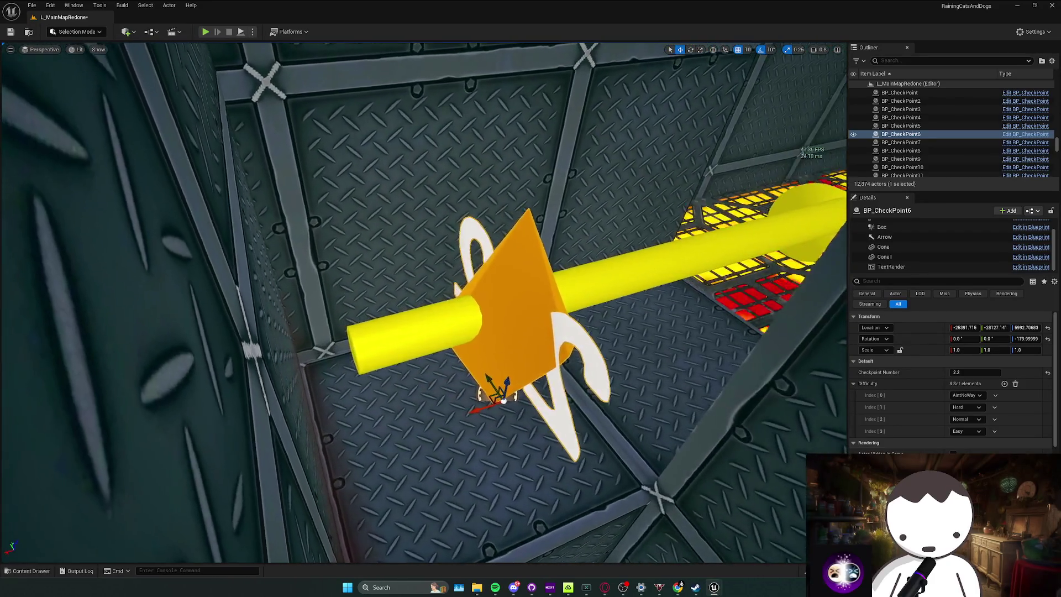
pyautogui.moveTo(504, 399); pyautogui.dragTo(442, 370)
pyautogui.moveTo(423, 303); pyautogui.dragTo(409, 290)
pyautogui.moveTo(684, 354); pyautogui.dragTo(683, 342)
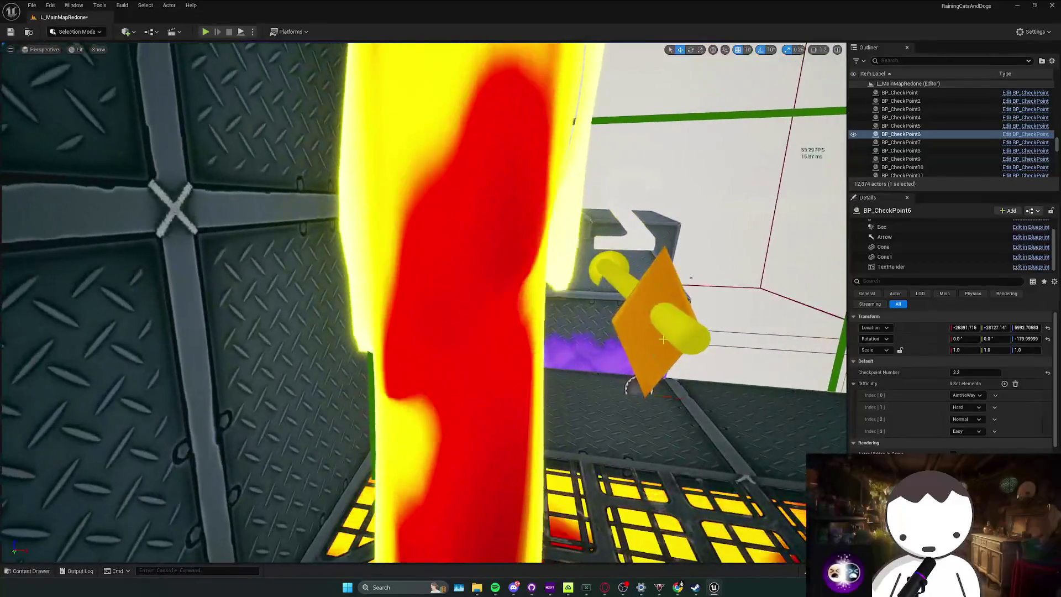
pyautogui.click(683, 342)
pyautogui.click(884, 236)
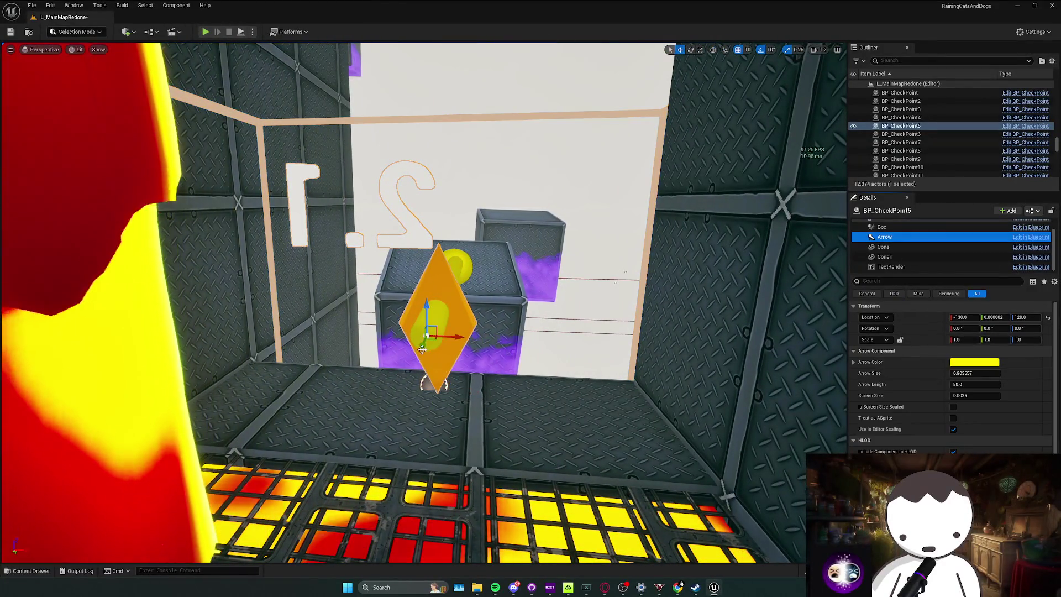
pyautogui.moveTo(452, 317)
pyautogui.mouseDown()
pyautogui.moveTo(420, 312)
pyautogui.moveTo(420, 291)
pyautogui.mouseUp()
# Review BP_CheckPoint6's box and arrow, then delete the old BP_CheckPoint7 in the lava corridor.
pyautogui.click(425, 411)
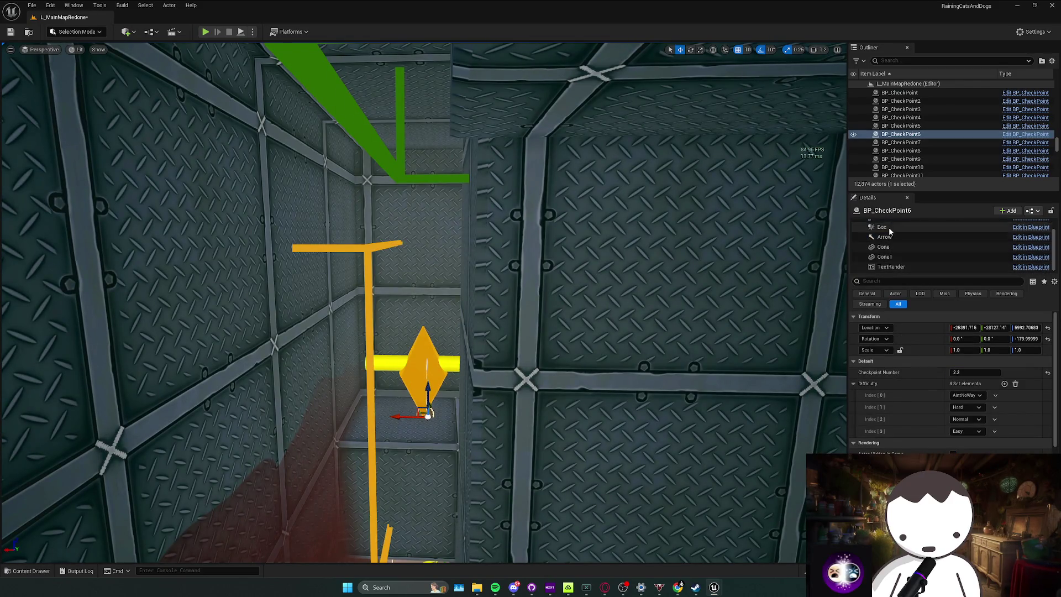
pyautogui.click(882, 227)
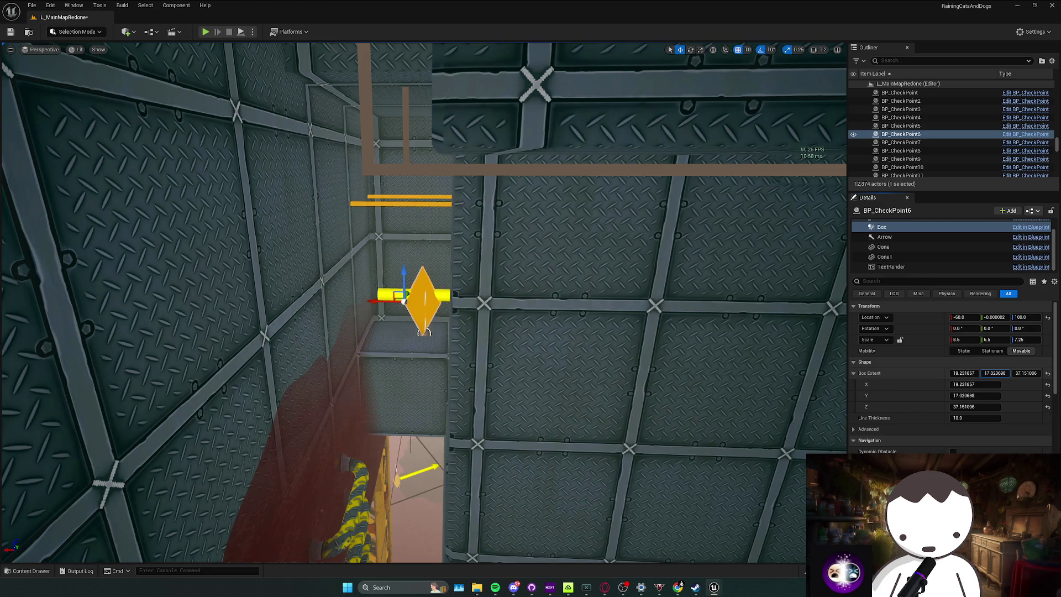
pyautogui.click(917, 238)
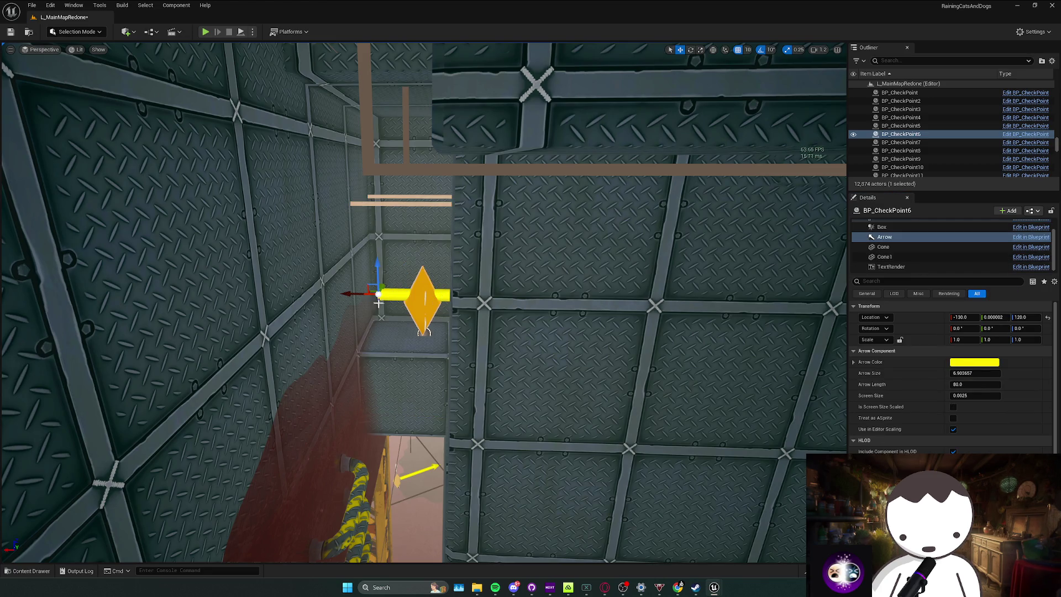
pyautogui.moveTo(391, 294)
pyautogui.mouseDown()
pyautogui.moveTo(321, 288)
pyautogui.moveTo(409, 279)
pyautogui.mouseUp()
pyautogui.click(414, 286)
pyautogui.press('Delete')
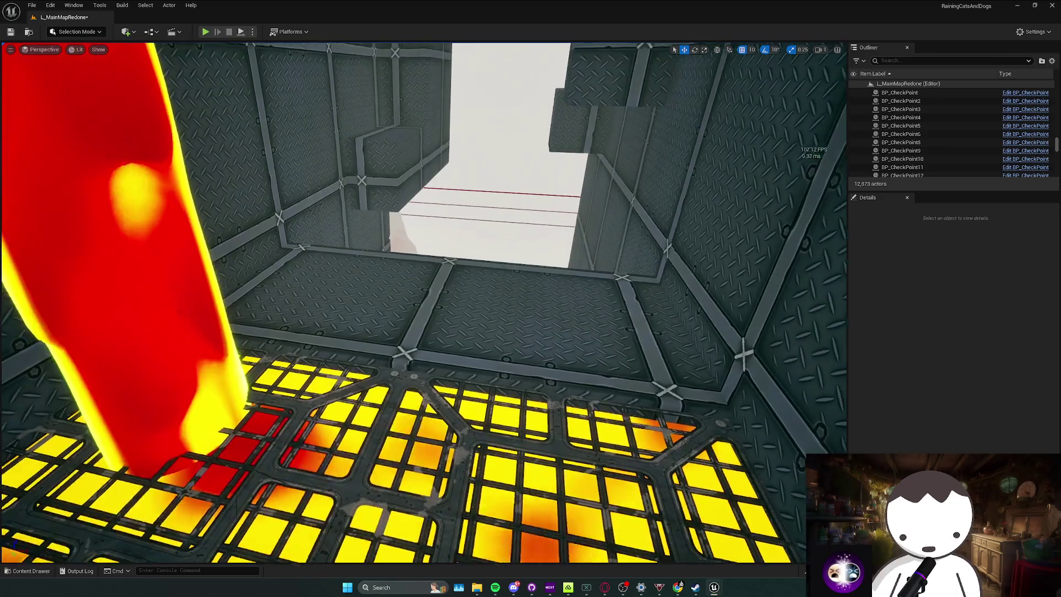
# Place a new BP_CheckPoint in the corridor, turn it 90°, number it 2.3, and open its Blueprint.
pyautogui.hotkey('ctrl', 'space')
pyautogui.moveTo(88, 446)
pyautogui.mouseDown()
pyautogui.moveTo(428, 290)
pyautogui.moveTo(445, 319)
pyautogui.mouseUp()
pyautogui.press('e')
pyautogui.click(976, 373)
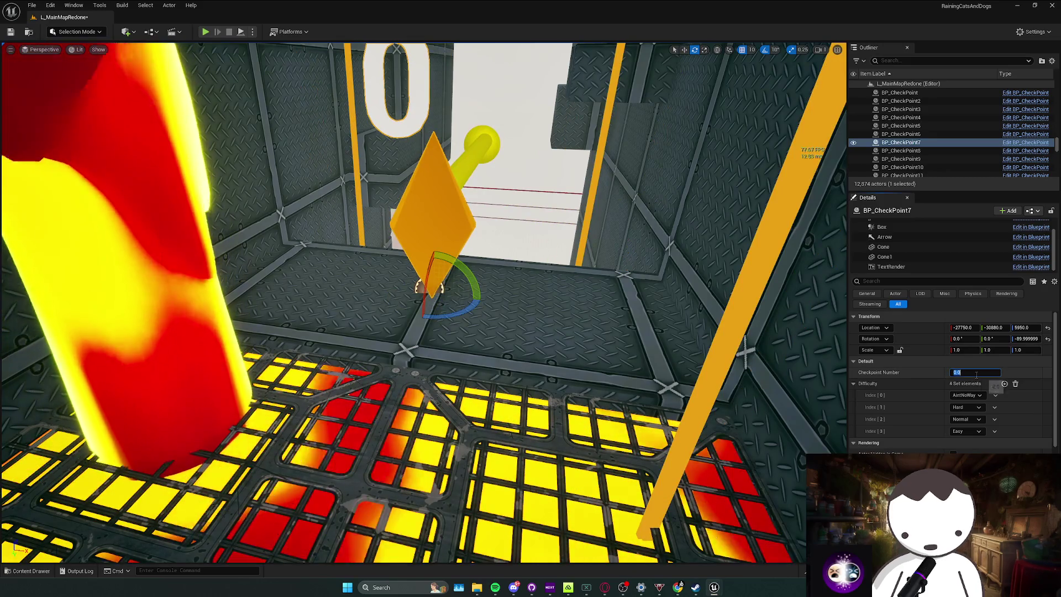
pyautogui.write('2.3')
pyautogui.press('Return')
pyautogui.moveTo(573, 288); pyautogui.dragTo(574, 288)
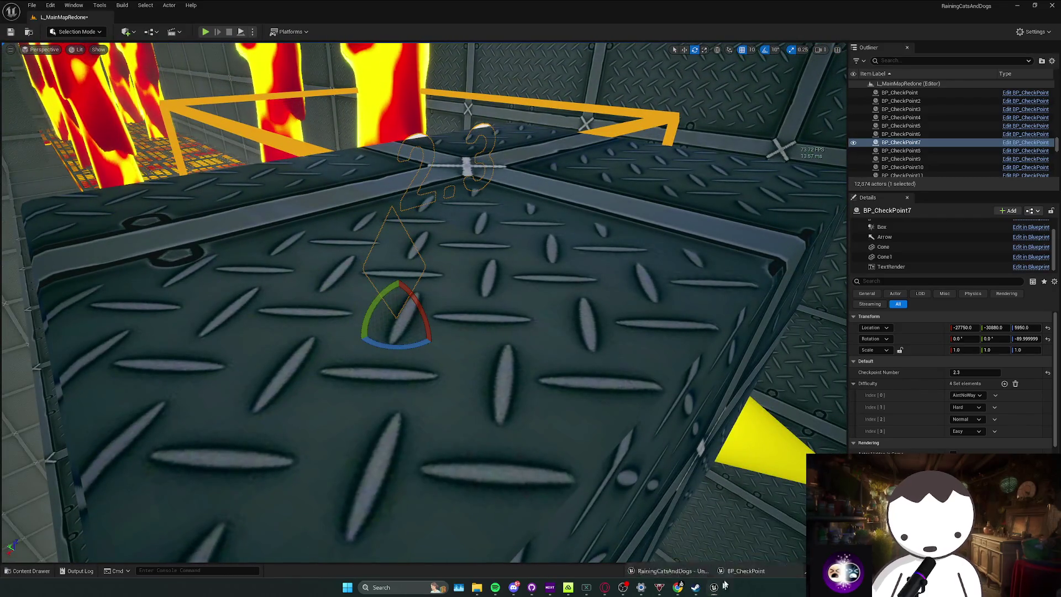
pyautogui.hotkey('ctrl', 'e')
pyautogui.click(628, 159)
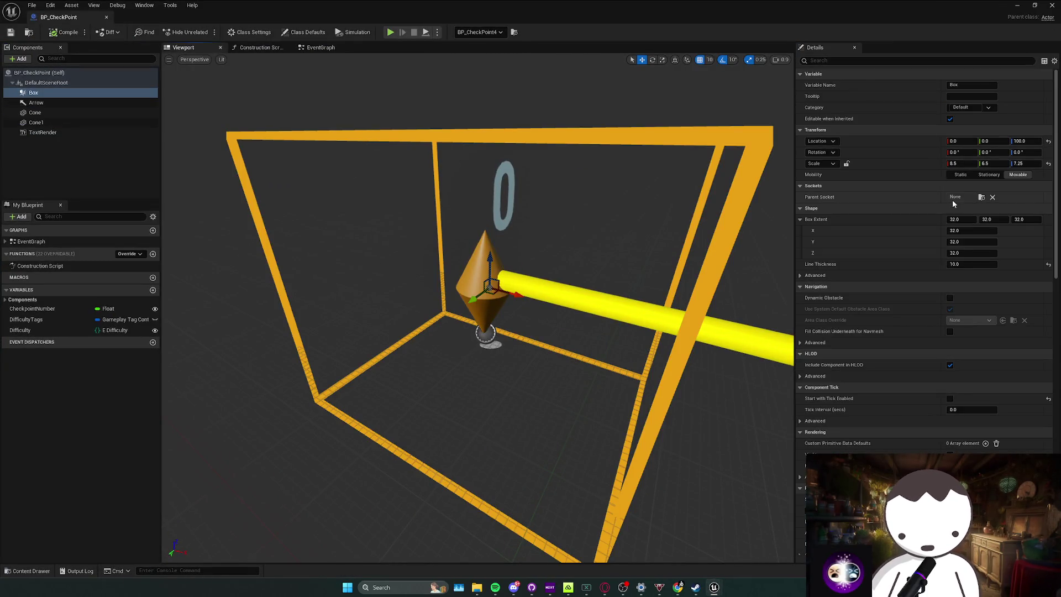
# Drag the Box Extent X and Y values to about 16.5 and 25.7, then return to L_MainMapRedone.
pyautogui.moveTo(961, 220)
pyautogui.mouseDown()
pyautogui.moveTo(939, 220)
pyautogui.moveTo(1025, 219)
pyautogui.moveTo(962, 219)
pyautogui.moveTo(992, 219)
pyautogui.mouseUp()
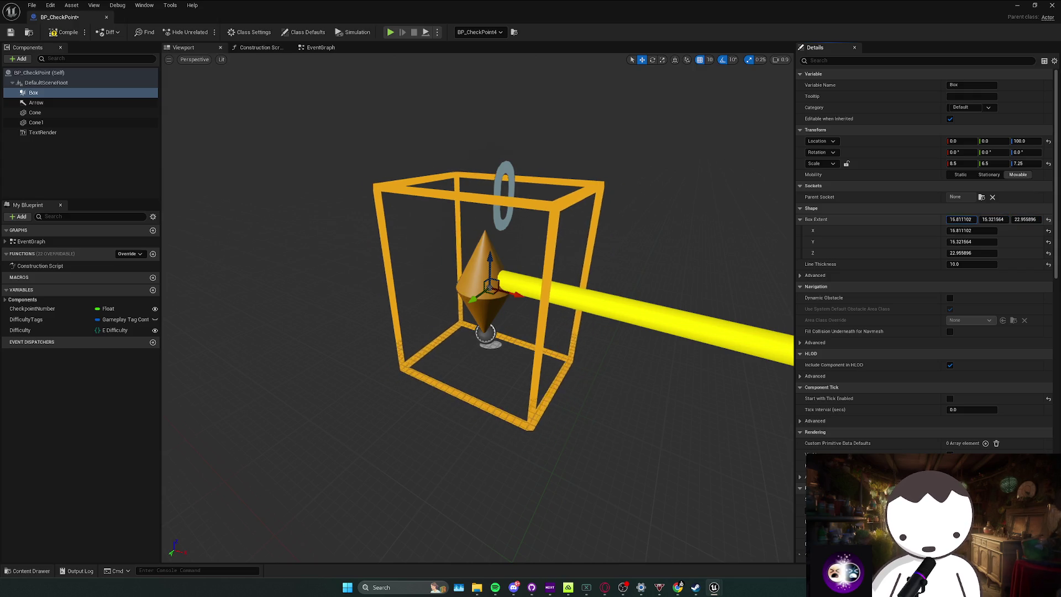
pyautogui.hotkey('alt', 'Tab')
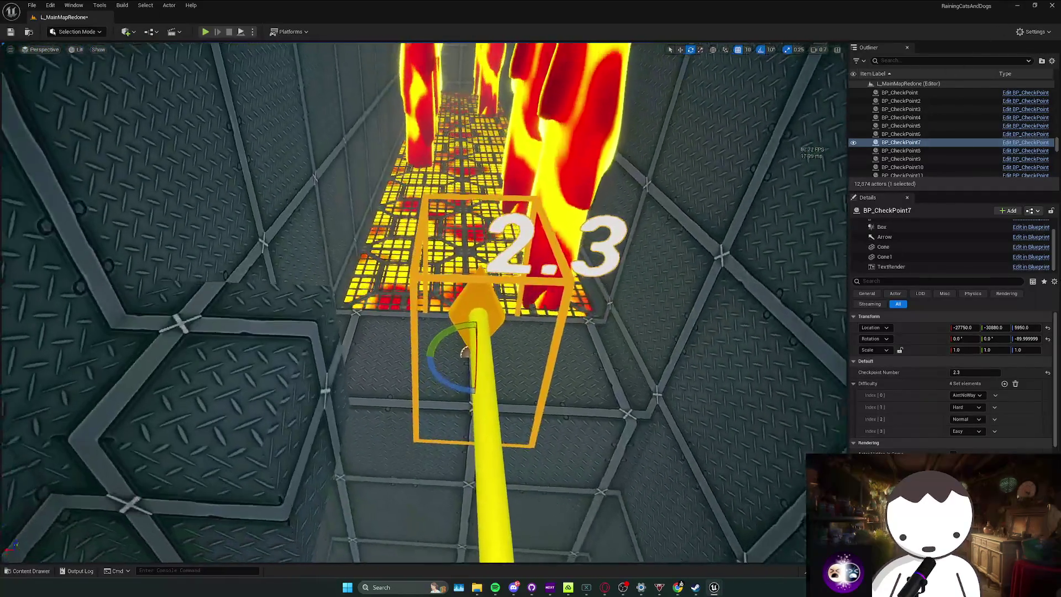
pyautogui.press('w')
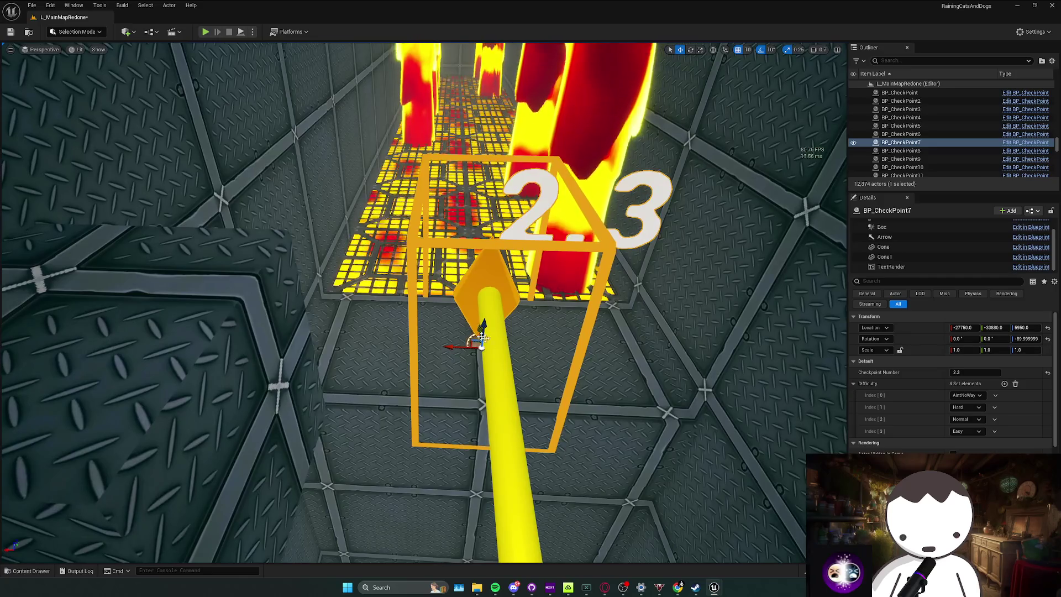
pyautogui.click(763, 577)
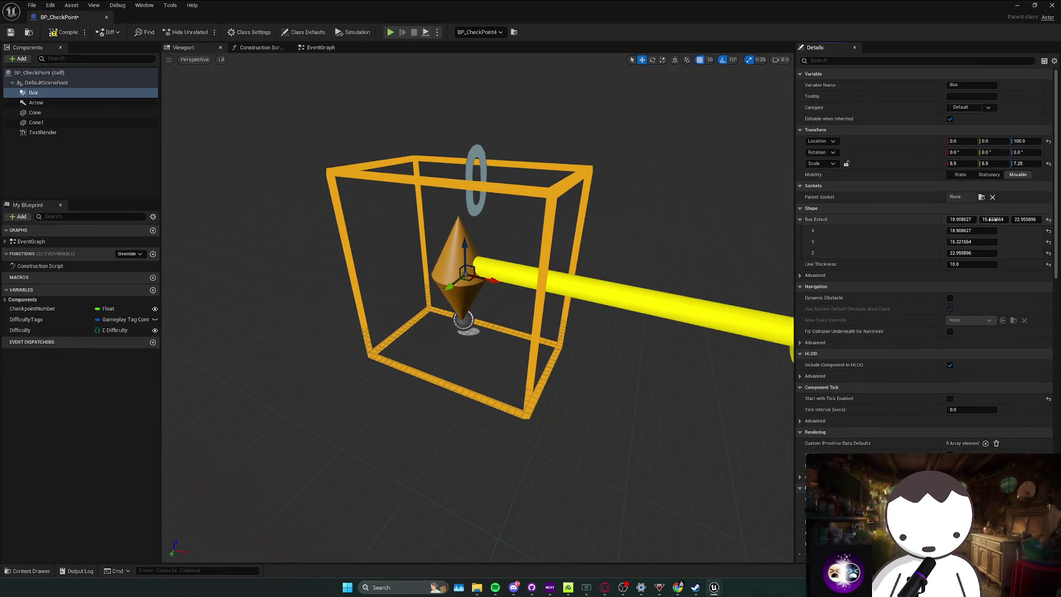
pyautogui.moveTo(994, 220); pyautogui.dragTo(1002, 219)
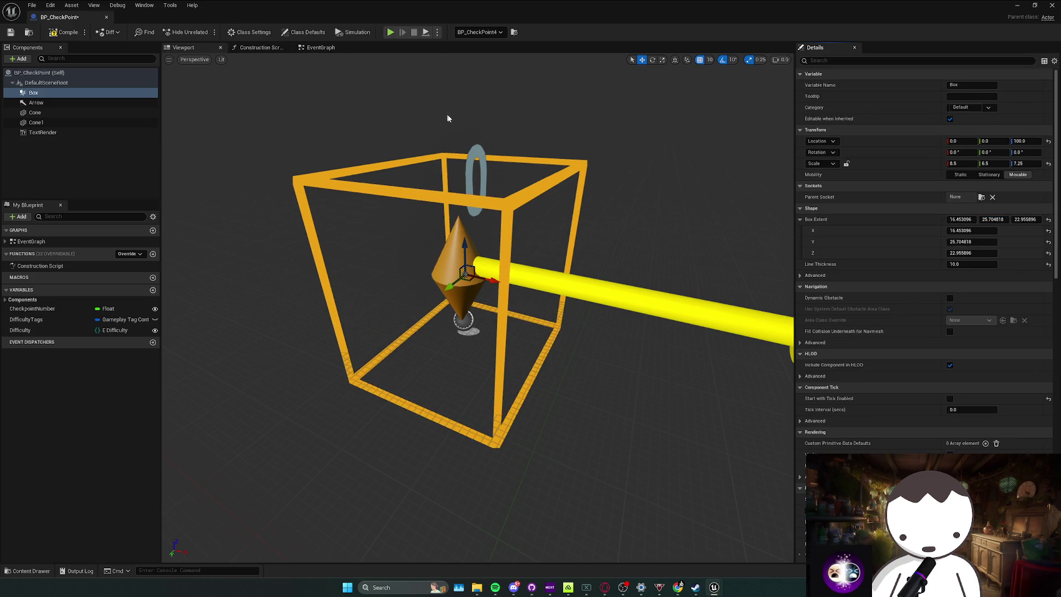
pyautogui.hotkey('alt', 'Tab')
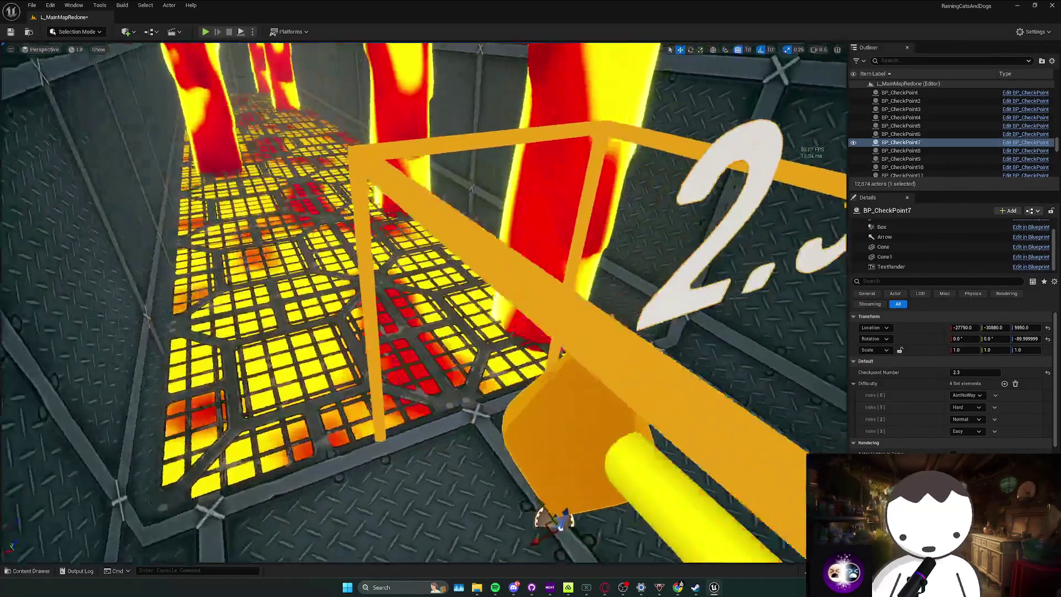
pyautogui.moveTo(209, 56); pyautogui.dragTo(209, 56)
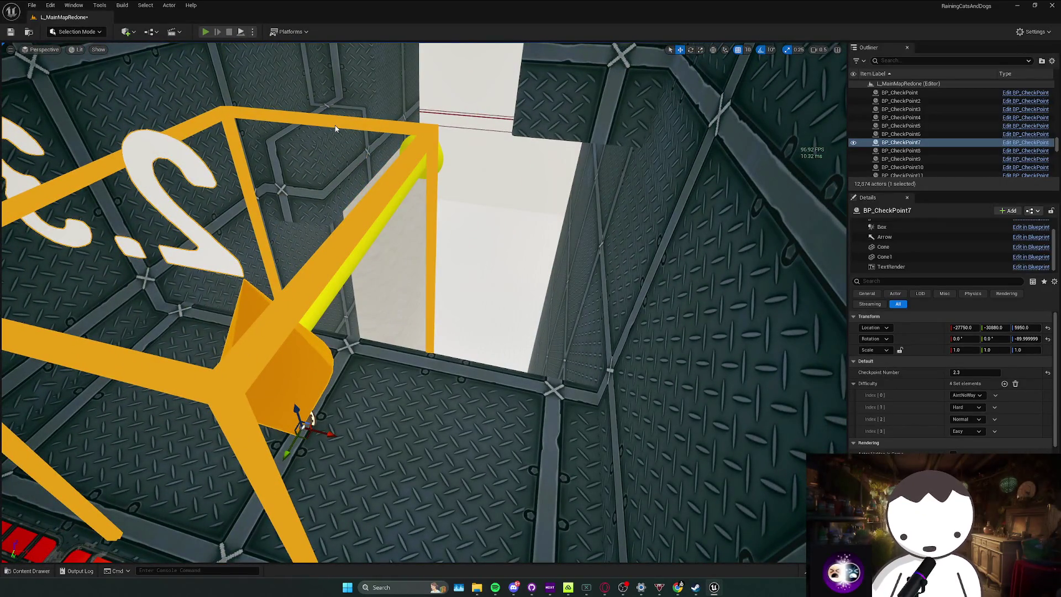
# Play-test the level twice around BP_CheckPoint7, then save it.
pyautogui.hotkey('alt', 'p')
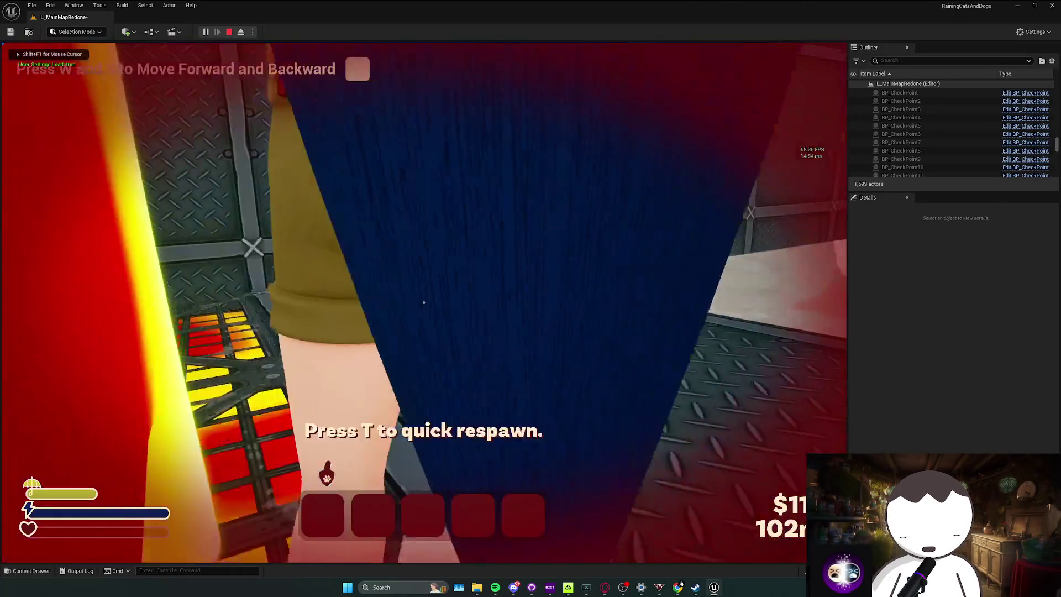
pyautogui.press('Escape')
pyautogui.press('f')
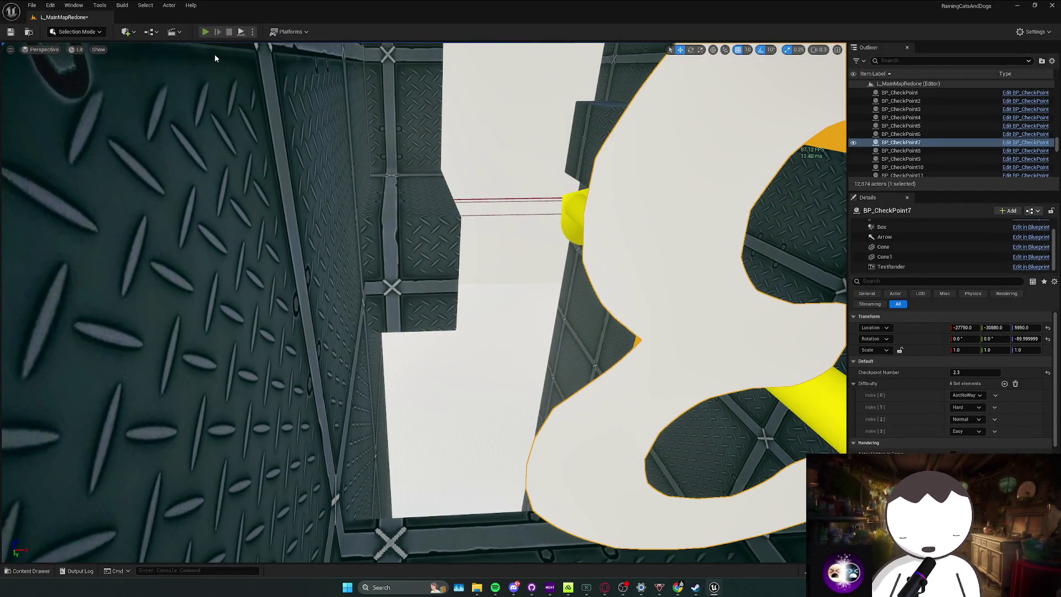
pyautogui.hotkey('alt', 'p')
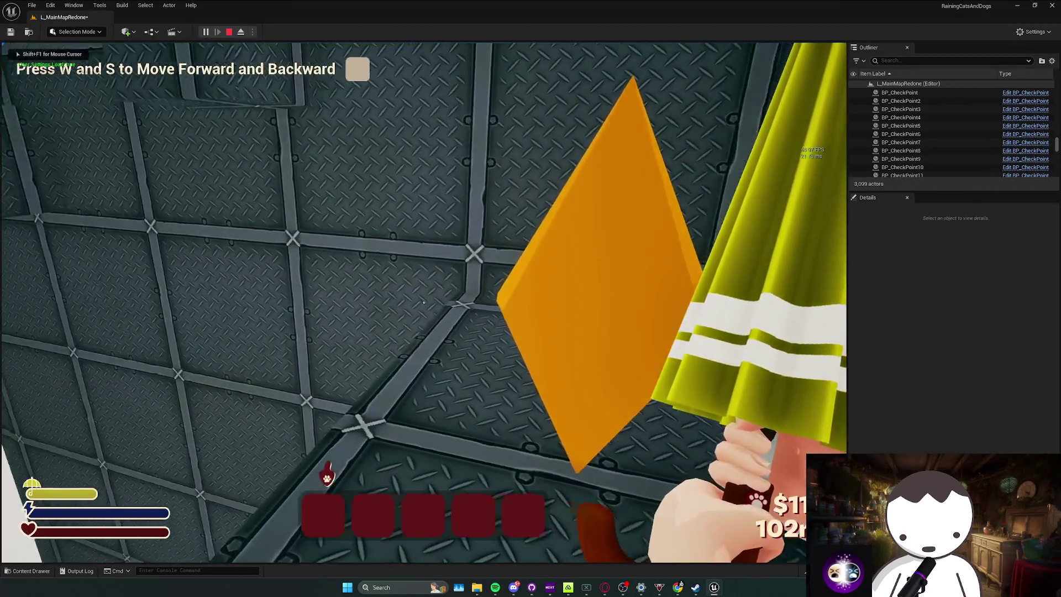
pyautogui.press('w')
pyautogui.press('s')
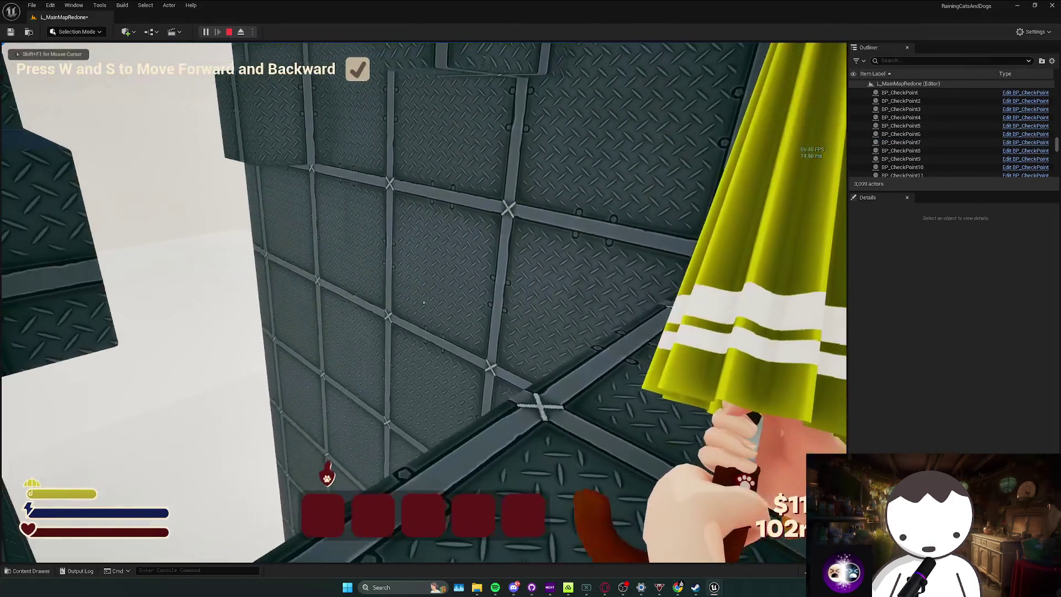
pyautogui.press('Escape')
pyautogui.press('f')
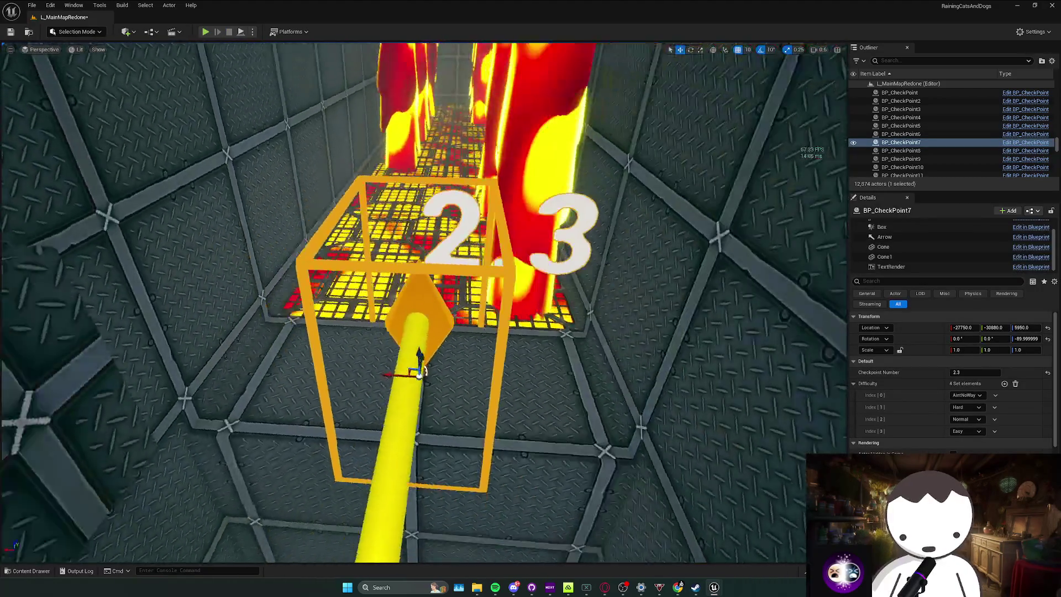
pyautogui.hotkey('ctrl', 's')
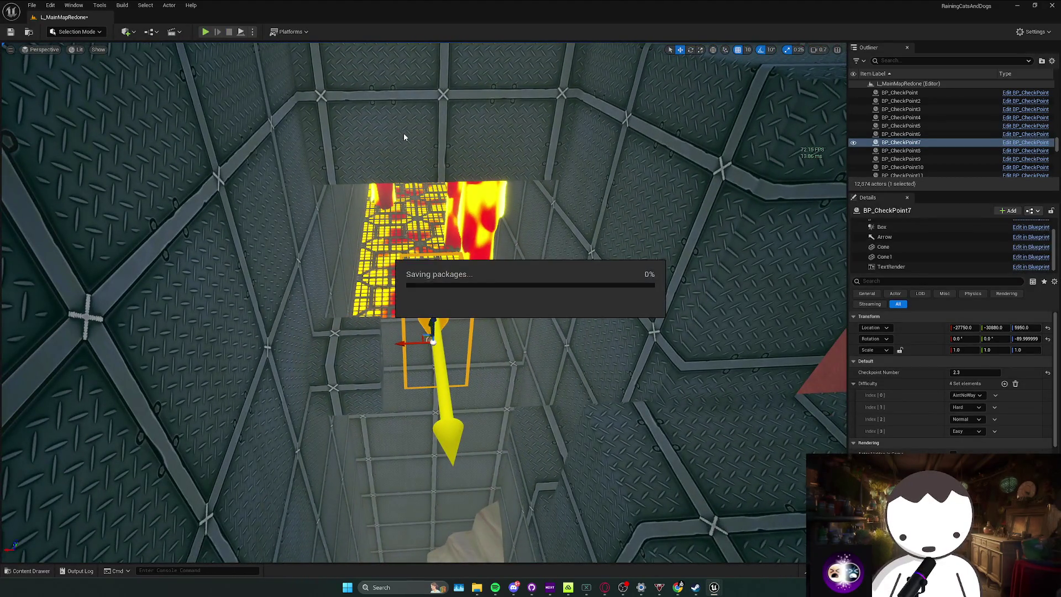
# Fly through the shaft past checkpoint 2.3 and delete the next old checkpoint.
pyautogui.rightClick(403, 132)
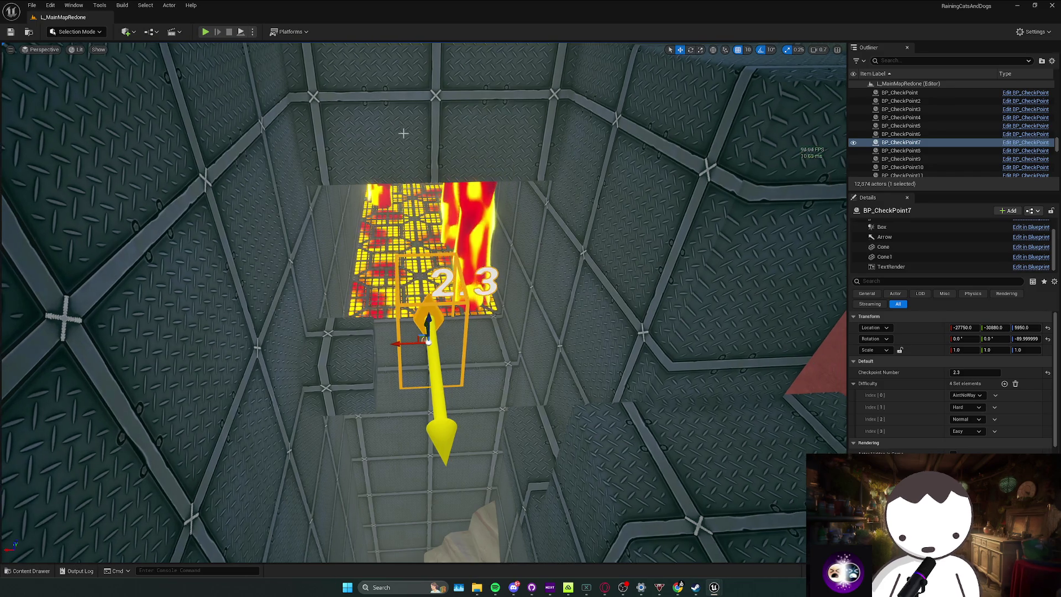
pyautogui.press('w')
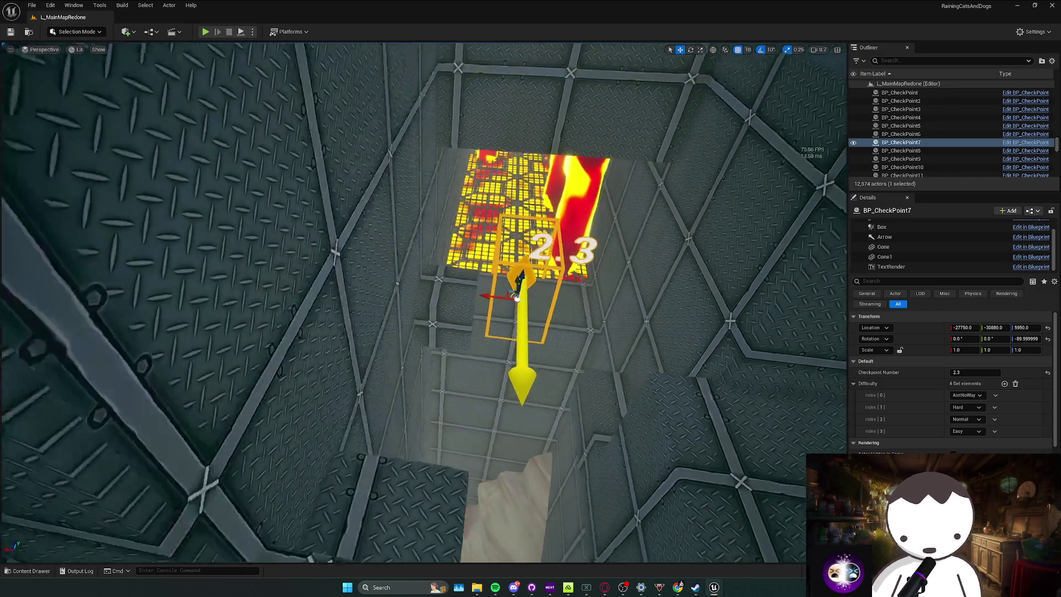
pyautogui.press('s')
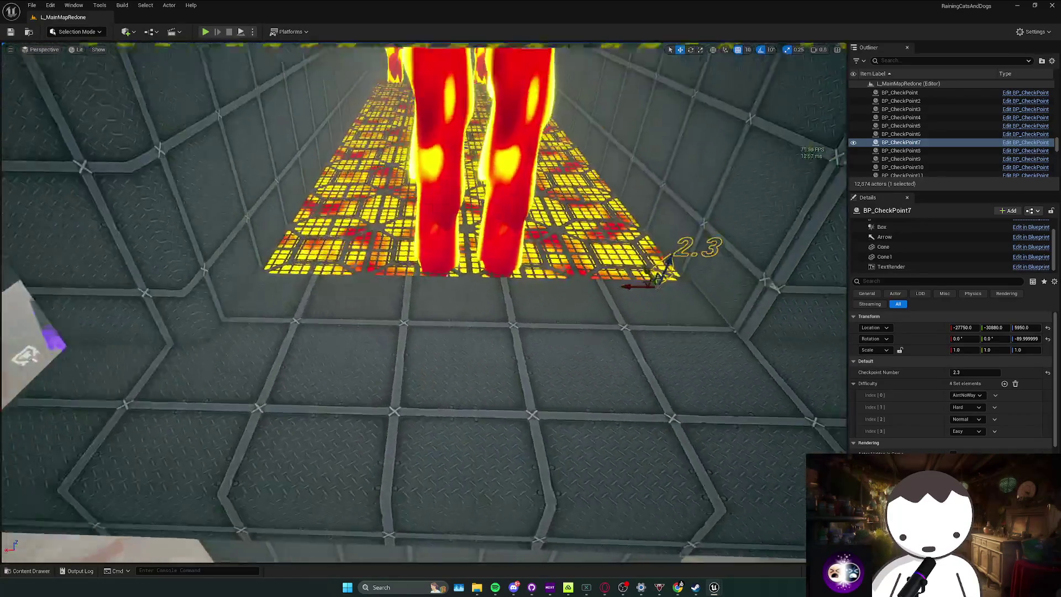
pyautogui.press('s')
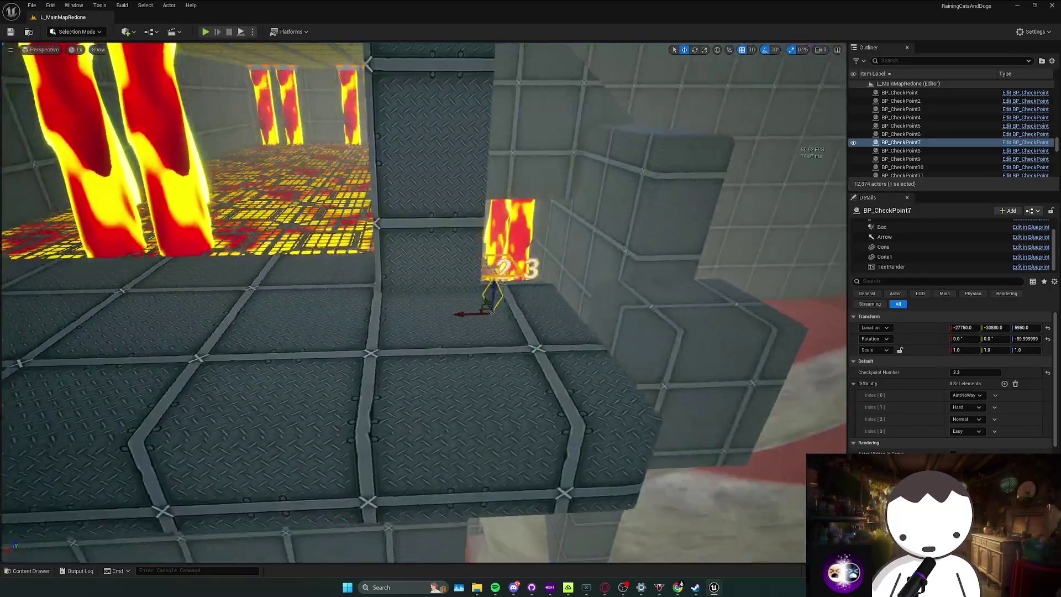
pyautogui.press('w')
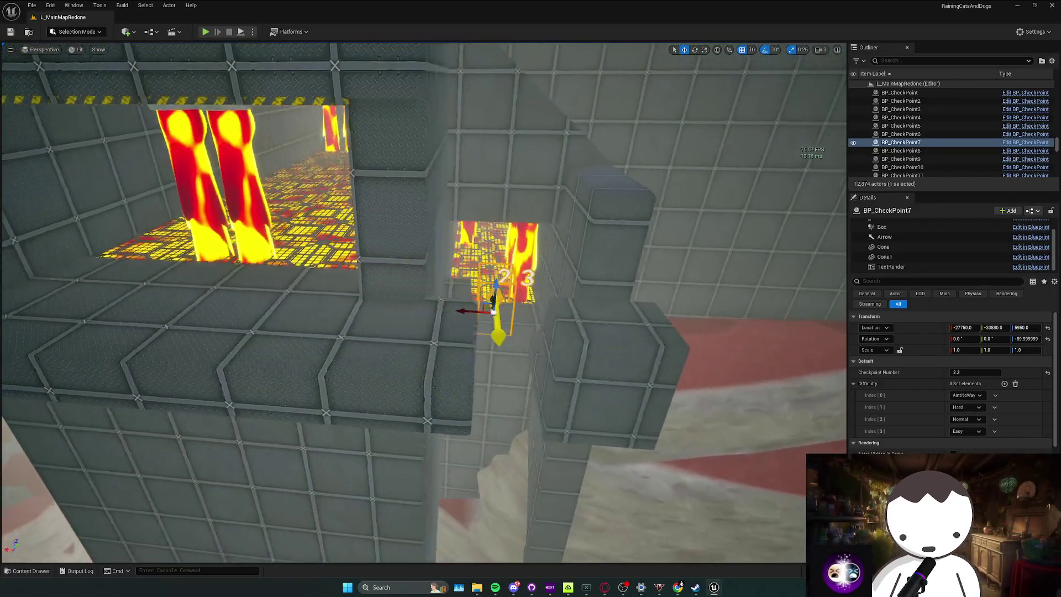
pyautogui.press('w')
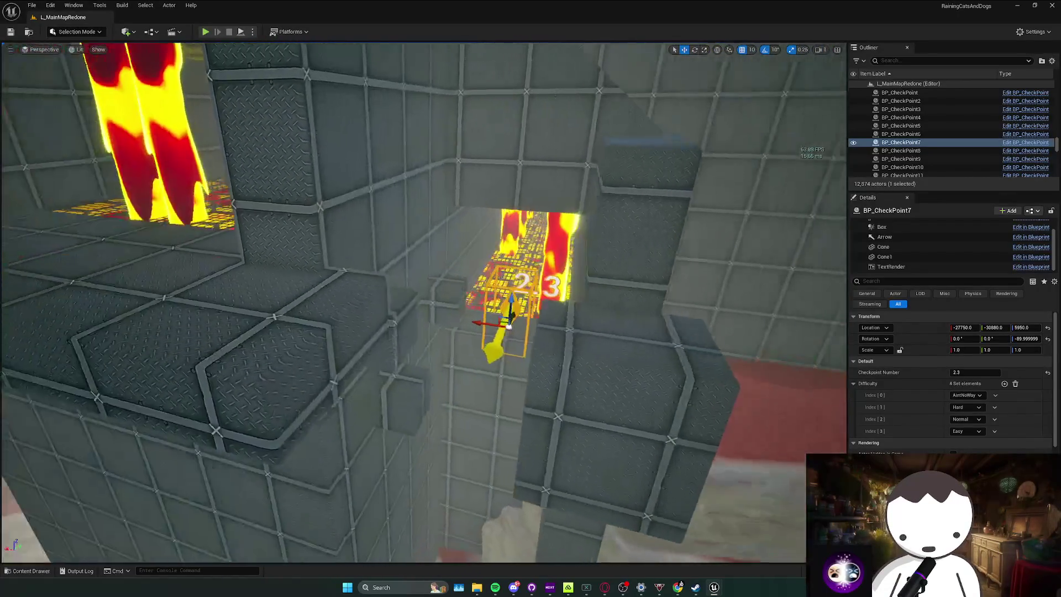
pyautogui.press('f')
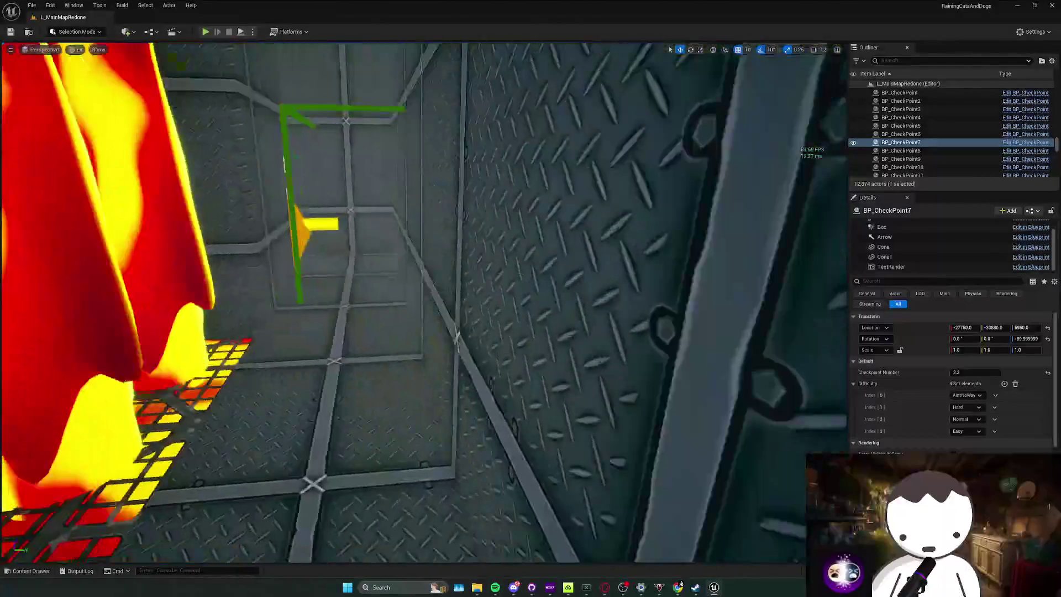
pyautogui.press('Delete')
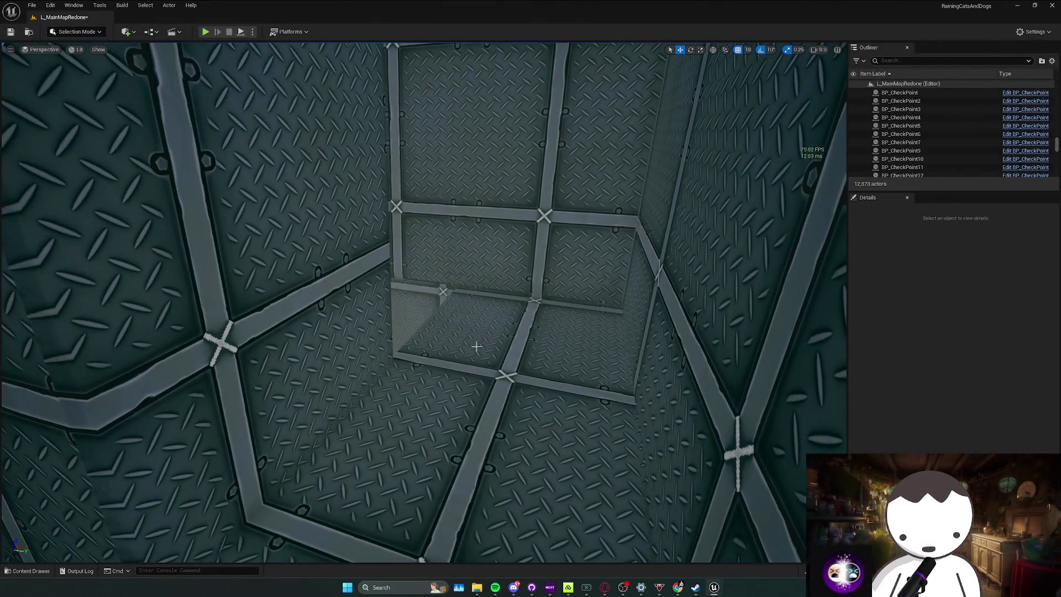
# Place a new rotated BP_CheckPoint in the shaft numbered 2.4 at X -25630.
pyautogui.moveTo(503, 341); pyautogui.dragTo(500, 358)
pyautogui.press('e')
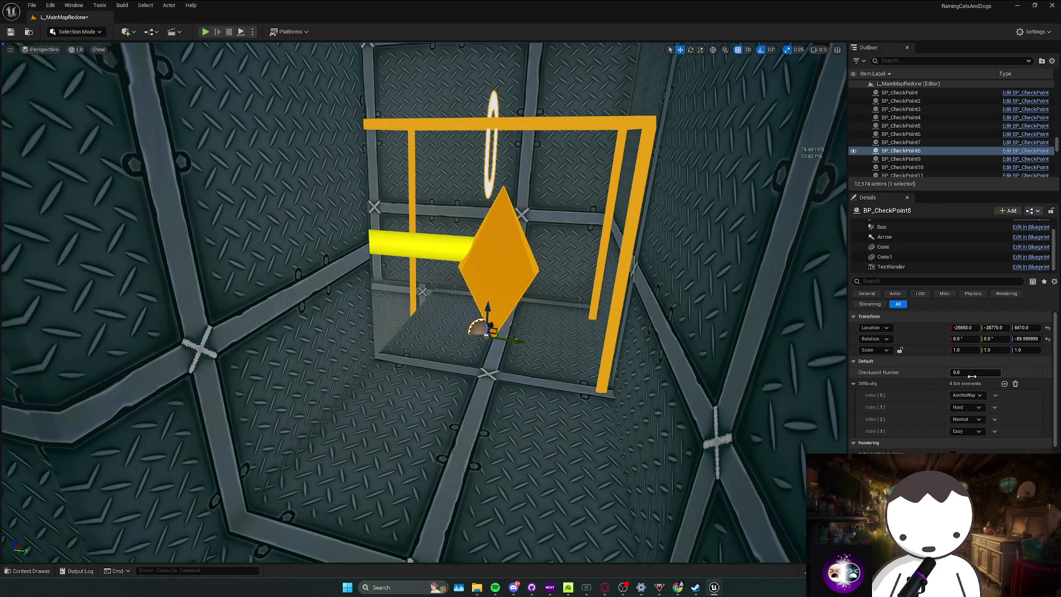
pyautogui.click(970, 371)
pyautogui.moveTo(828, 350)
pyautogui.mouseDown()
pyautogui.moveTo(796, 332)
pyautogui.moveTo(757, 359)
pyautogui.mouseUp()
pyautogui.moveTo(406, 255)
pyautogui.mouseDown()
pyautogui.moveTo(481, 273)
pyautogui.moveTo(373, 272)
pyautogui.moveTo(480, 332)
pyautogui.mouseUp()
# Select the old BP_CheckPoint9 and delete it.
pyautogui.click(376, 276)
pyautogui.press('Delete')
pyautogui.hotkey('ctrl', 'space')
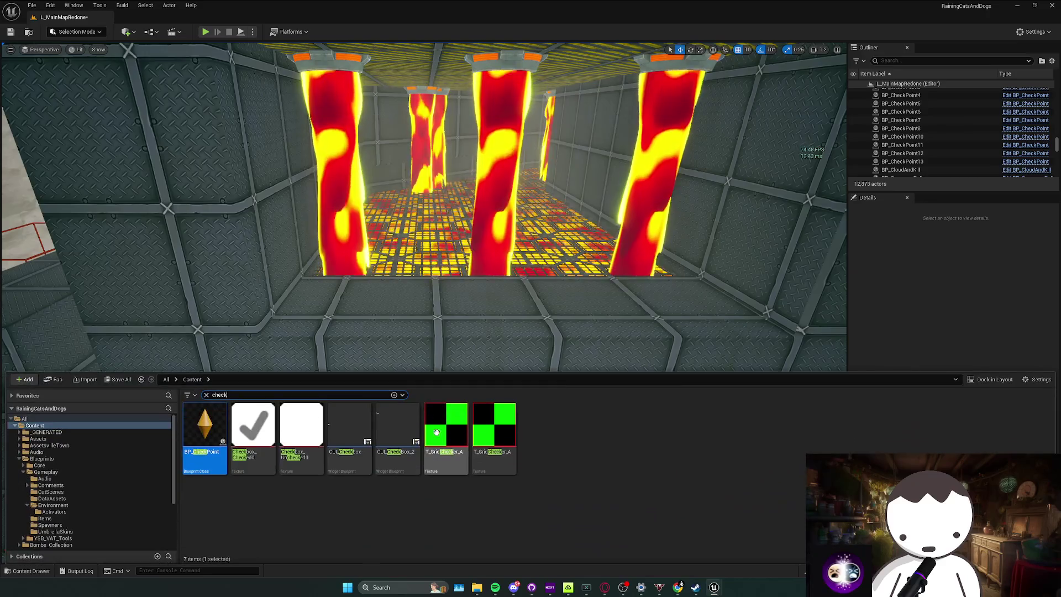
# Drop a checkpoint into the lava corridor, then delete it as misplaced.
pyautogui.moveTo(356, 386)
pyautogui.mouseDown()
pyautogui.moveTo(523, 298)
pyautogui.moveTo(517, 307)
pyautogui.mouseUp()
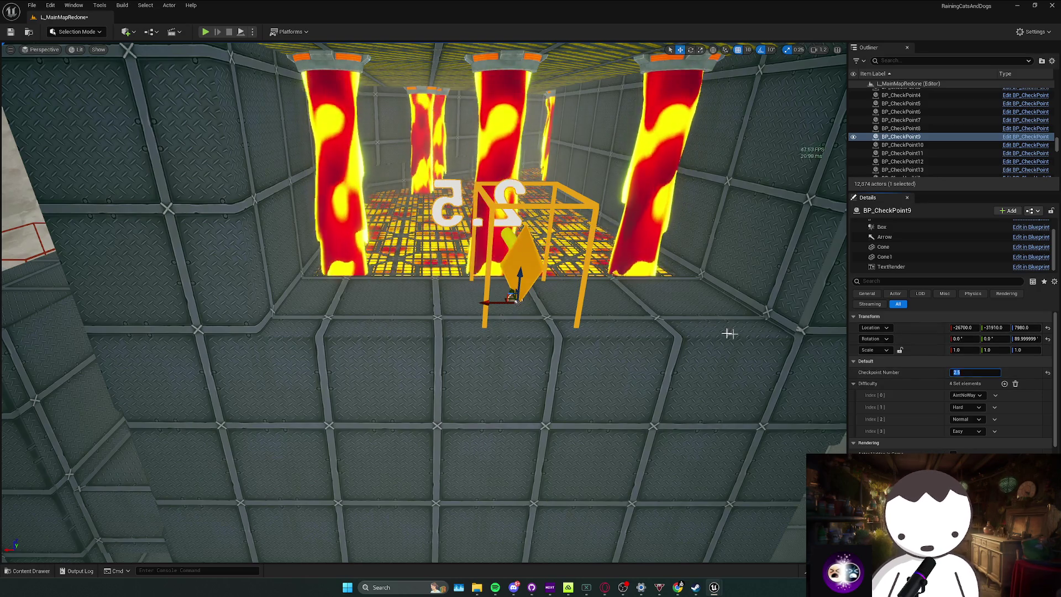
pyautogui.scroll(5, 729, 332)
pyautogui.press('f')
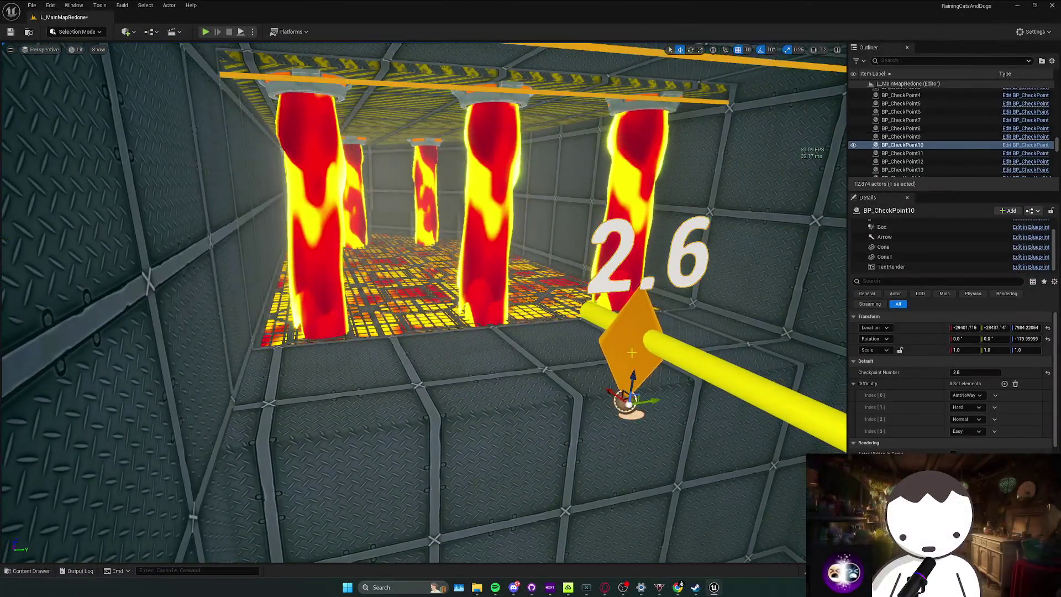
pyautogui.press('Delete')
pyautogui.scroll(-3, 589, 322)
pyautogui.hotkey('ctrl', 'space')
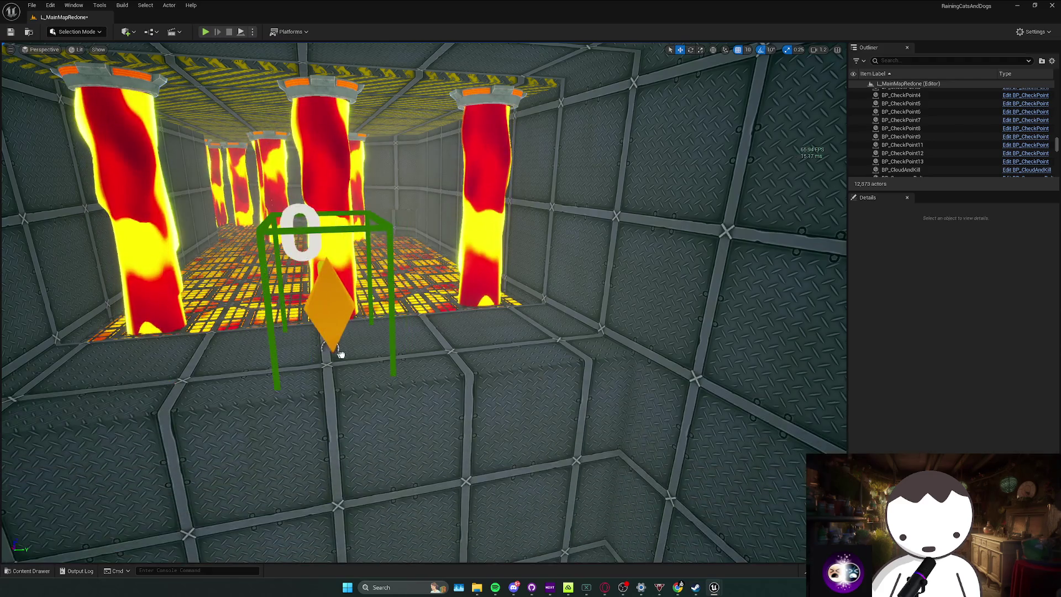
# Place and rotate another checkpoint further along the lava corridor, checking the 2.5 and 2.6 checkpoints.
pyautogui.moveTo(339, 354); pyautogui.dragTo(337, 366)
pyautogui.press('e')
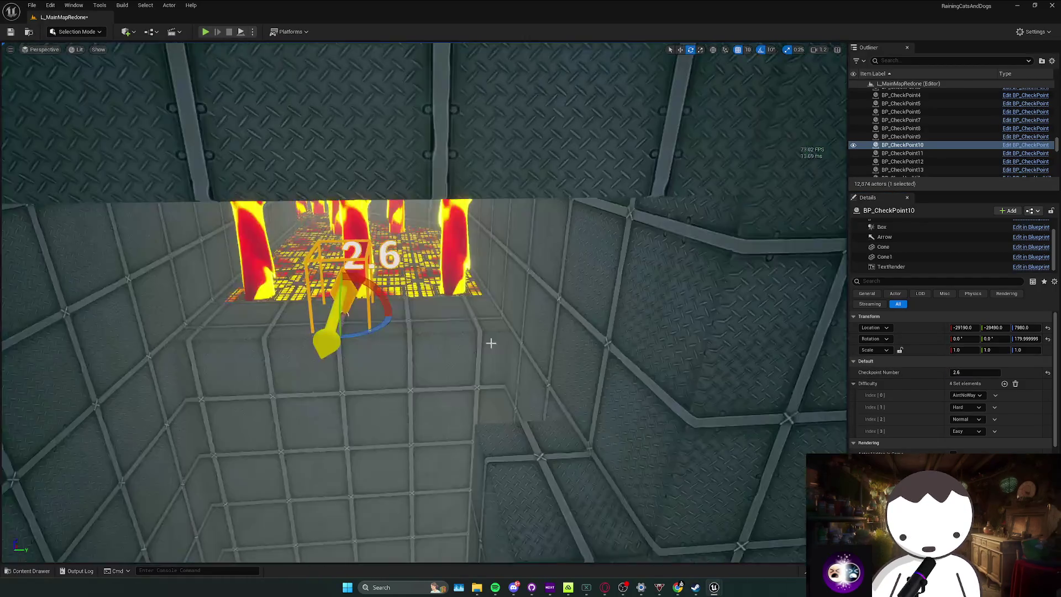
pyautogui.press('w')
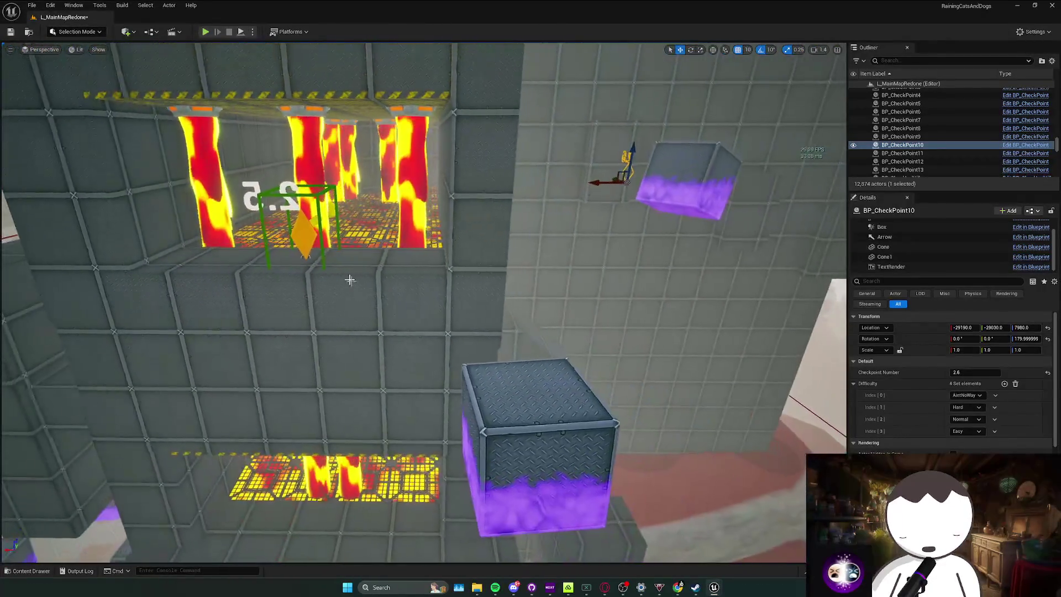
pyautogui.click(308, 243)
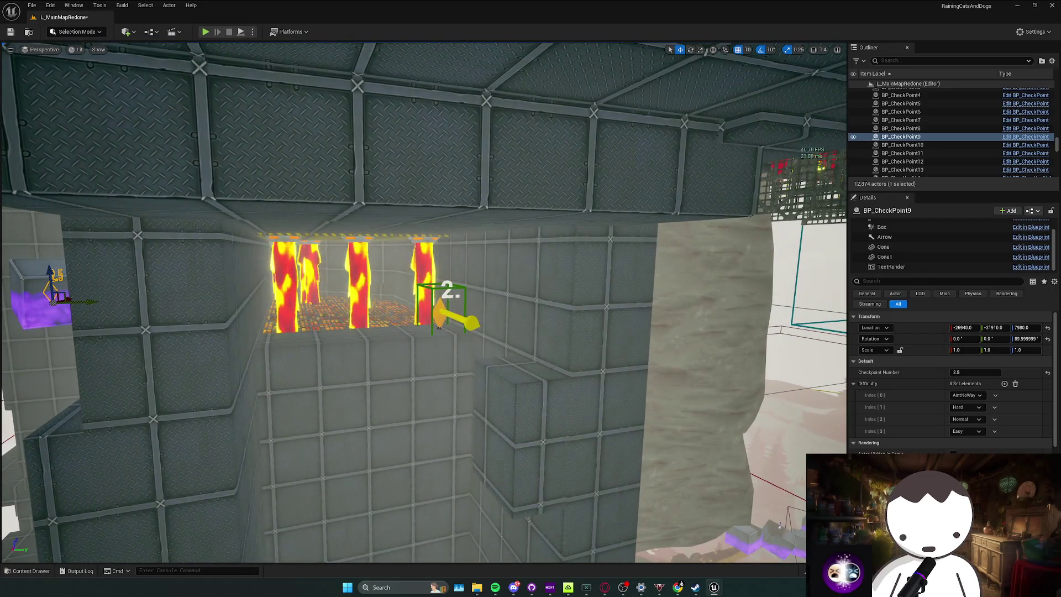
pyautogui.click(439, 326)
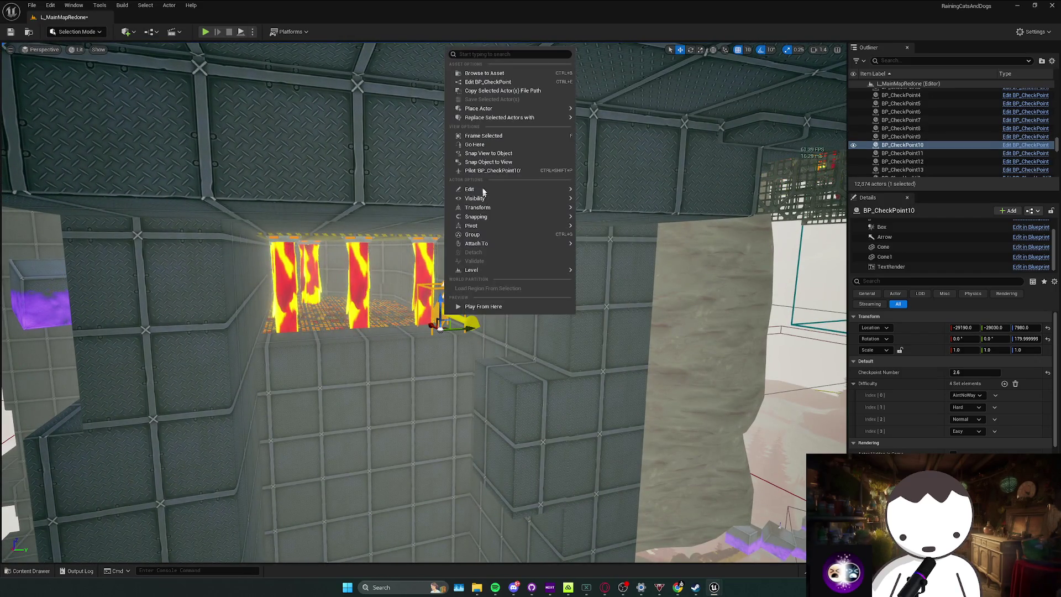
pyautogui.click(487, 82)
pyautogui.hotkey('ctrl', 'w')
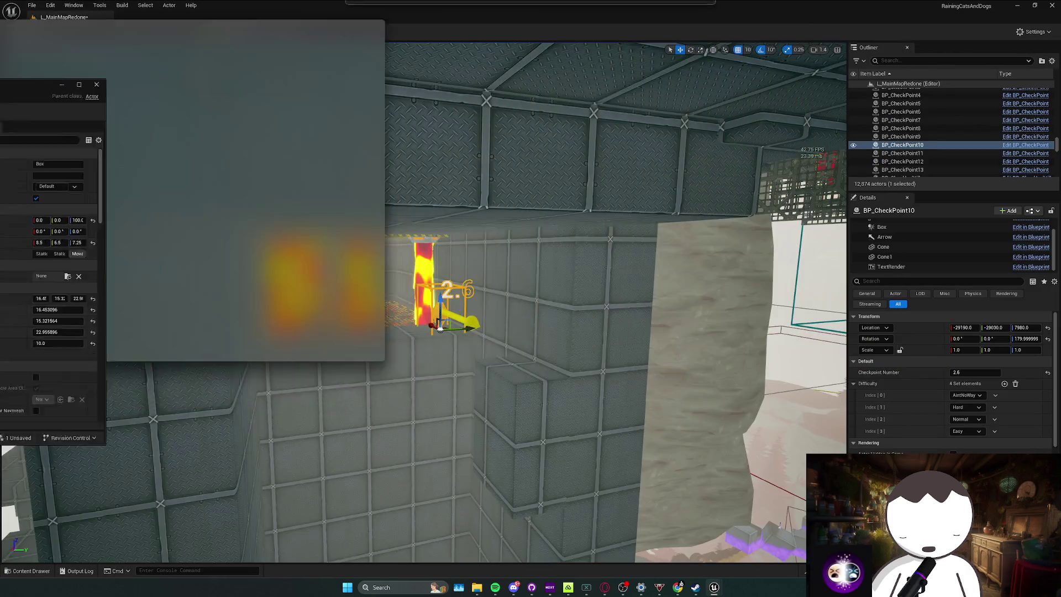
# Replace the old 2.7 checkpoint with a new one in the upper corridor numbered 2.8.
pyautogui.press('s')
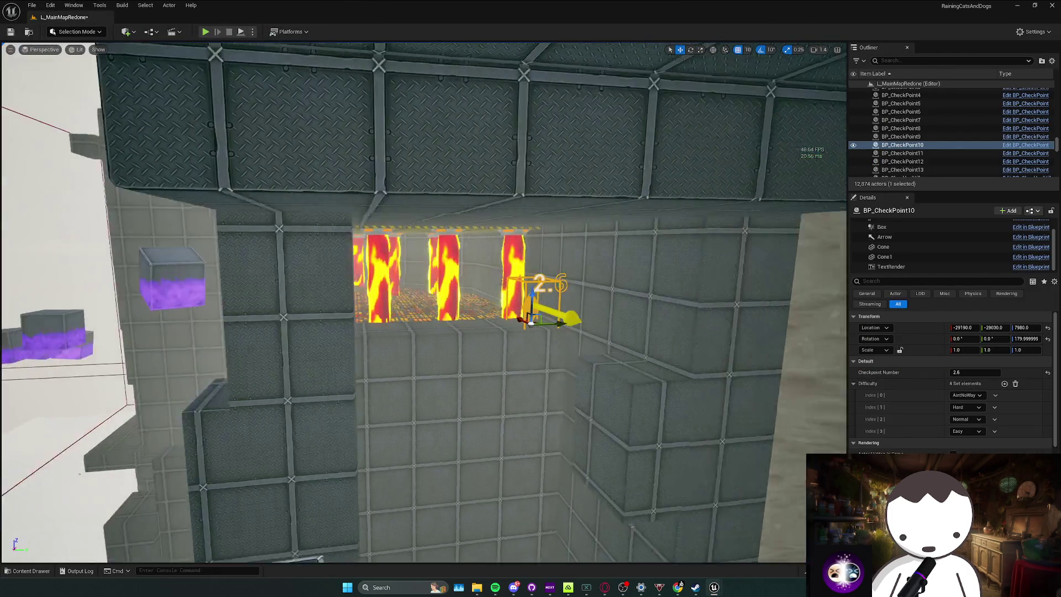
pyautogui.press('w')
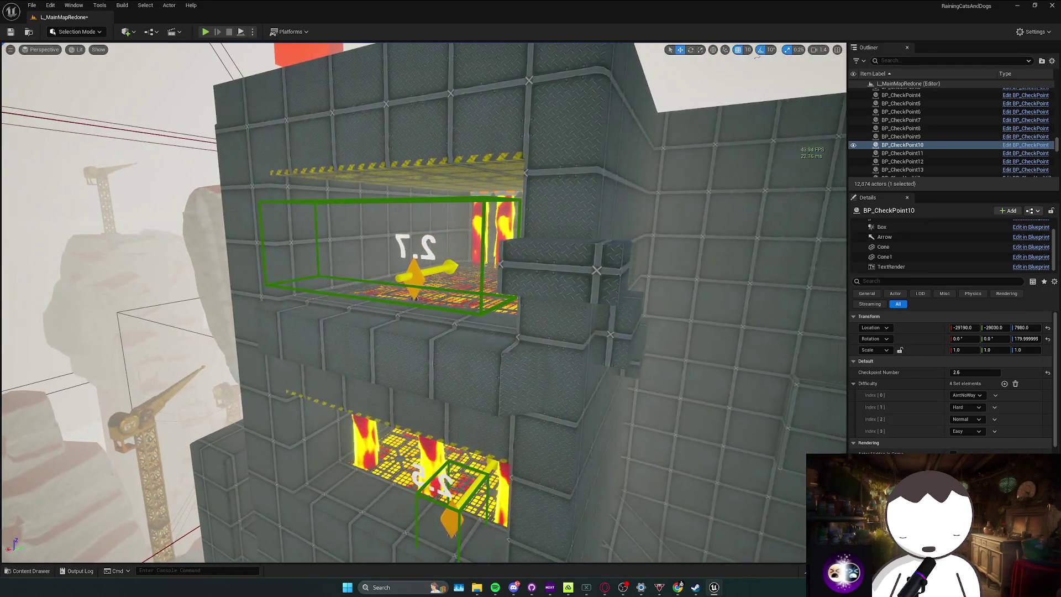
pyautogui.click(350, 296)
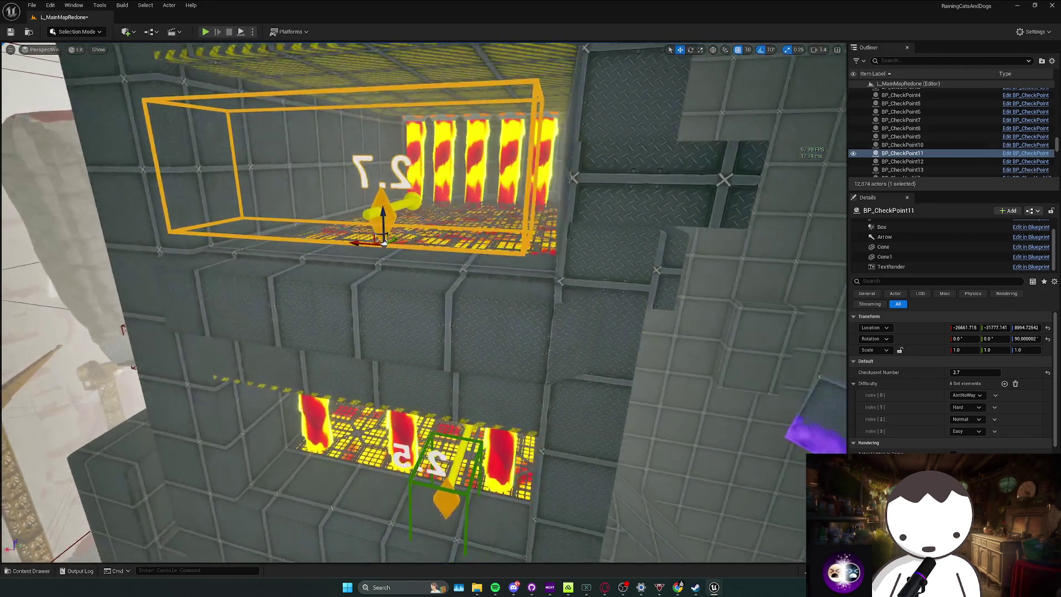
pyautogui.press('Delete')
pyautogui.hotkey('ctrl', 'space')
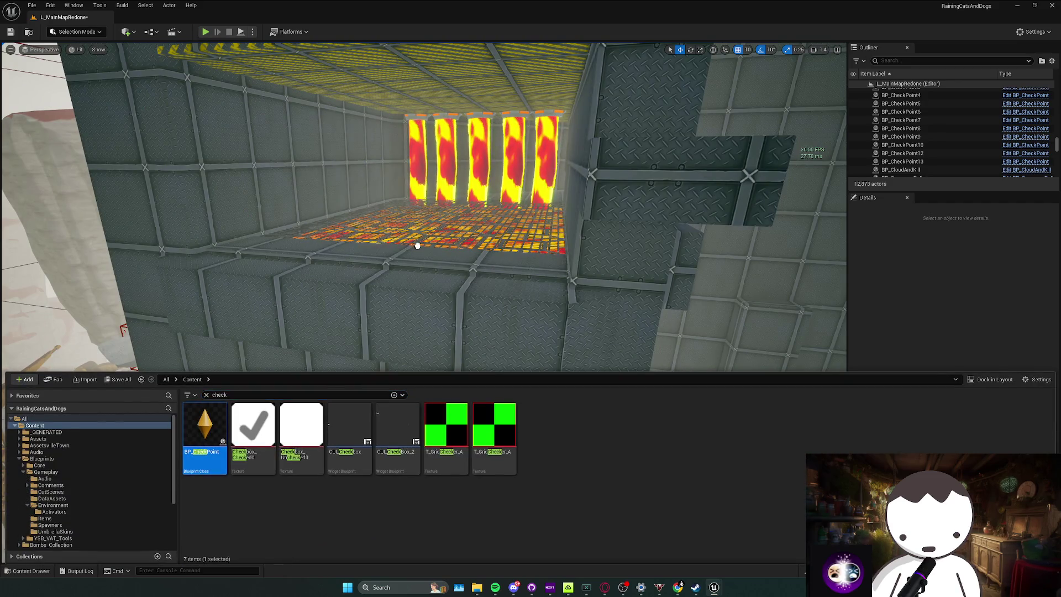
pyautogui.moveTo(417, 245); pyautogui.dragTo(384, 263)
pyautogui.press('e')
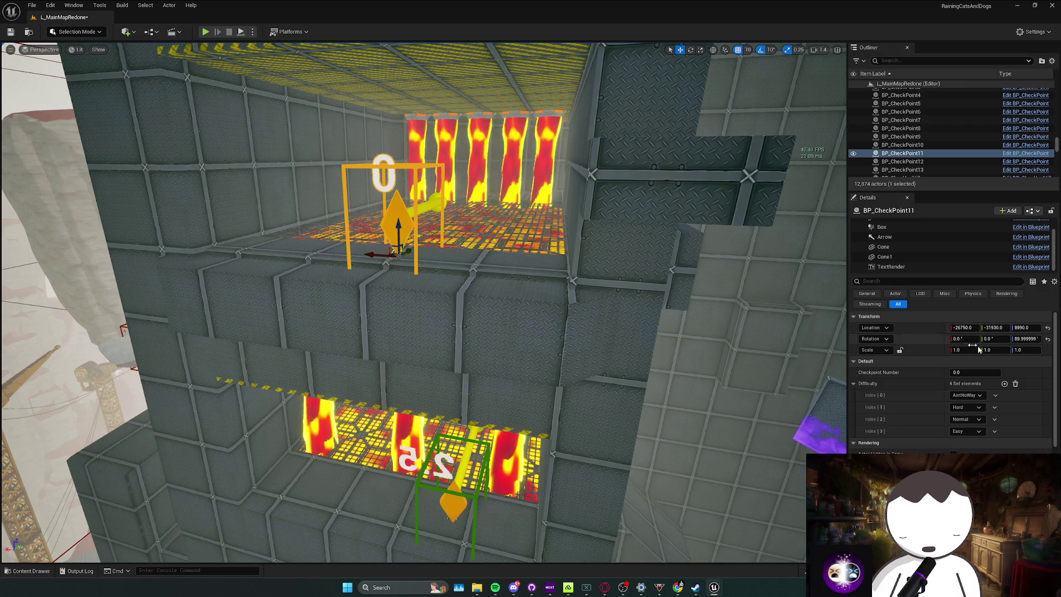
pyautogui.write('8')
pyautogui.press('Return')
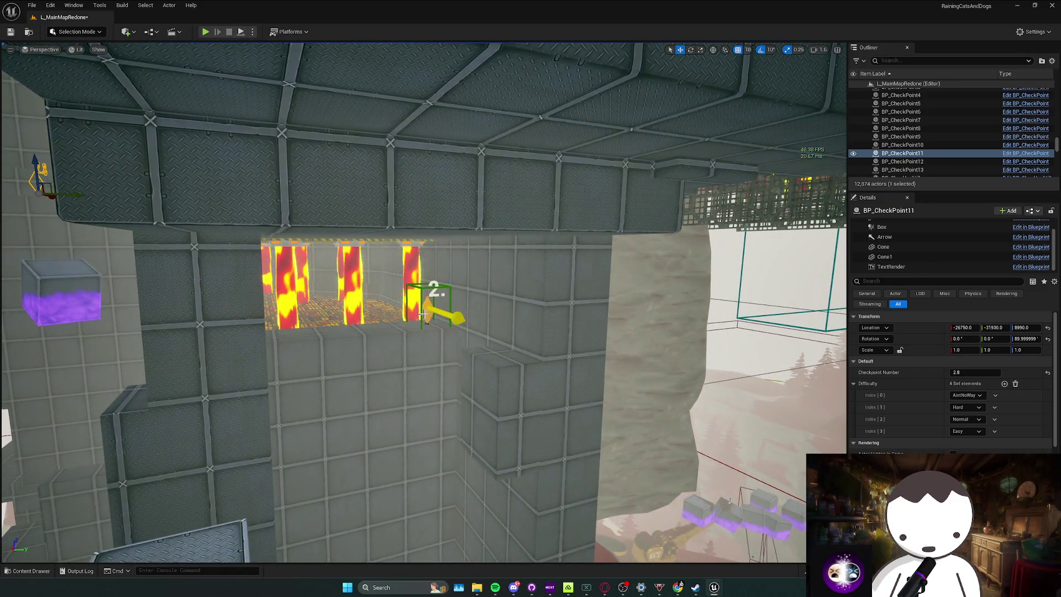
# Renumber the newly placed checkpoint to 2.7 and inspect the 2.8 checkpoint's arrow and cone parts.
pyautogui.click(431, 312)
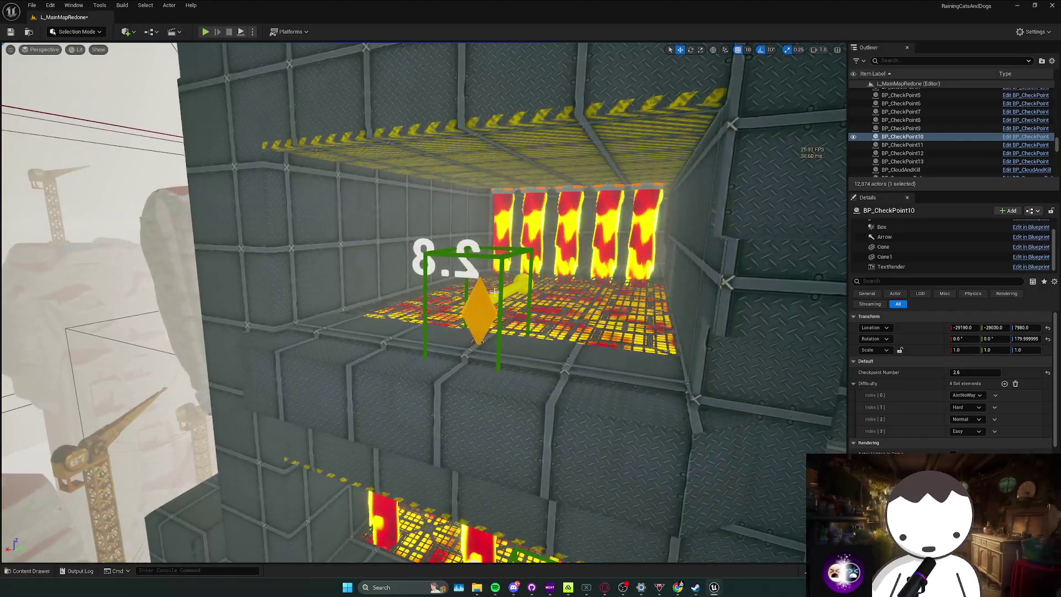
pyautogui.click(482, 305)
pyautogui.click(975, 372)
pyautogui.write('2')
pyautogui.press('Return')
pyautogui.click(462, 297)
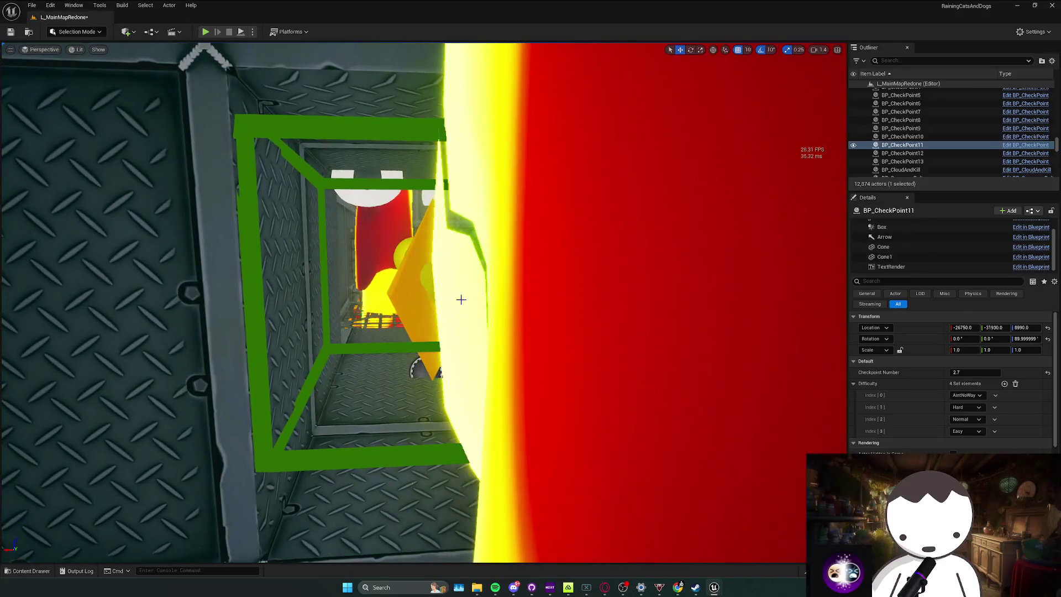
pyautogui.doubleClick(903, 137)
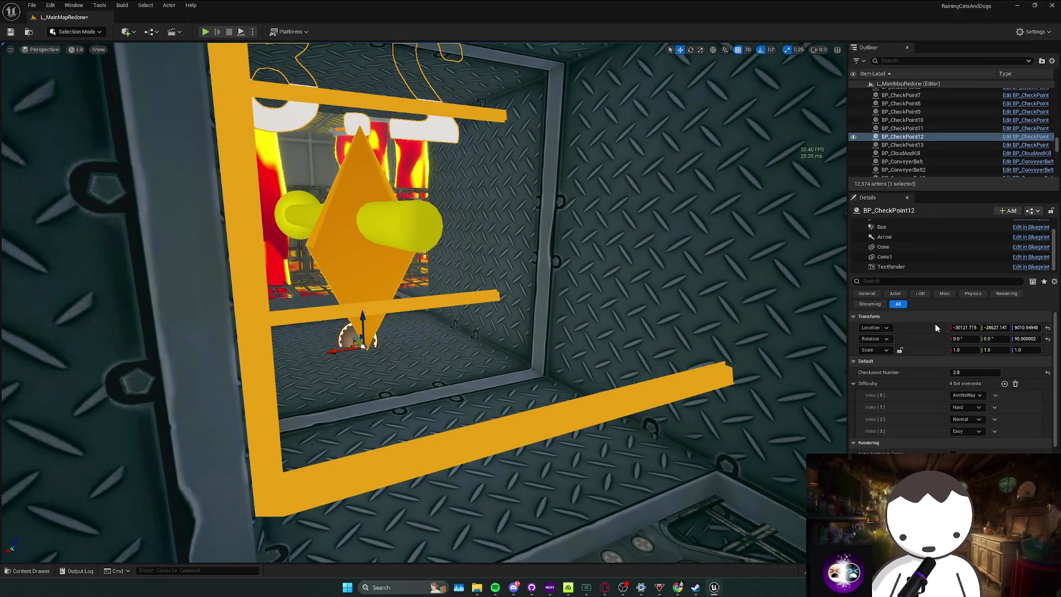
pyautogui.click(887, 237)
pyautogui.click(378, 291)
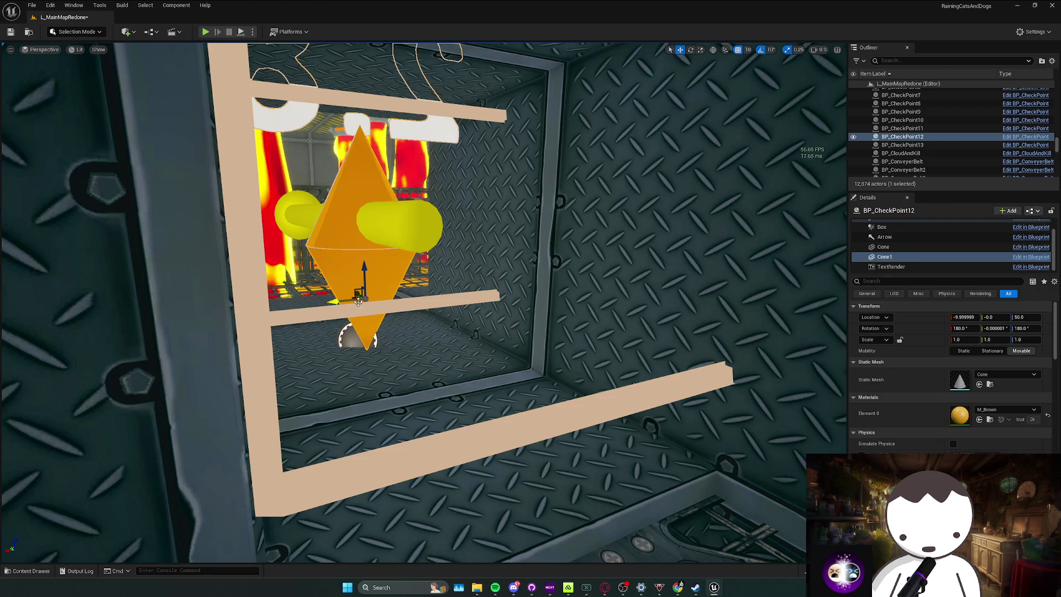
# Move BP_CheckPoint12's Box and Arrow components along X so they centre on the diamond marker.
pyautogui.click(363, 323)
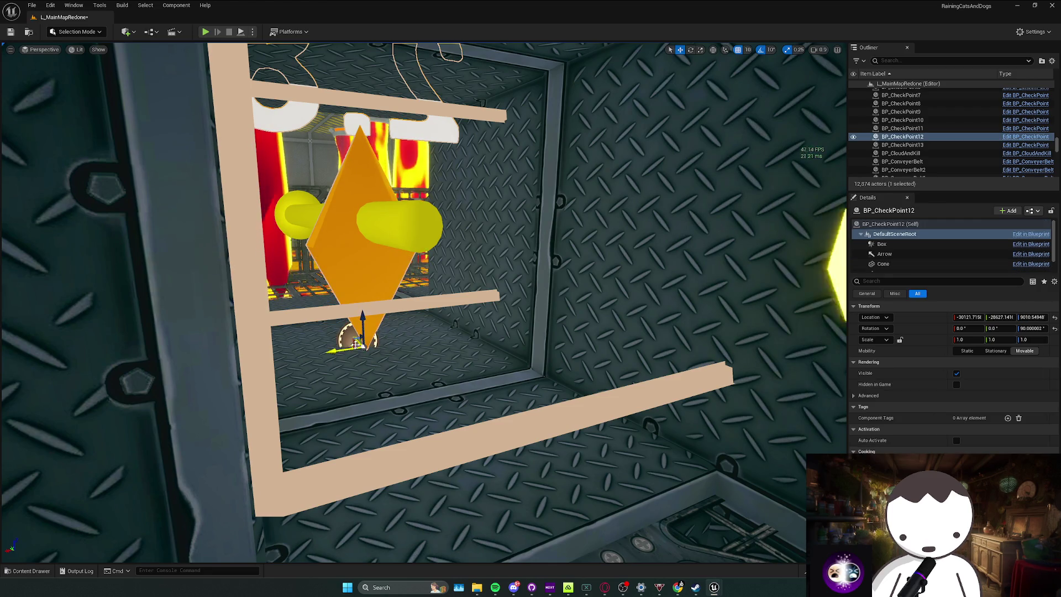
pyautogui.scroll(-2, 455, 386)
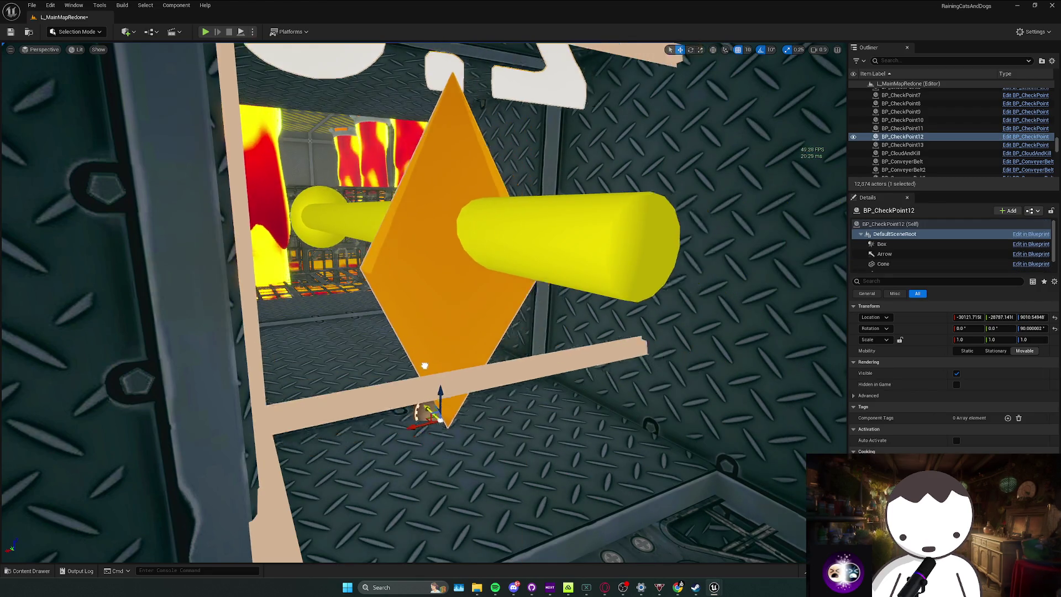
pyautogui.click(887, 244)
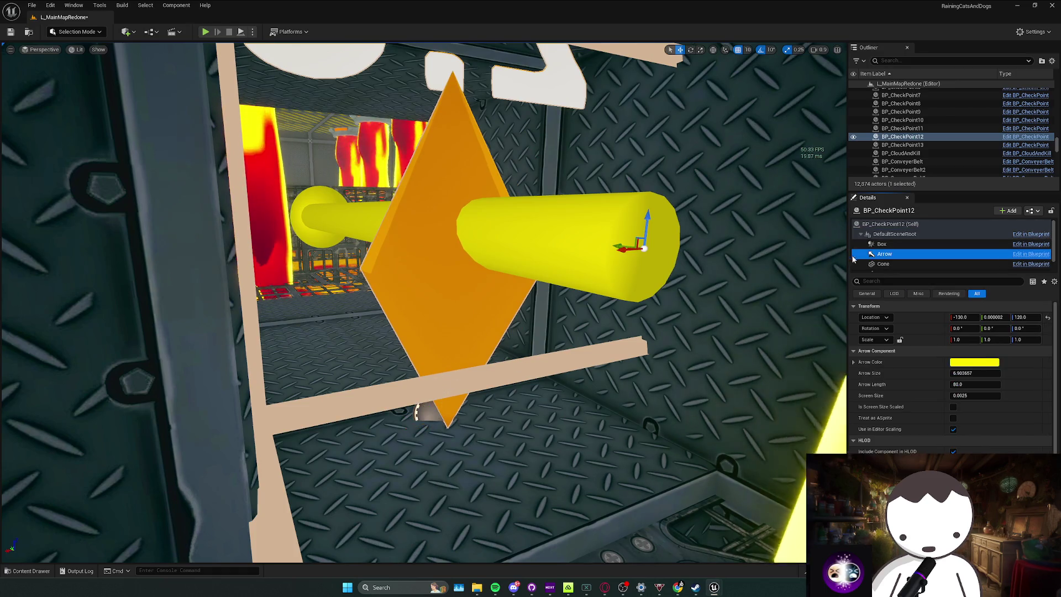
pyautogui.moveTo(783, 220)
pyautogui.mouseDown()
pyautogui.moveTo(563, 210)
pyautogui.moveTo(500, 185)
pyautogui.mouseUp()
pyautogui.click(884, 254)
pyautogui.moveTo(619, 246); pyautogui.dragTo(454, 230)
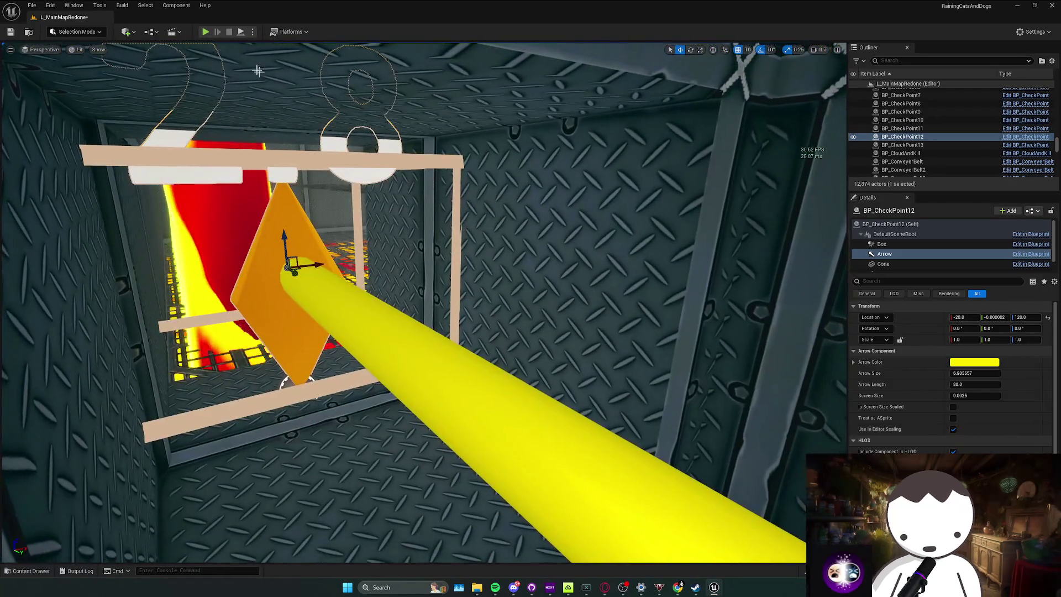
pyautogui.hotkey('alt', 'p')
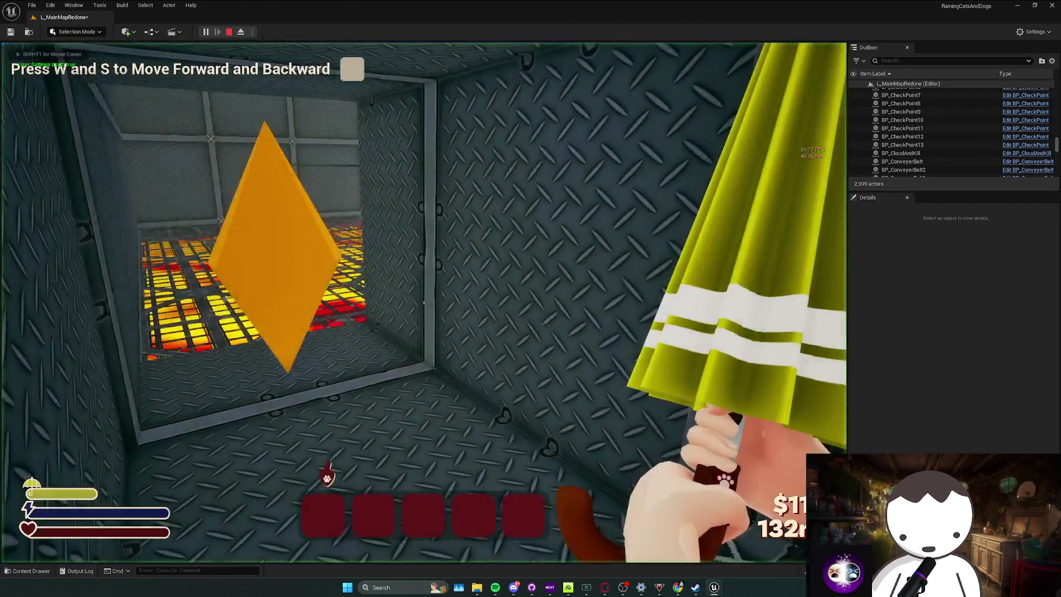
# Walk toward the checkpoint in play, then delete the old .sav files in Saved/SaveGames.
pyautogui.press('w')
pyautogui.press('Escape')
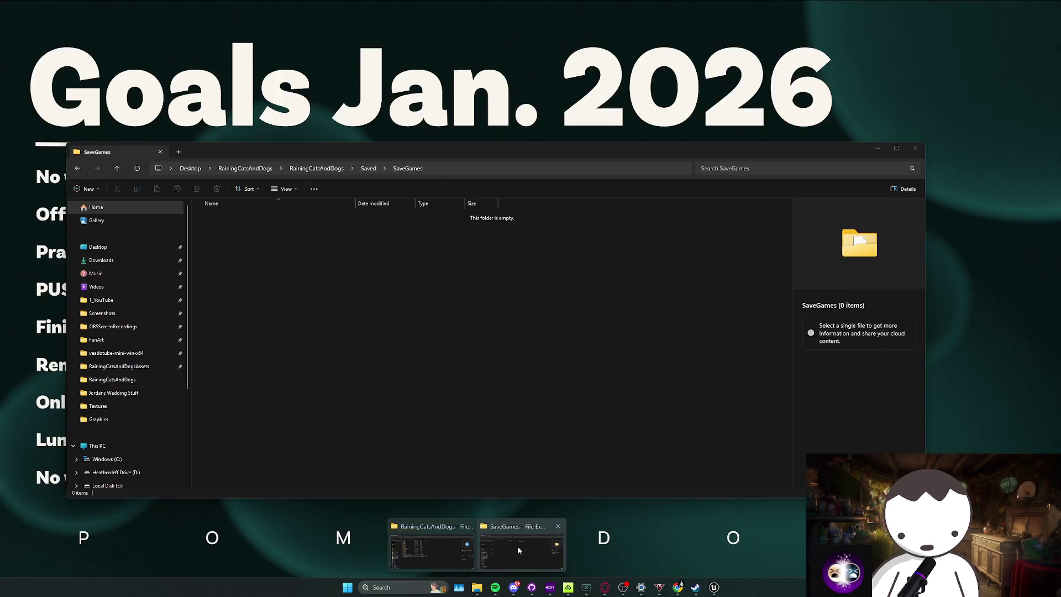
pyautogui.click(517, 546)
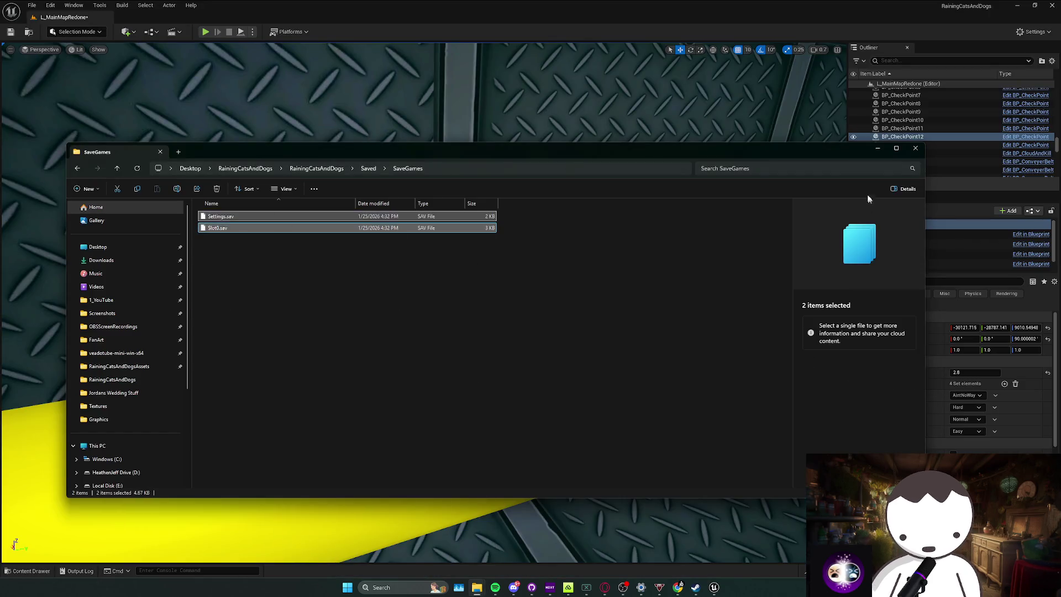
pyautogui.press('Delete')
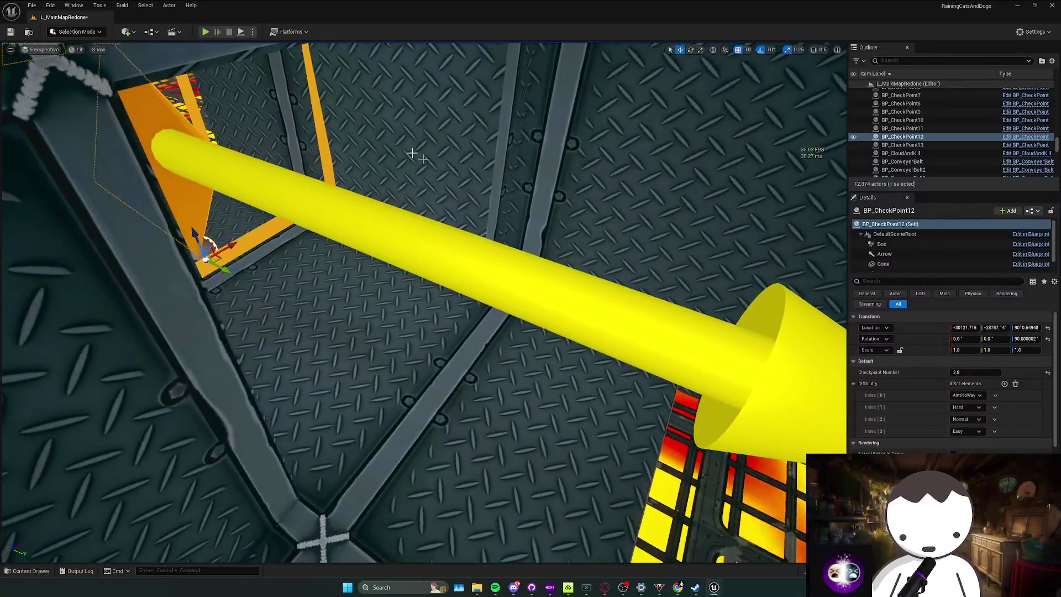
# Play-test again, then delete the previously placed checkpoint 13.
pyautogui.hotkey('alt', 'p')
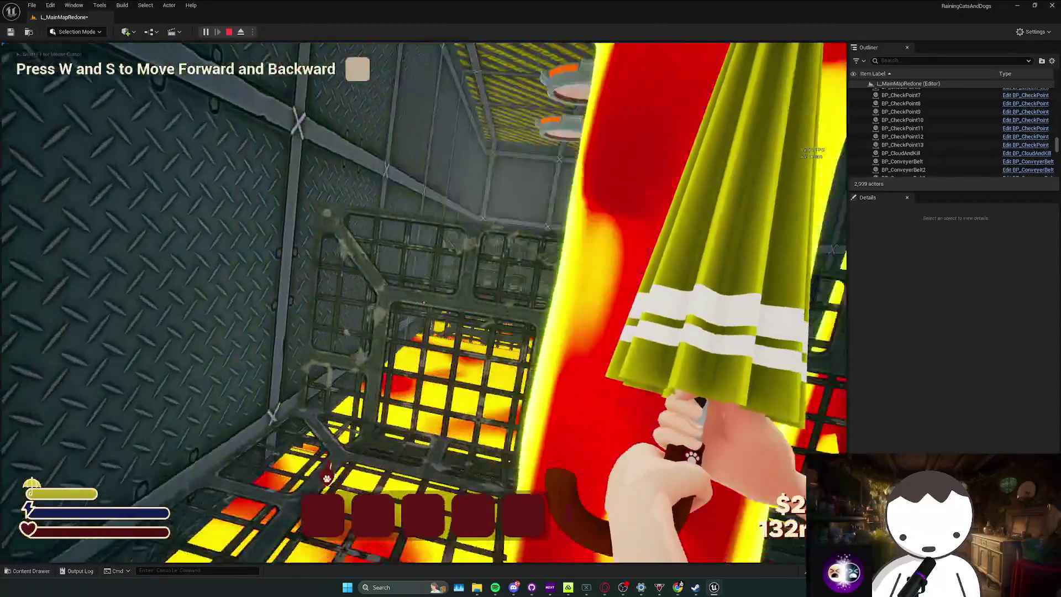
pyautogui.press('Escape')
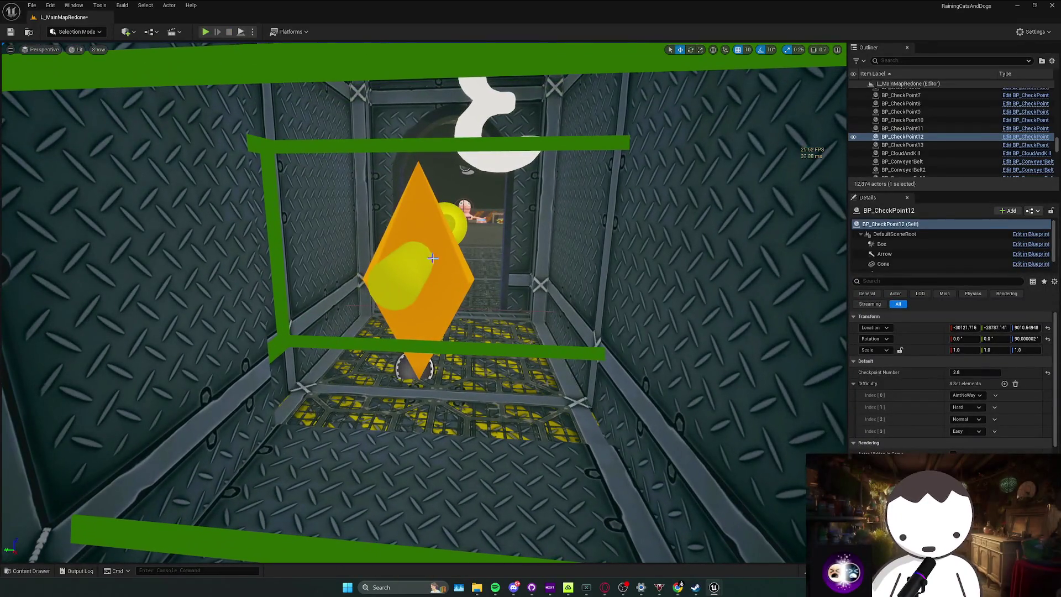
pyautogui.click(428, 264)
pyautogui.press('Delete')
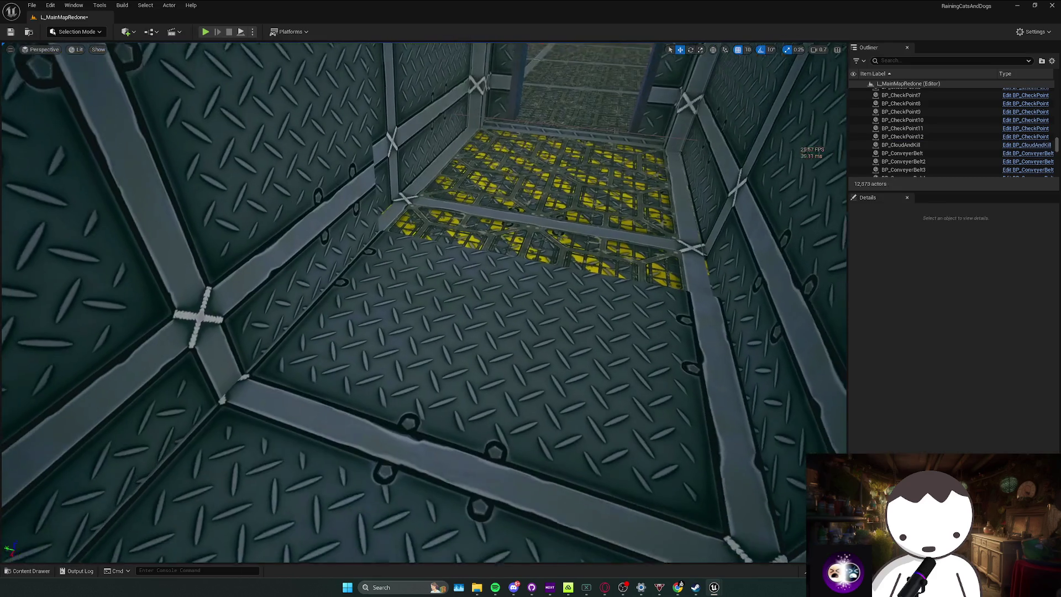
# Place and rotate a new BP_CheckPoint in the metal tunnel, numbered 3.0.
pyautogui.hotkey('ctrl', 'space')
pyautogui.moveTo(486, 288); pyautogui.dragTo(447, 389)
pyautogui.press('e')
pyautogui.press('Return')
pyautogui.moveTo(497, 332)
pyautogui.mouseDown()
pyautogui.moveTo(497, 376)
pyautogui.moveTo(497, 276)
pyautogui.moveTo(420, 343)
pyautogui.moveTo(453, 287)
pyautogui.moveTo(498, 320)
pyautogui.moveTo(486, 310)
pyautogui.moveTo(498, 342)
pyautogui.mouseUp()
pyautogui.press('Escape')
# Nudge checkpoint 13 slightly along X and glance at its blueprint.
pyautogui.click(541, 365)
pyautogui.moveTo(487, 387)
pyautogui.mouseDown()
pyautogui.moveTo(479, 414)
pyautogui.moveTo(498, 420)
pyautogui.mouseUp()
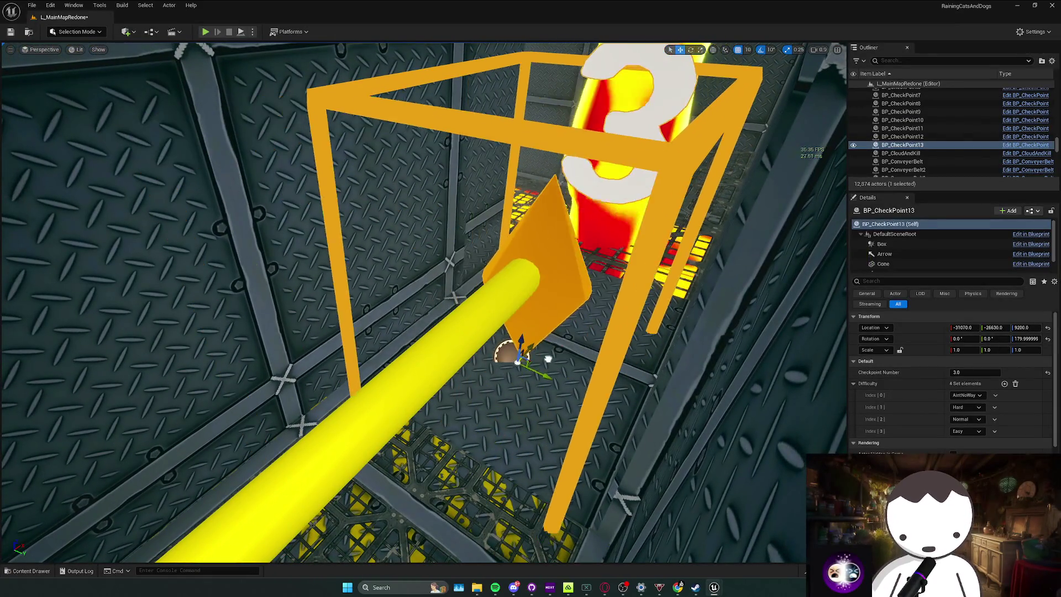
pyautogui.hotkey('ctrl', 'space')
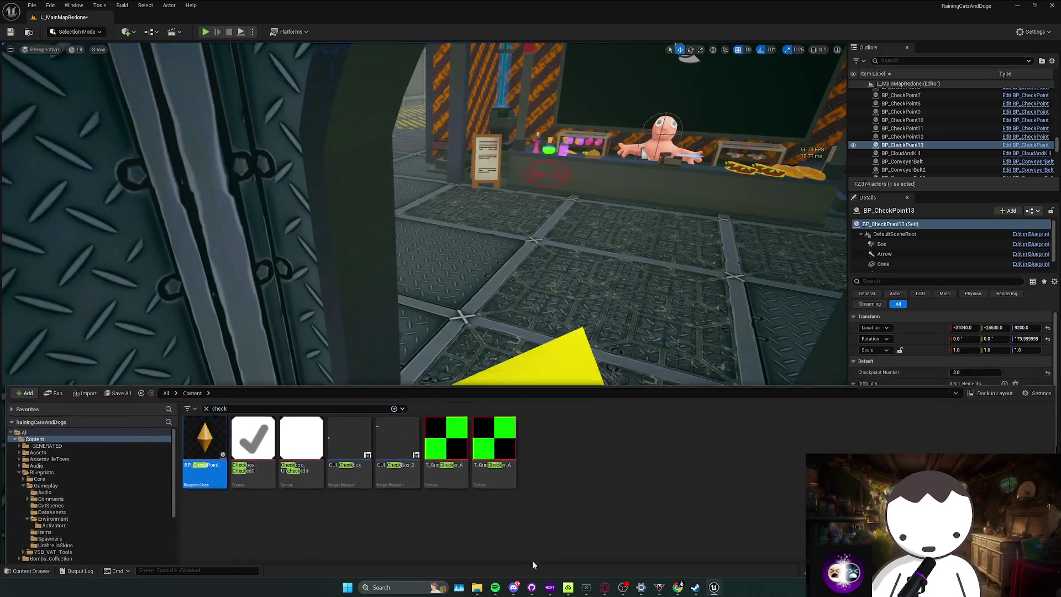
pyautogui.press('Return')
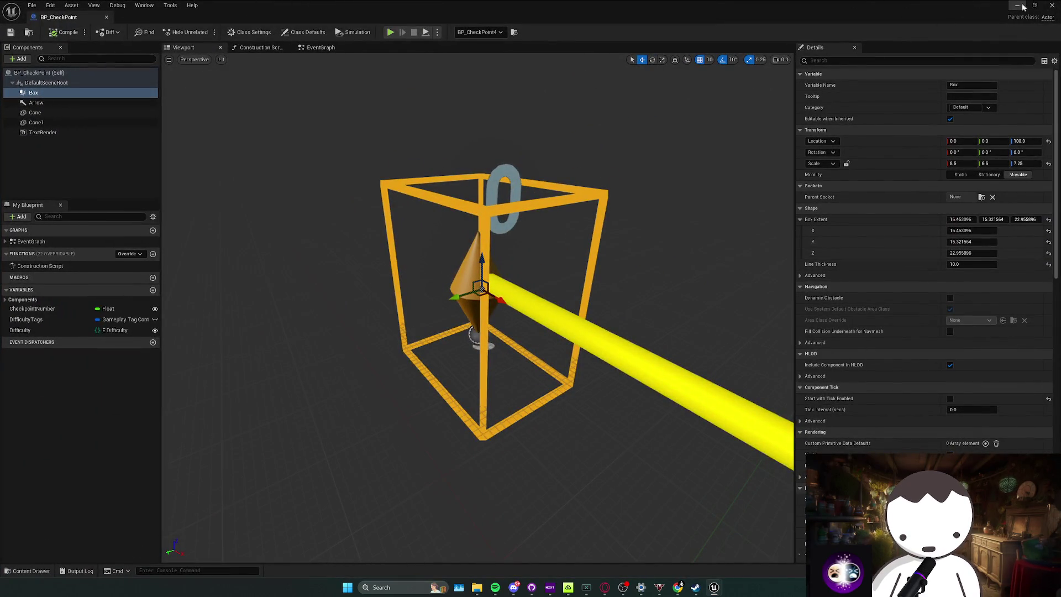
pyautogui.click(1019, 5)
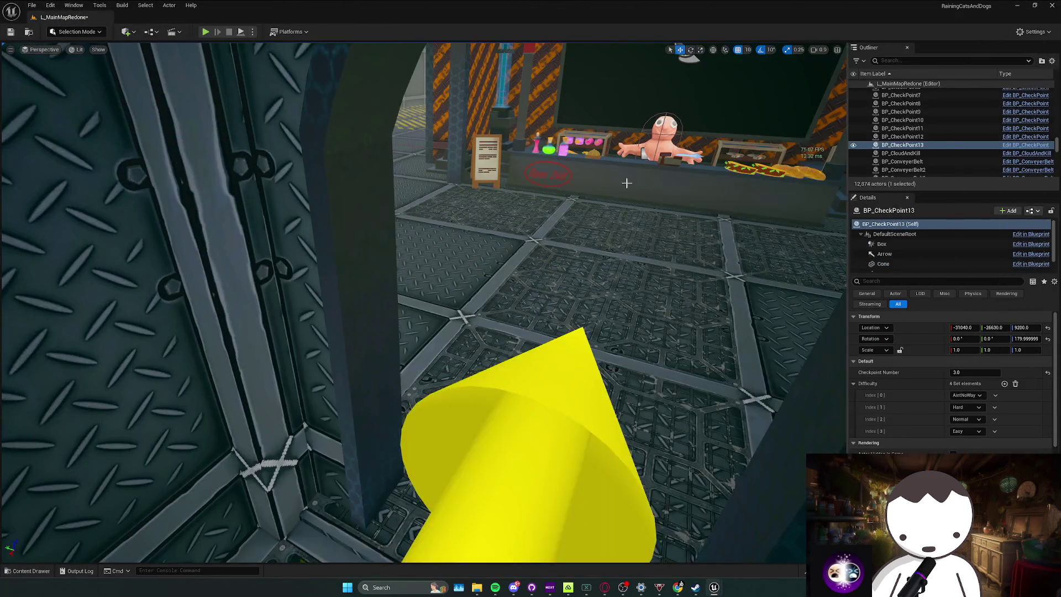
# Fly through the chamber to the overlapping checkpoint 3.2 and inspect its blueprint.
pyautogui.press('w')
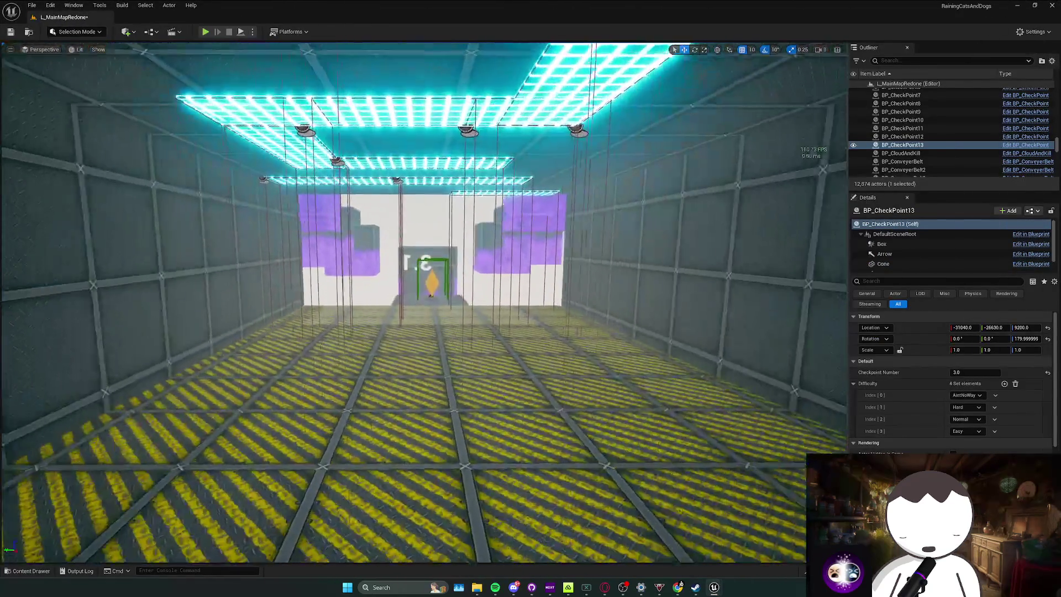
pyautogui.press('w')
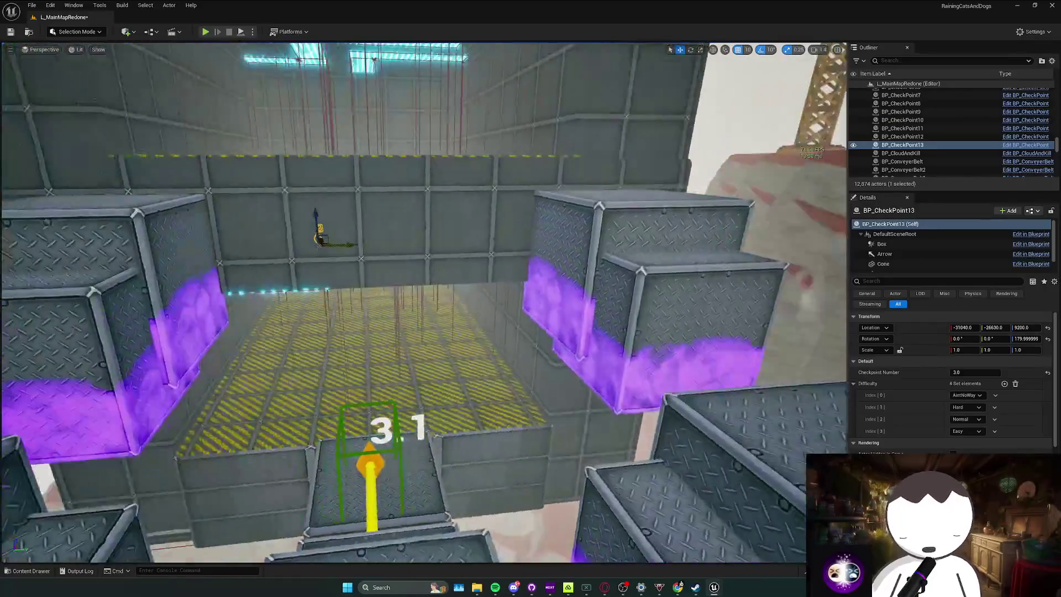
pyautogui.press('s')
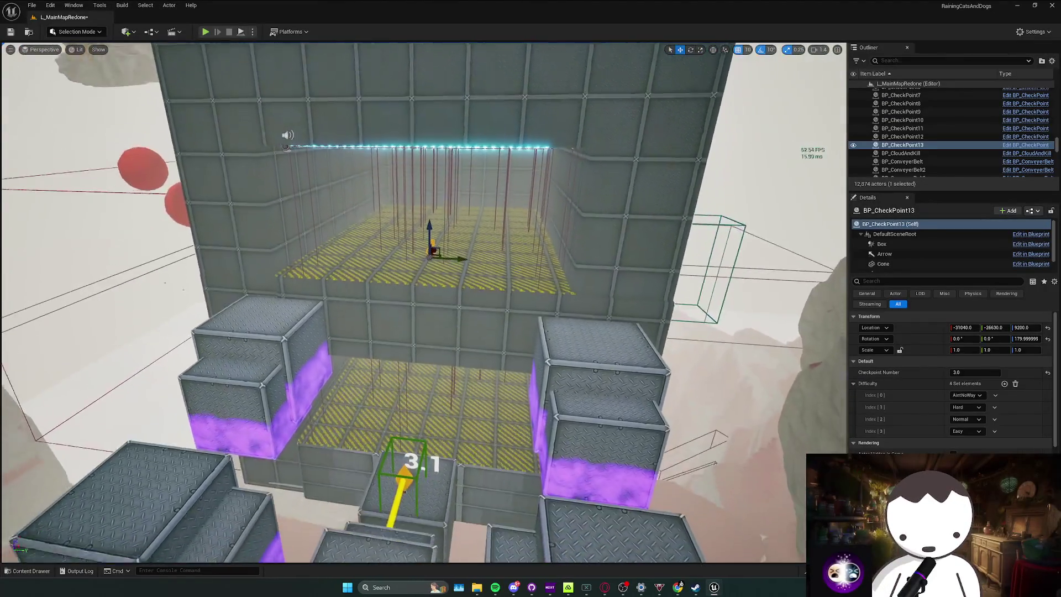
pyautogui.press('w')
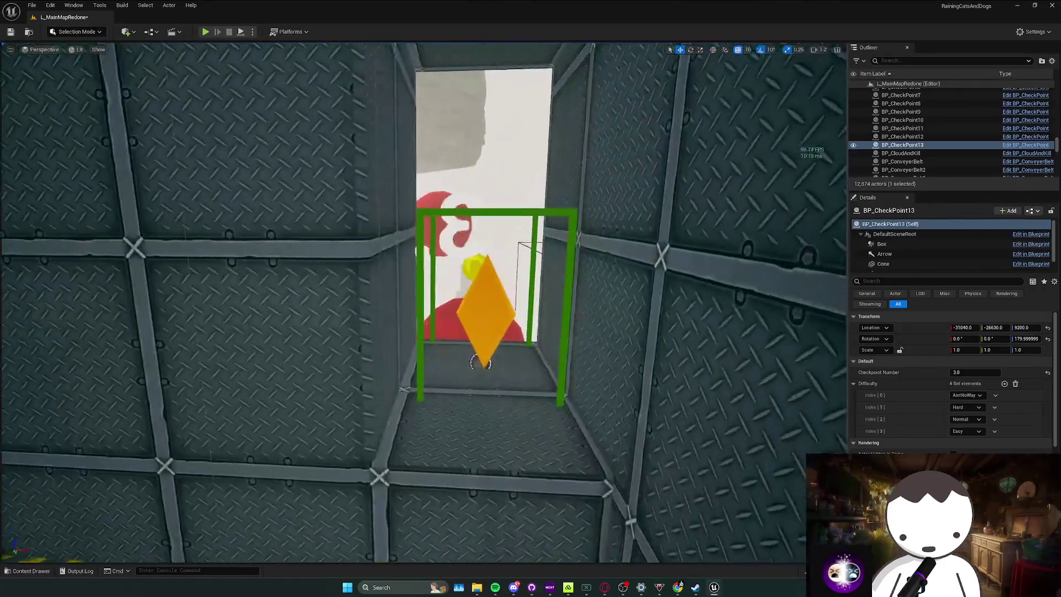
pyautogui.press('w')
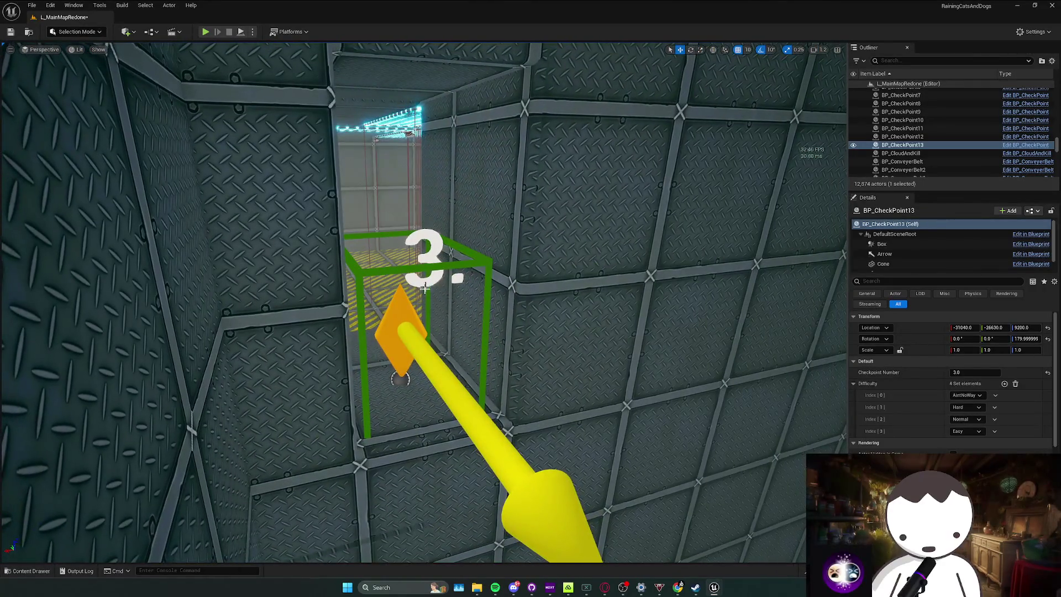
pyautogui.click(402, 337)
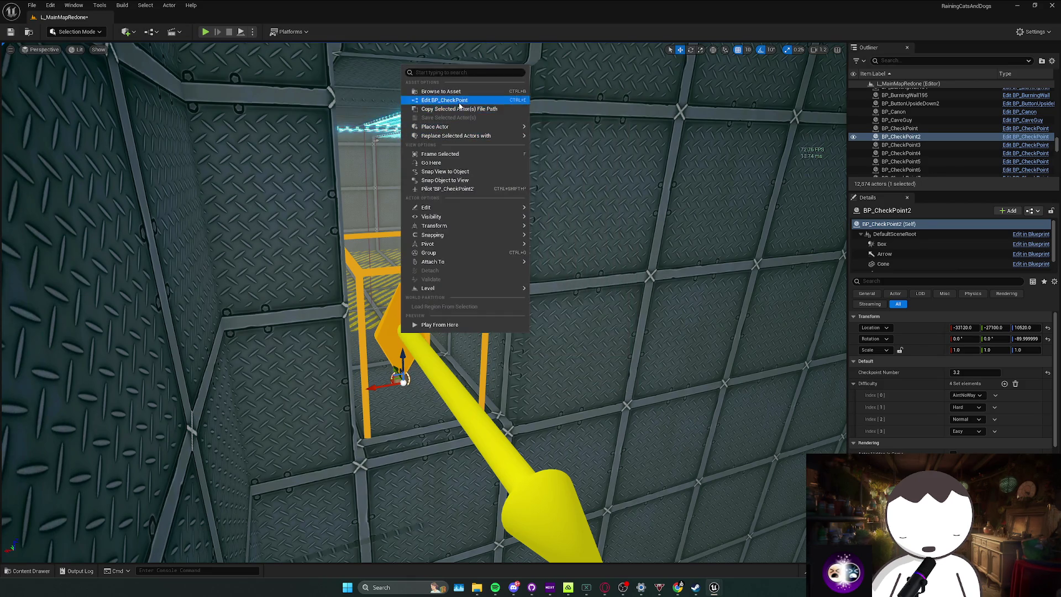
pyautogui.click(459, 103)
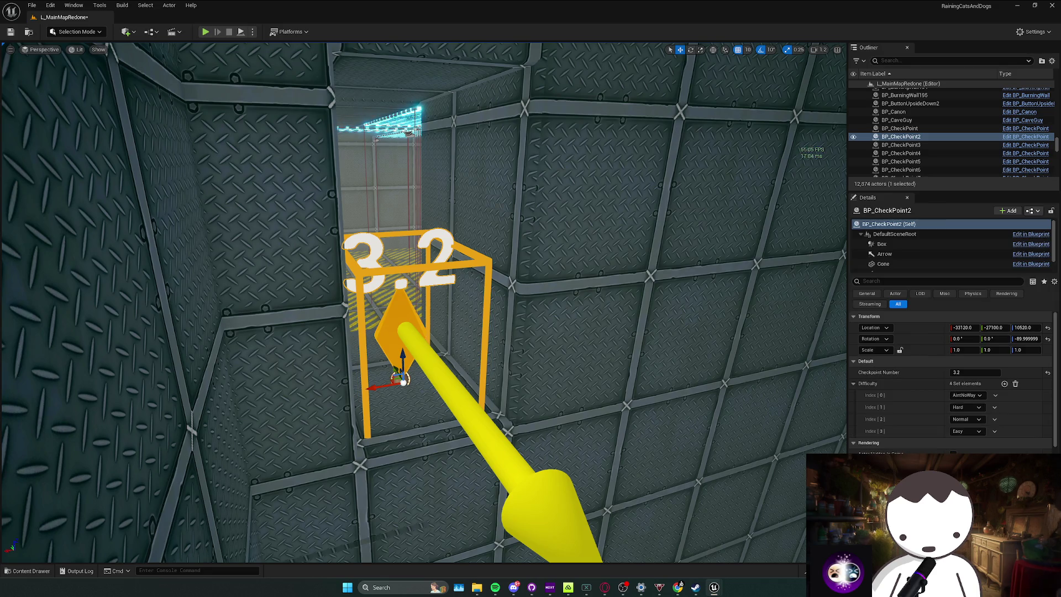
pyautogui.hotkey('alt', 'Tab')
pyautogui.hotkey('alt', 'Tab')
pyautogui.scroll(-5, 420, 299)
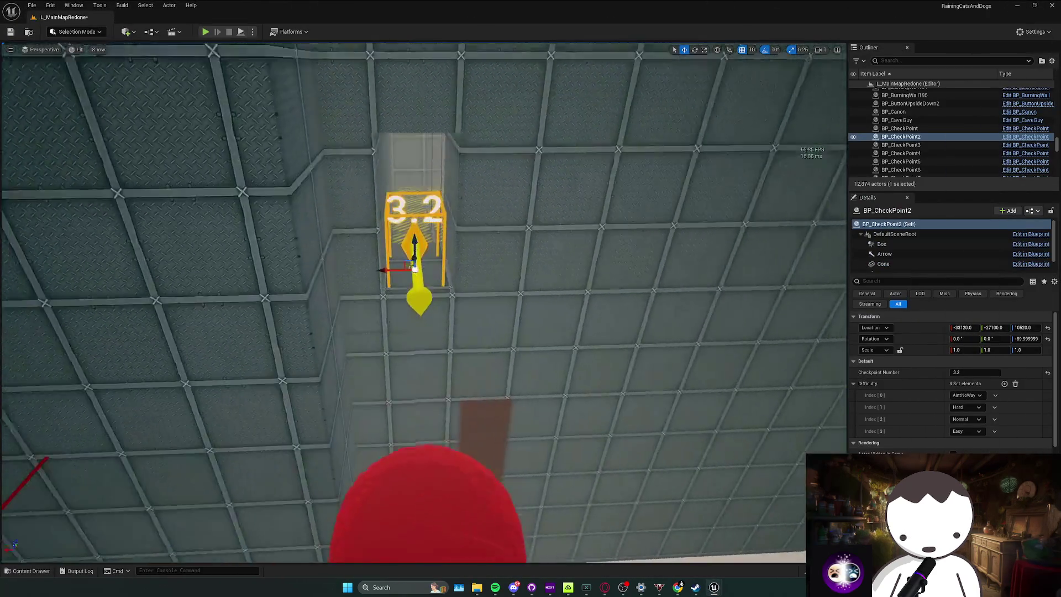
pyautogui.scroll(-3, 420, 299)
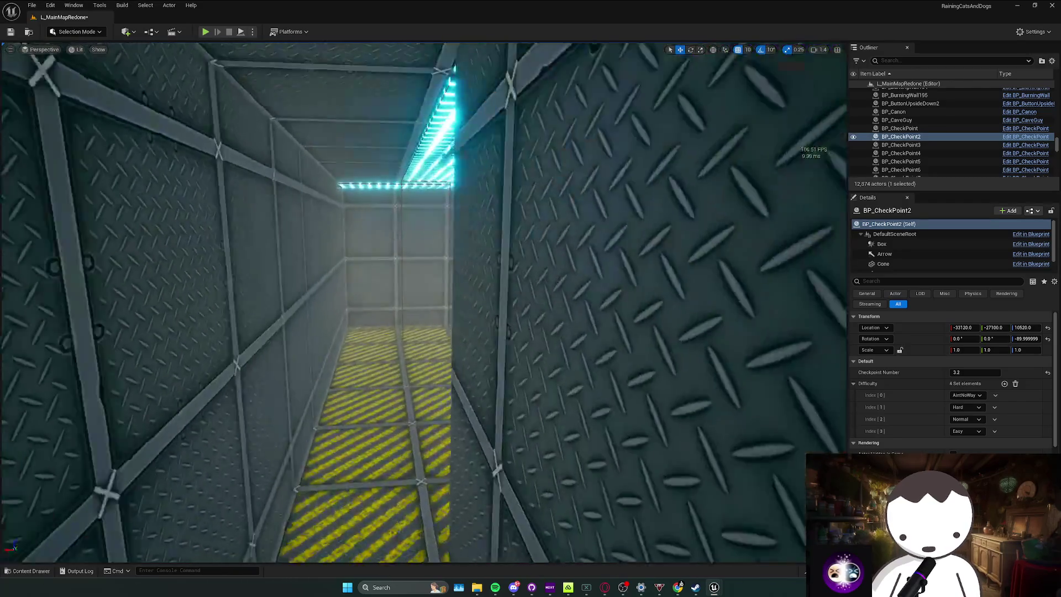
pyautogui.scroll(-3, 420, 299)
pyautogui.scroll(3, 431, 221)
pyautogui.hotkey('ctrl', 'space')
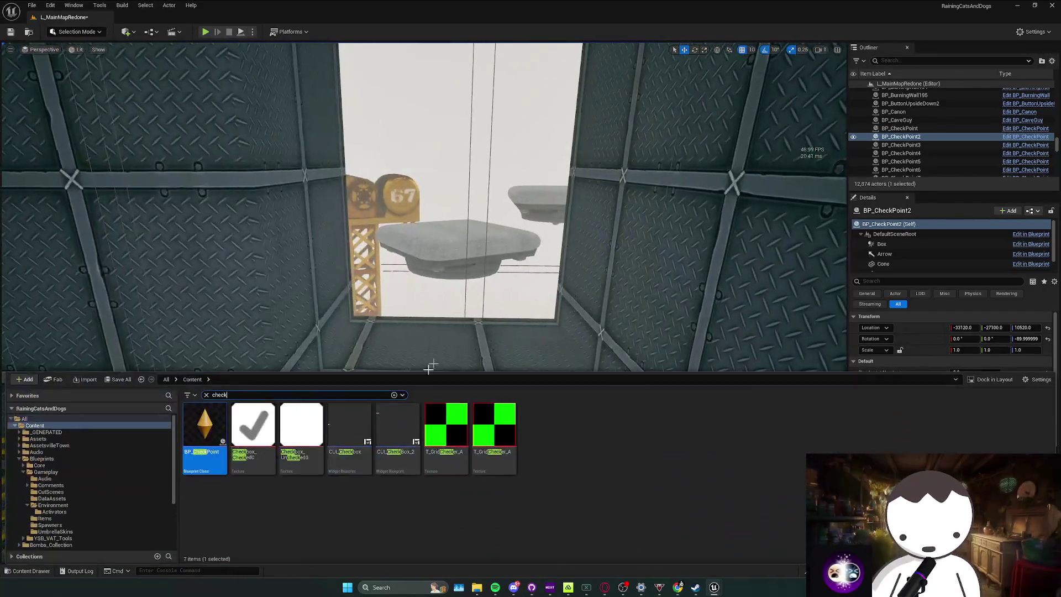
# Place and rotate checkpoints 3.3 and 3.4 along the industrial corridor.
pyautogui.moveTo(275, 411)
pyautogui.mouseDown()
pyautogui.moveTo(453, 339)
pyautogui.moveTo(470, 356)
pyautogui.mouseUp()
pyautogui.press('e')
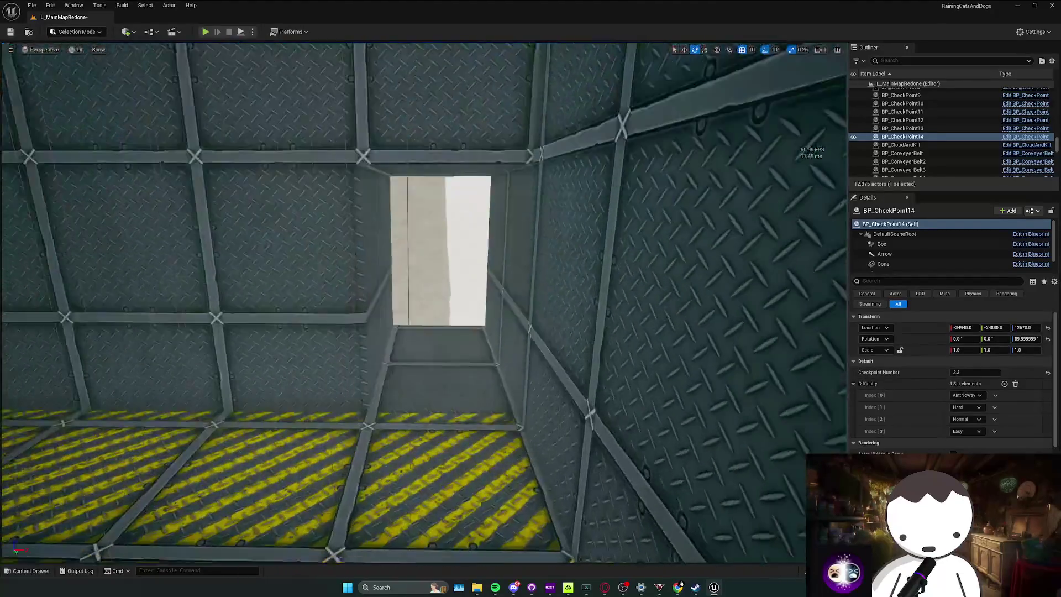
pyautogui.hotkey('ctrl', 'space')
pyautogui.moveTo(206, 471)
pyautogui.mouseDown()
pyautogui.moveTo(428, 331)
pyautogui.moveTo(427, 347)
pyautogui.mouseUp()
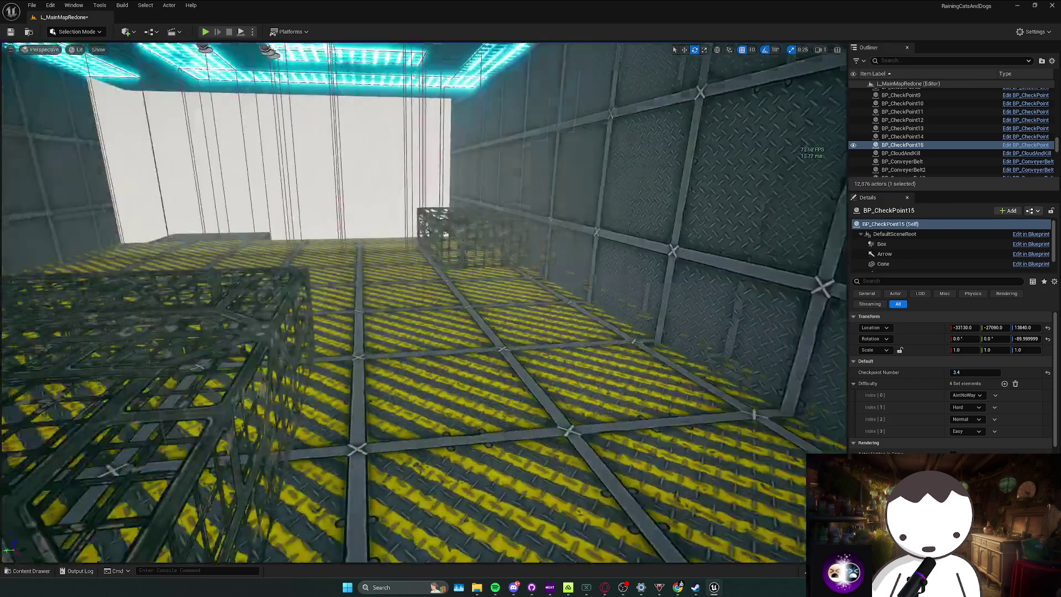
pyautogui.press('f')
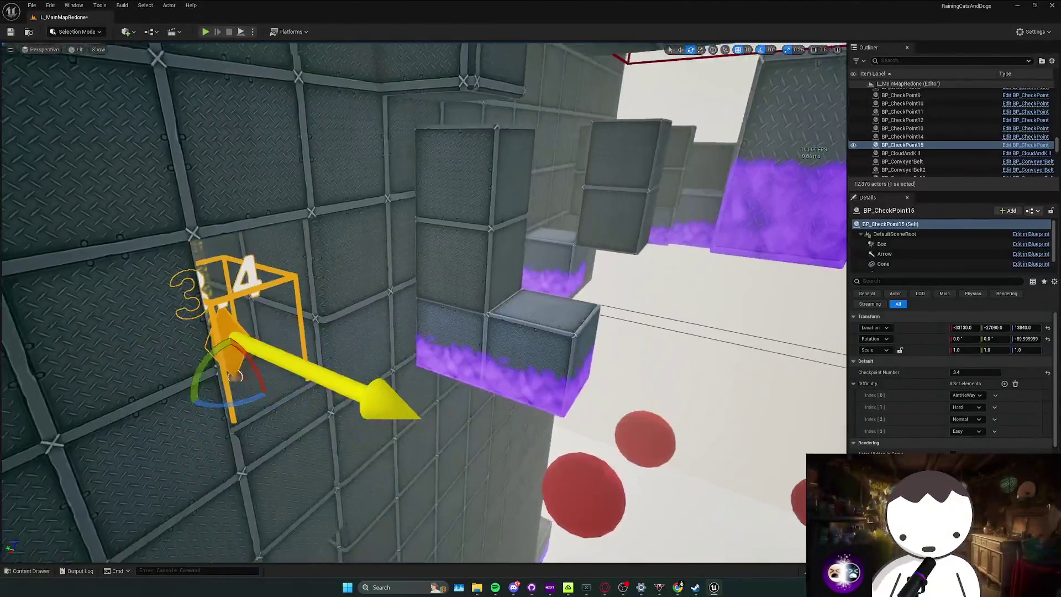
pyautogui.moveTo(420, 304)
pyautogui.mouseDown()
pyautogui.moveTo(337, 238)
pyautogui.moveTo(314, 257)
pyautogui.mouseUp()
pyautogui.hotkey('ctrl', 'space')
# Place two more checkpoints in the corridor and the next area, numbering one 4.0.
pyautogui.moveTo(205, 437); pyautogui.dragTo(430, 317)
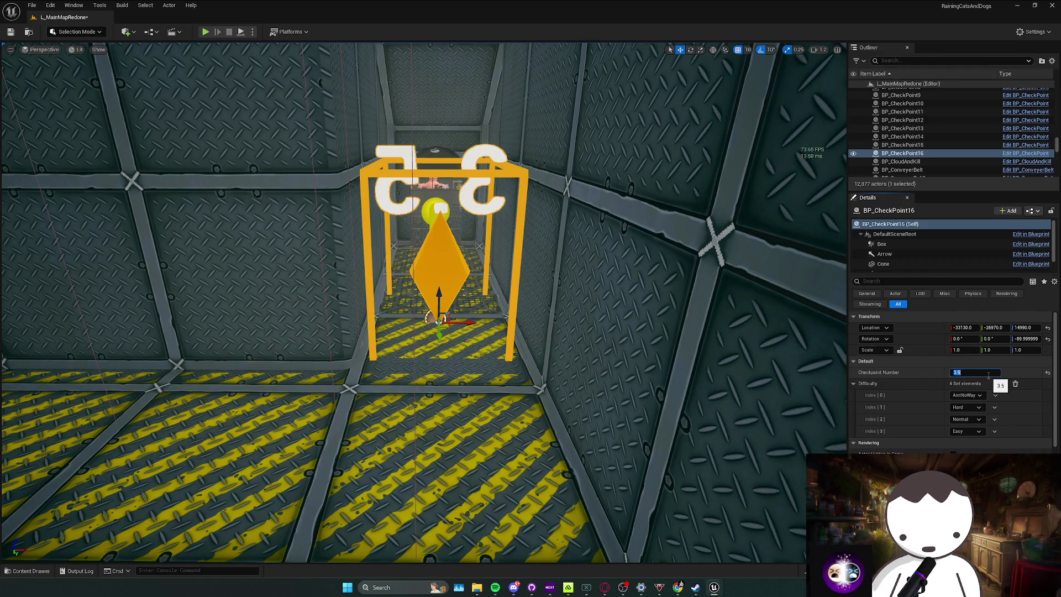
pyautogui.moveTo(406, 416); pyautogui.dragTo(406, 417)
pyautogui.hotkey('ctrl', 'space')
pyautogui.moveTo(205, 436)
pyautogui.mouseDown()
pyautogui.moveTo(457, 355)
pyautogui.moveTo(433, 386)
pyautogui.mouseUp()
pyautogui.press('e')
pyautogui.press('w')
pyautogui.scroll(-3, 449, 354)
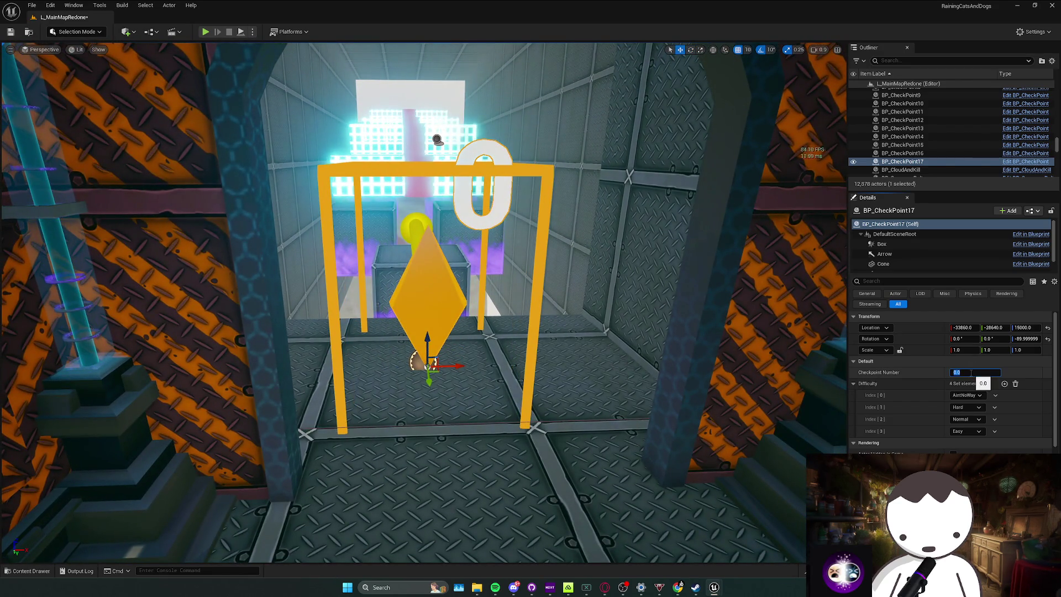
pyautogui.write('4')
pyautogui.press('Return')
# Delete the extra BP_CheckPoint17 and renumber BP_CheckPoint16 from 3.5 to 4.0.
pyautogui.scroll(5, 424, 303)
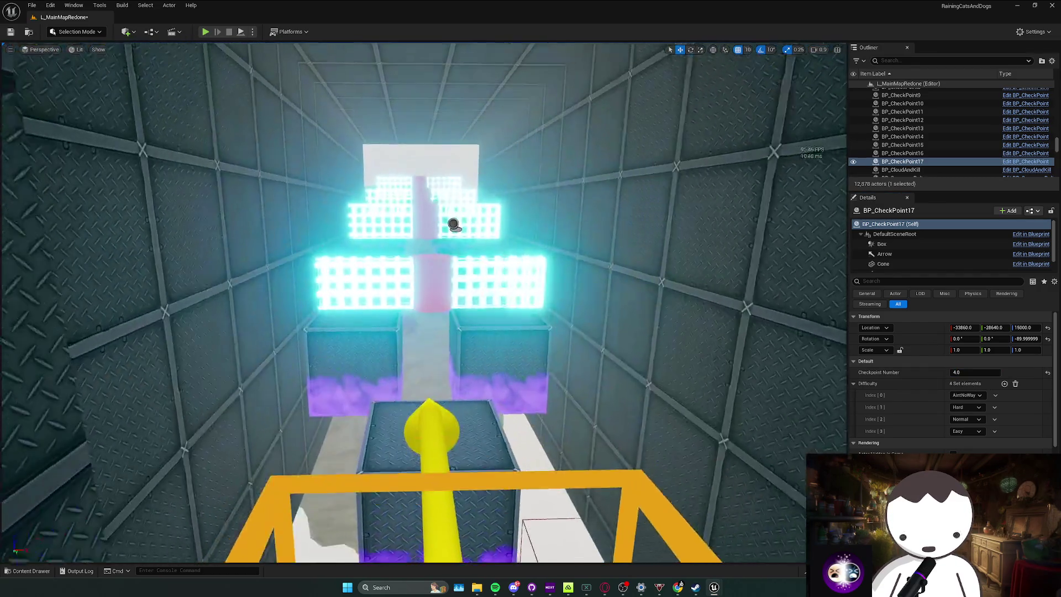
pyautogui.scroll(-3, 462, 232)
pyautogui.moveTo(516, 368); pyautogui.dragTo(301, 268)
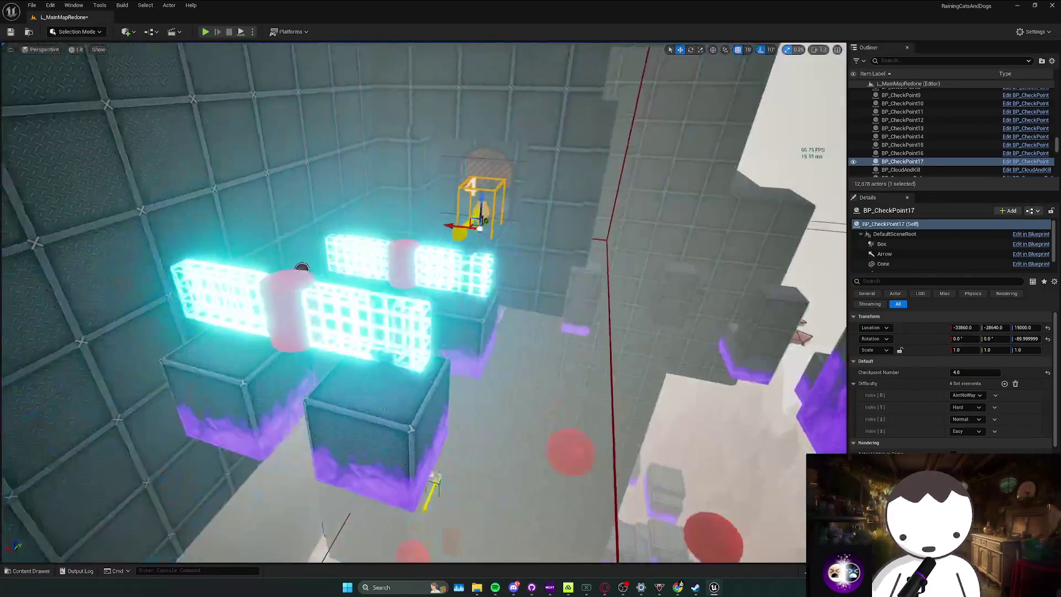
pyautogui.scroll(10, 301, 268)
pyautogui.press('Delete')
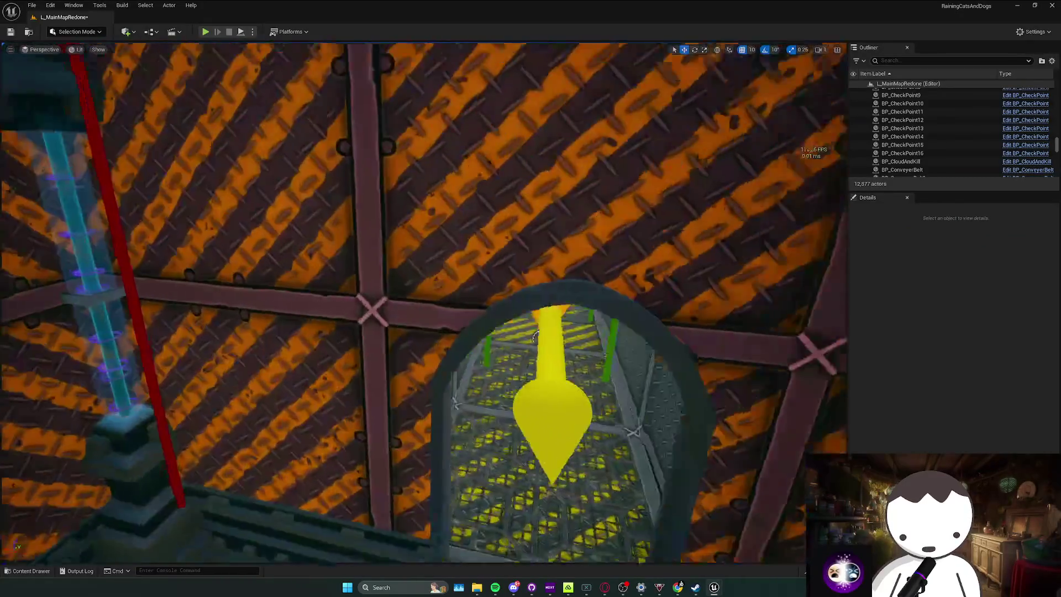
pyautogui.doubleClick(902, 153)
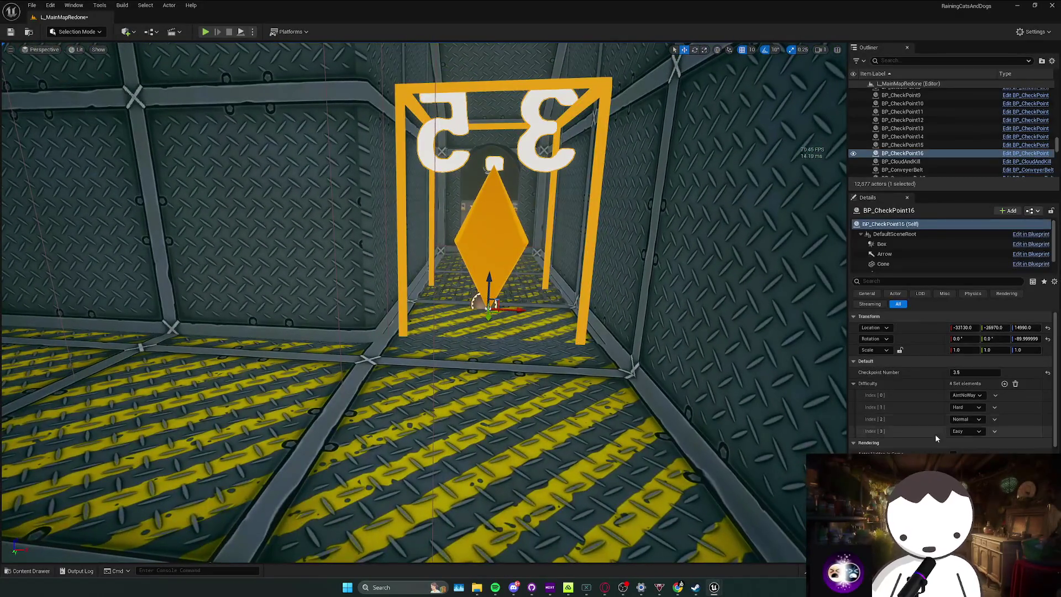
pyautogui.click(971, 370)
pyautogui.scroll(10, 712, 333)
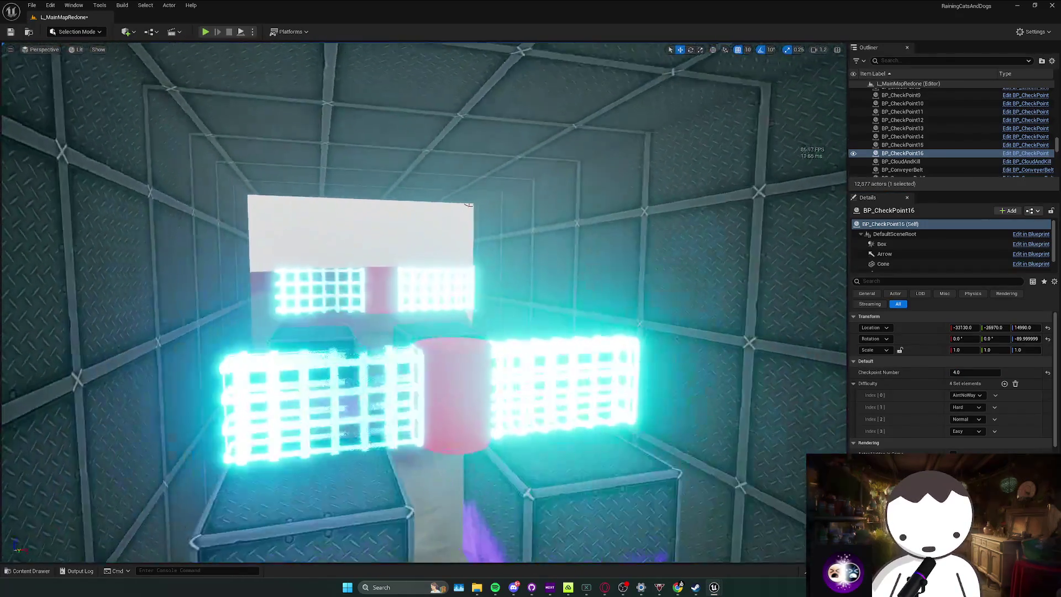
pyautogui.scroll(10, 469, 204)
pyautogui.hotkey('ctrl', 'space')
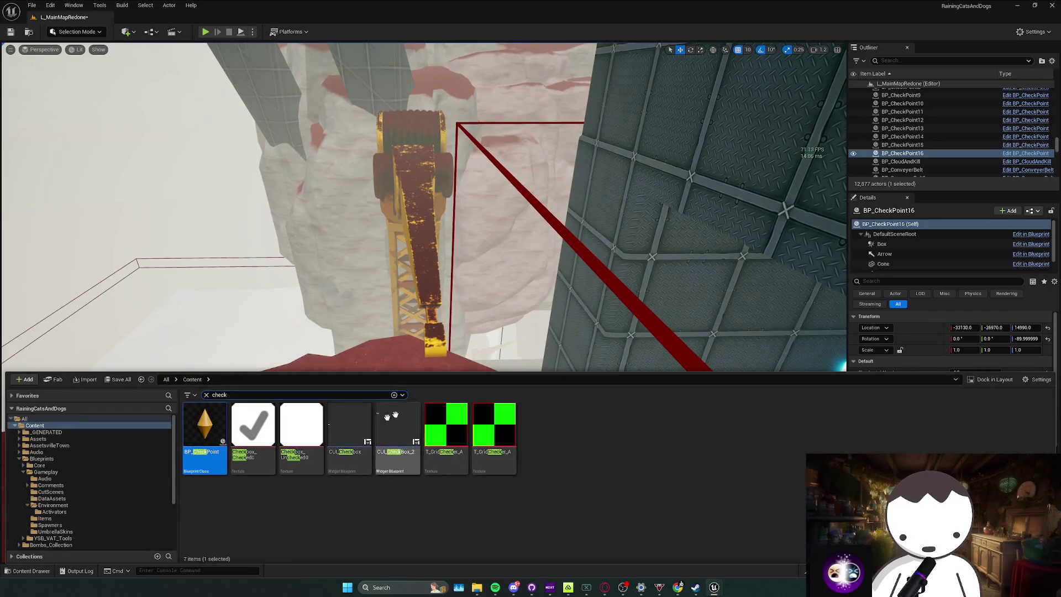
# Place BP_CheckPoint17 and BP_CheckPoint18 in the industrial rooms as checkpoints 4.1 and 4.2.
pyautogui.moveTo(431, 385)
pyautogui.mouseDown()
pyautogui.moveTo(439, 357)
pyautogui.moveTo(451, 364)
pyautogui.mouseUp()
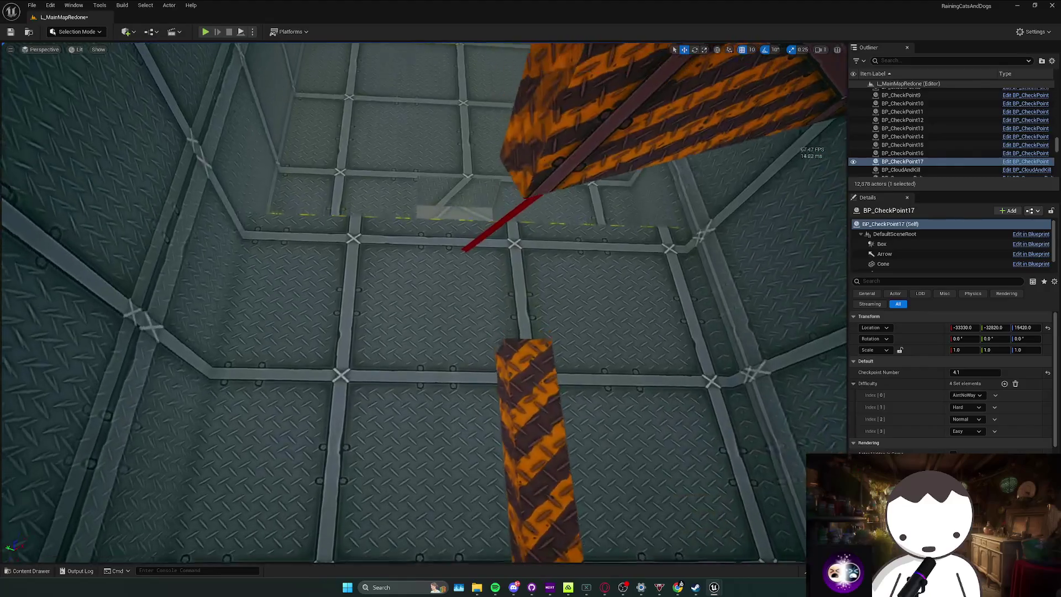
pyautogui.hotkey('ctrl', 'space')
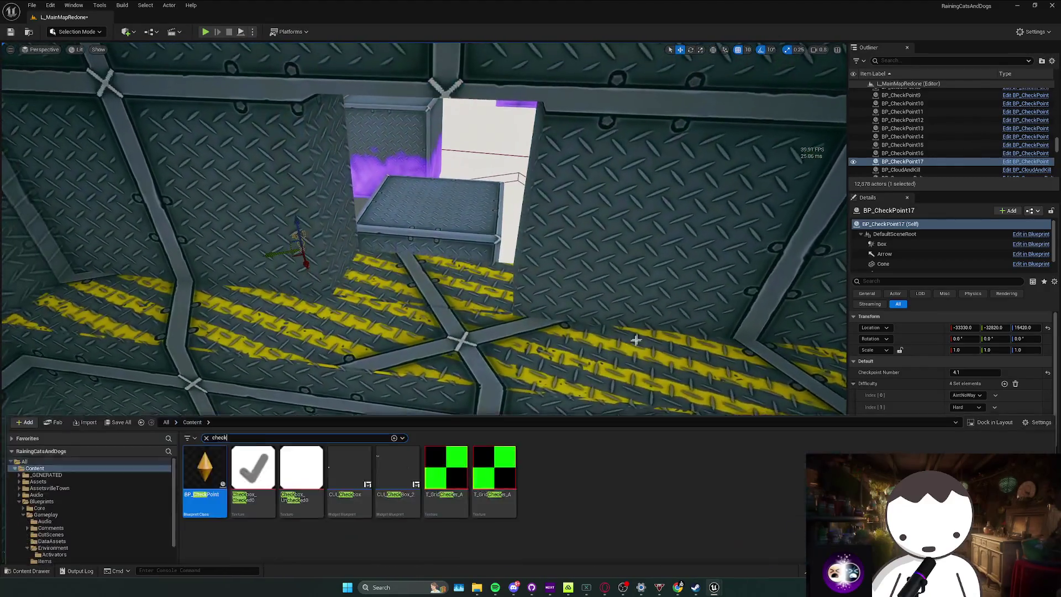
pyautogui.moveTo(206, 438)
pyautogui.mouseDown()
pyautogui.moveTo(395, 309)
pyautogui.moveTo(419, 329)
pyautogui.mouseUp()
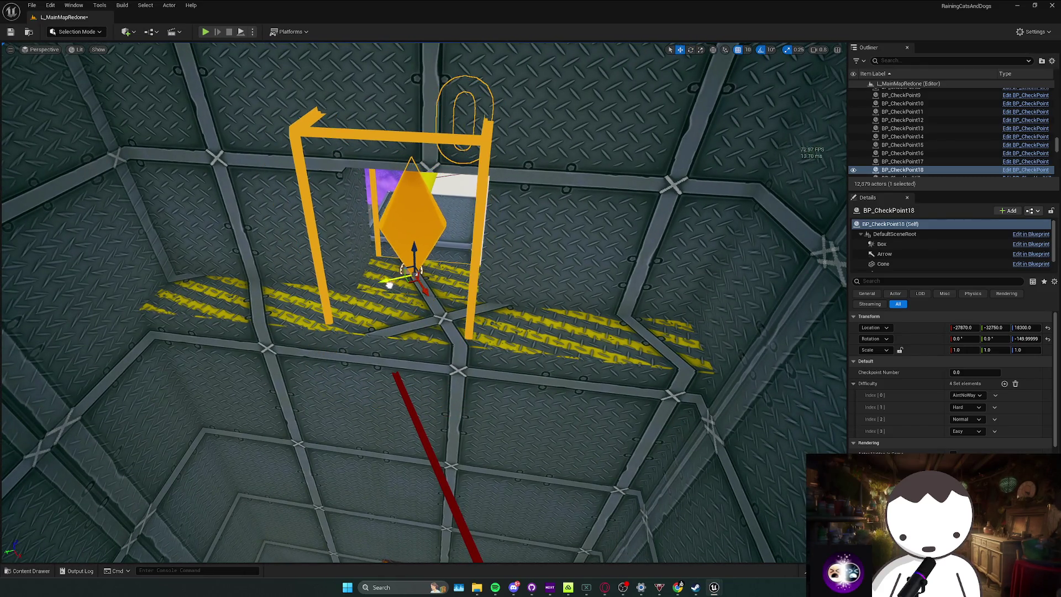
pyautogui.press('Return')
pyautogui.scroll(10, 551, 362)
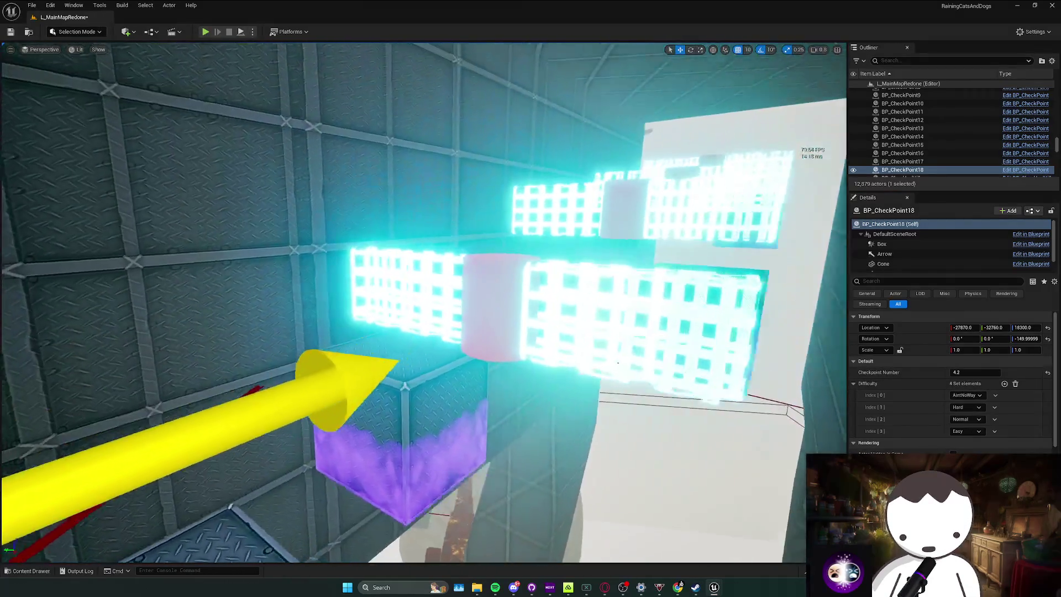
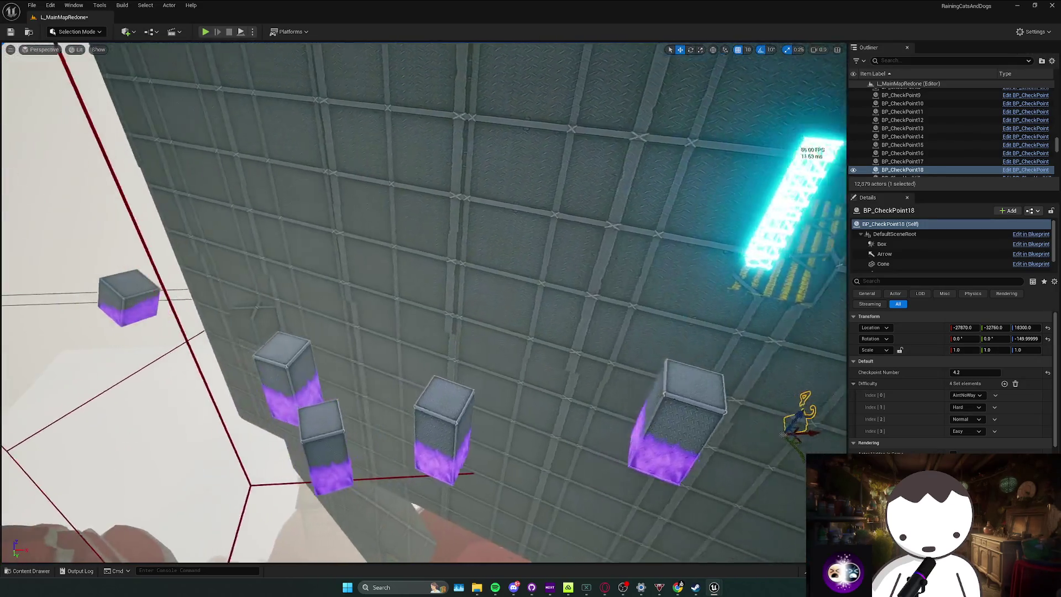
# Place a BP_CheckPoint on top of the cube near the glowing pillar.
pyautogui.hotkey('ctrl', 'space')
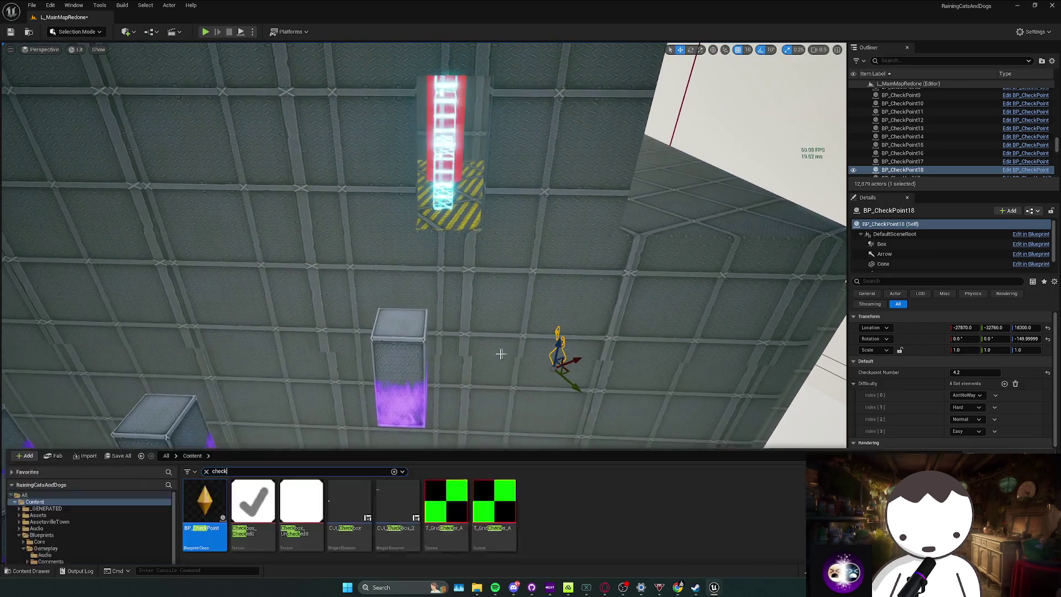
pyautogui.moveTo(205, 503)
pyautogui.mouseDown()
pyautogui.moveTo(367, 348)
pyautogui.moveTo(401, 364)
pyautogui.mouseUp()
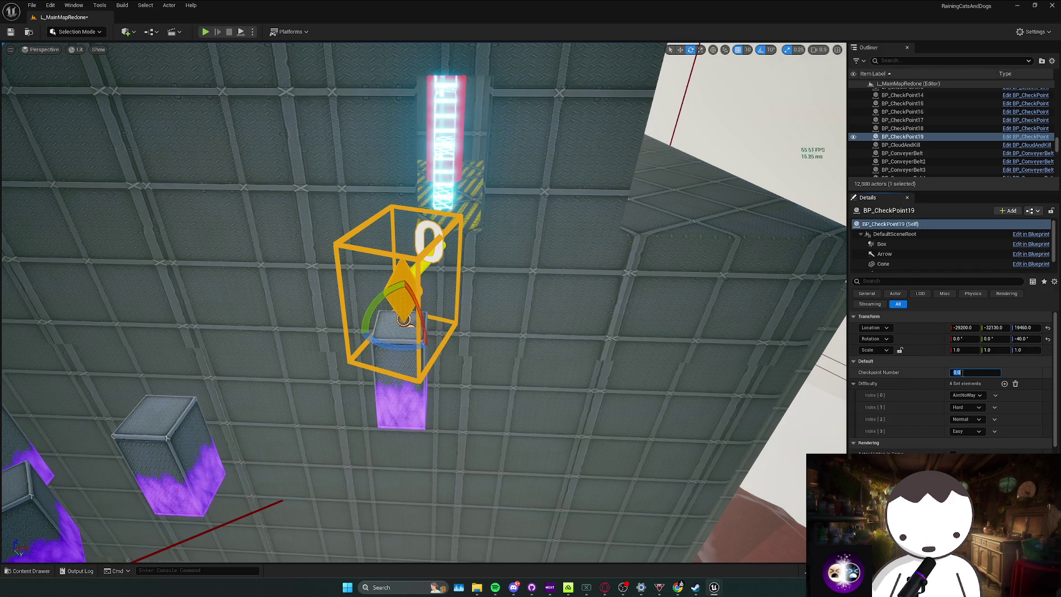
pyautogui.rightClick(620, 372)
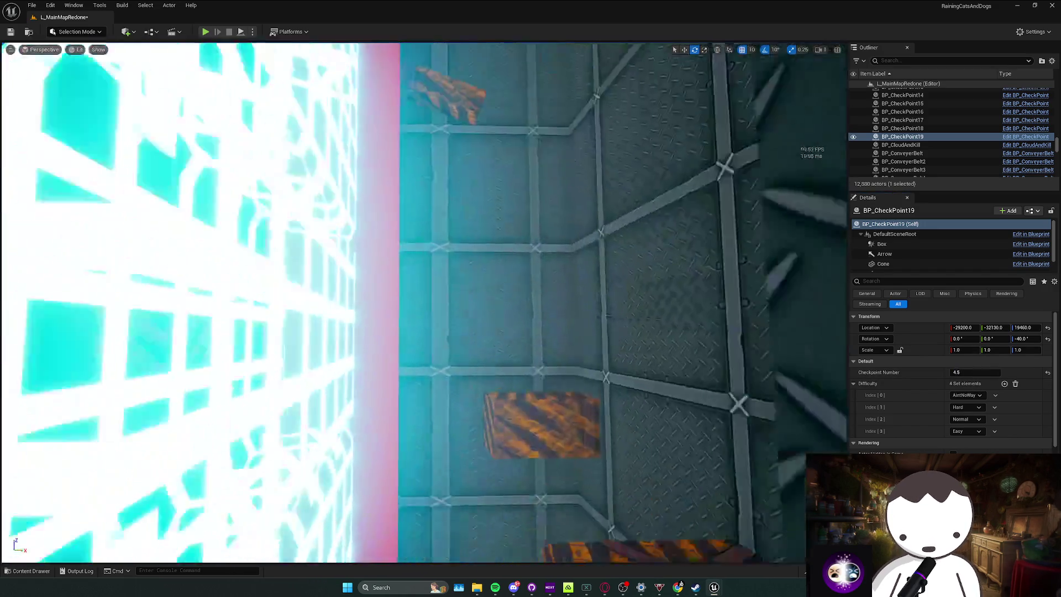
pyautogui.rightClick(598, 367)
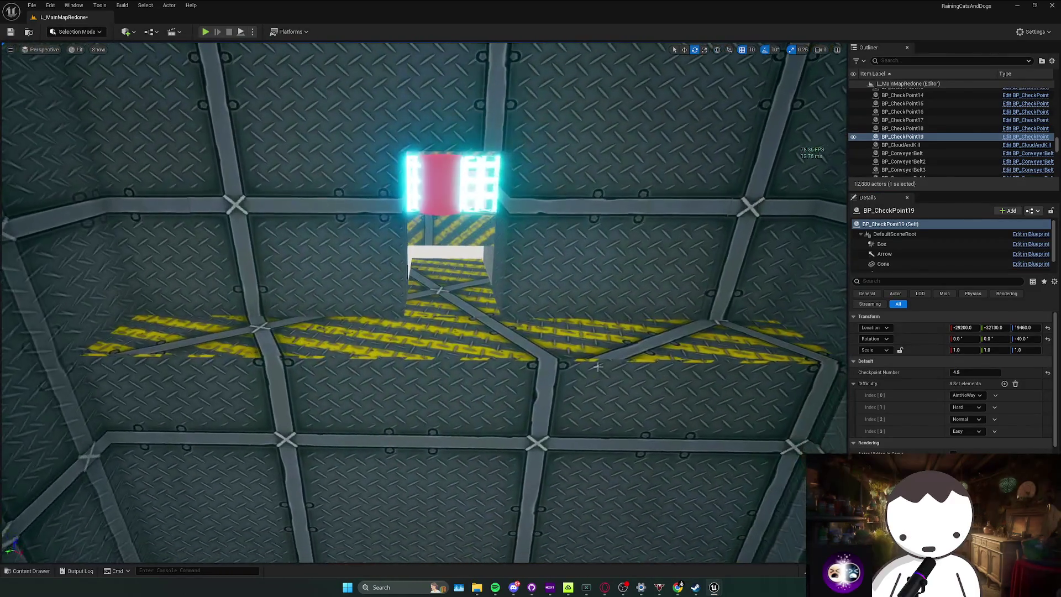
# Place another BP_CheckPoint on the striped floor past the checkpoint gate.
pyautogui.hotkey('ctrl', 'space')
pyautogui.moveTo(330, 381)
pyautogui.mouseDown()
pyautogui.moveTo(451, 310)
pyautogui.moveTo(455, 329)
pyautogui.moveTo(448, 308)
pyautogui.mouseUp()
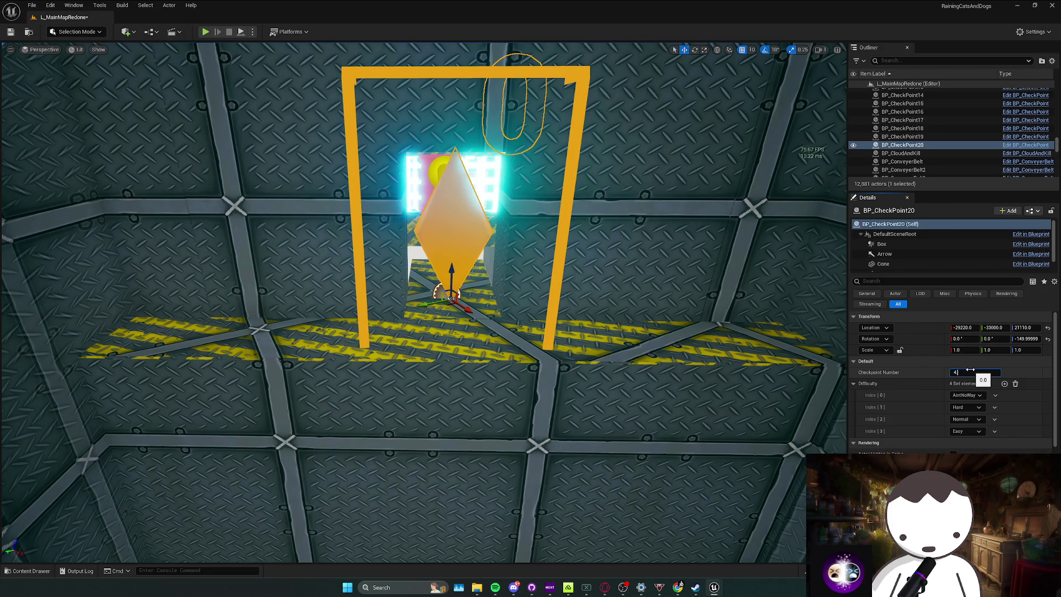
pyautogui.moveTo(497, 387)
pyautogui.mouseDown()
pyautogui.moveTo(475, 359)
pyautogui.moveTo(475, 260)
pyautogui.mouseUp()
pyautogui.moveTo(420, 299)
pyautogui.mouseDown()
pyautogui.moveTo(386, 298)
pyautogui.moveTo(409, 277)
pyautogui.moveTo(376, 310)
pyautogui.moveTo(420, 287)
pyautogui.moveTo(398, 310)
pyautogui.moveTo(386, 288)
pyautogui.moveTo(398, 276)
pyautogui.moveTo(386, 309)
pyautogui.moveTo(408, 293)
pyautogui.moveTo(445, 307)
pyautogui.moveTo(453, 330)
pyautogui.moveTo(359, 309)
pyautogui.mouseUp()
# Add a rotated checkpoint numbered 4.7, then drop another checkpoint inside the shaft.
pyautogui.hotkey('ctrl', 'space')
pyautogui.press('e')
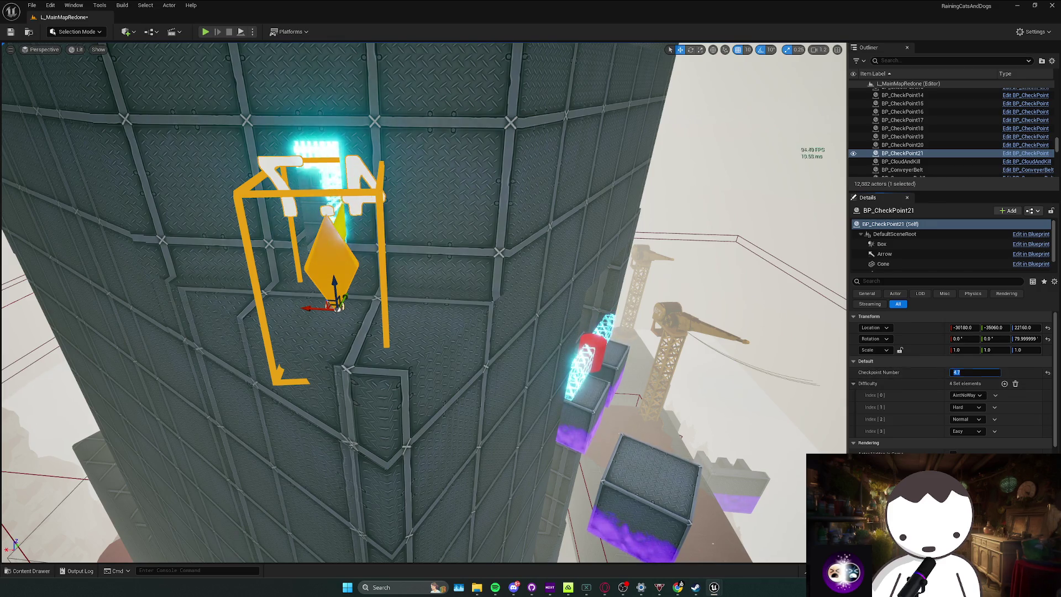
pyautogui.press('w')
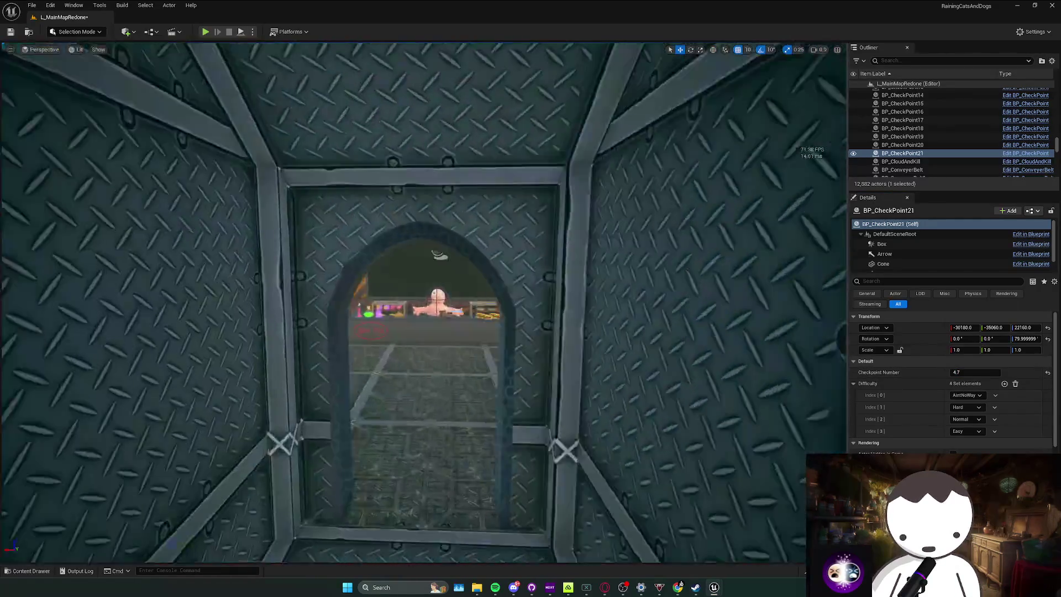
pyautogui.press('w')
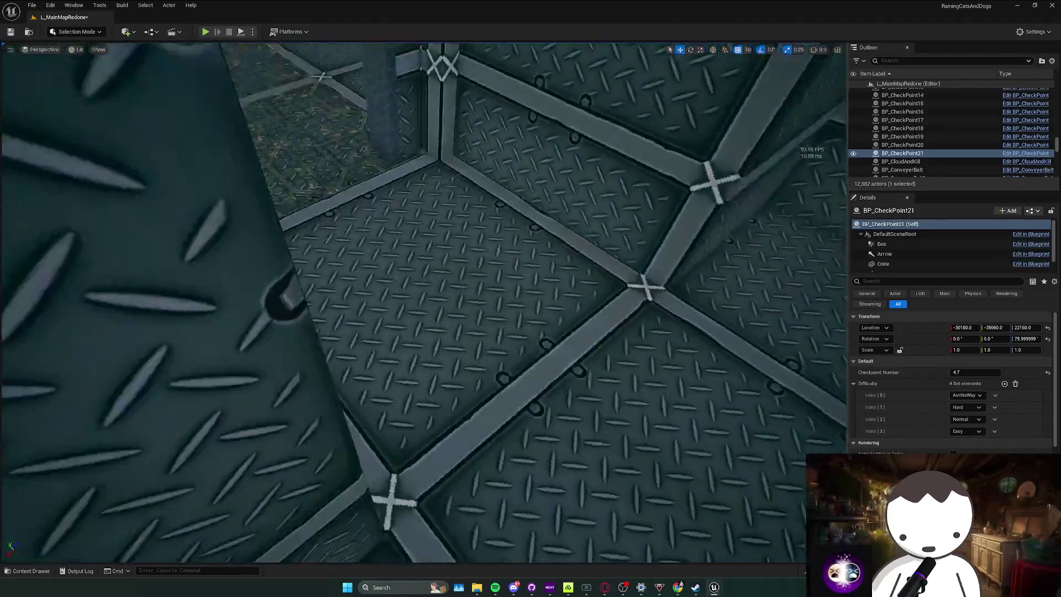
pyautogui.hotkey('ctrl', 'space')
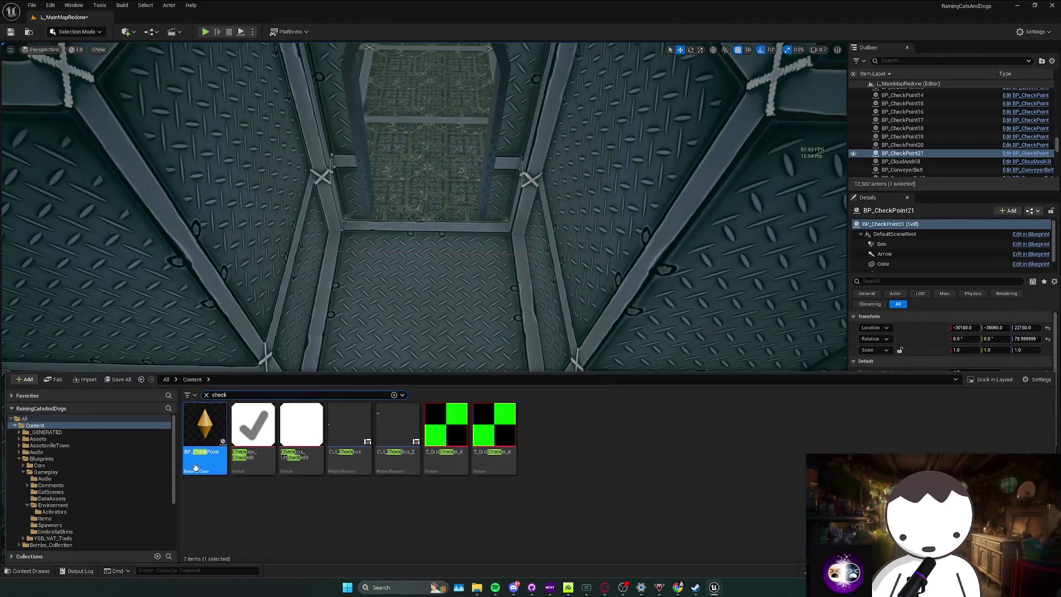
pyautogui.moveTo(195, 469); pyautogui.dragTo(402, 330)
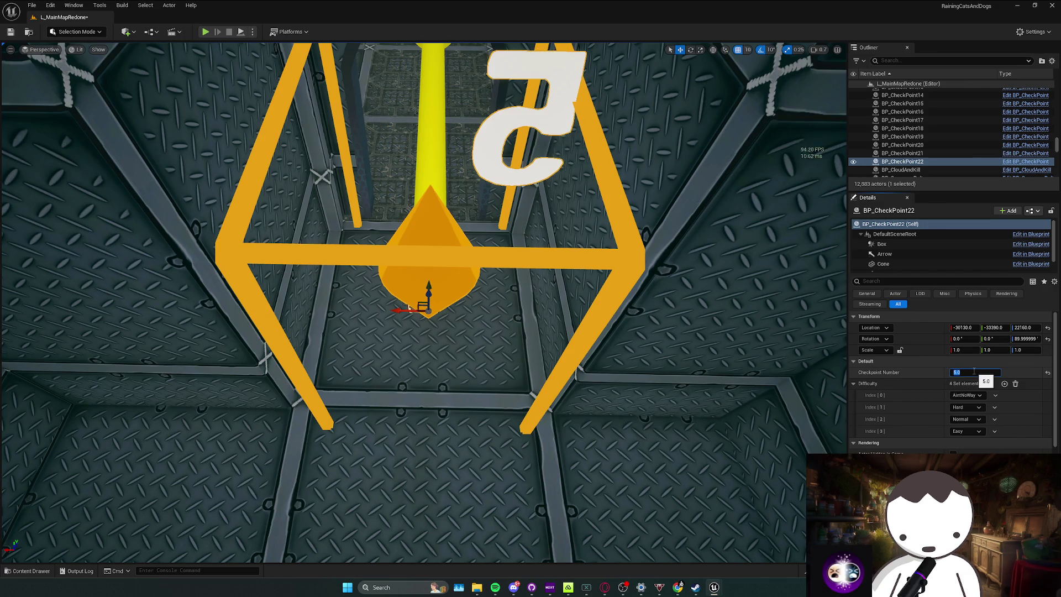
# Confirm the shaft checkpoint as number 5.0 and return to the checkpoint cage.
pyautogui.press('Return')
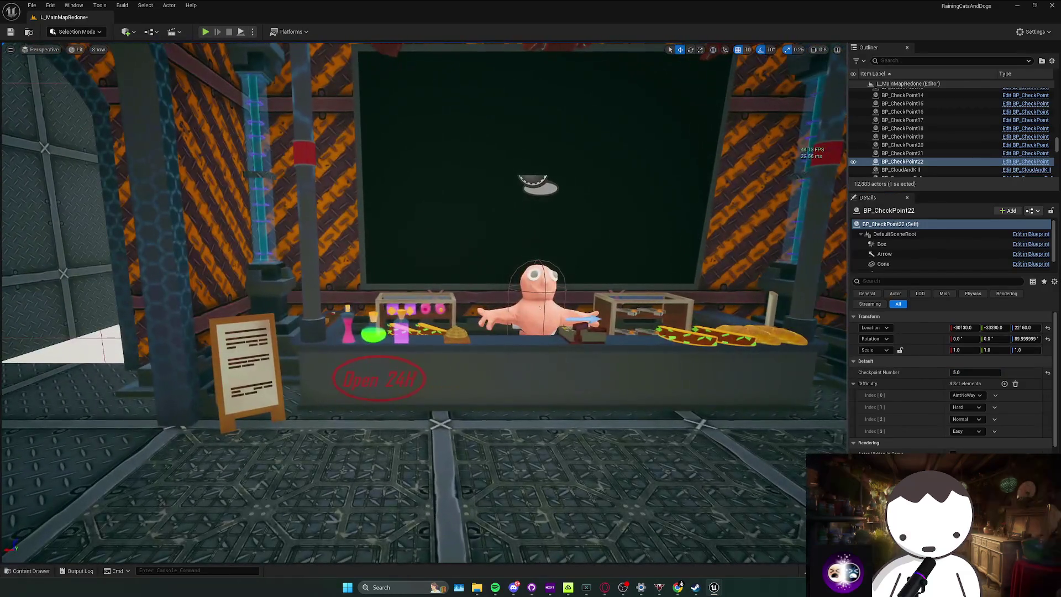
pyautogui.click(540, 307)
pyautogui.scroll(-5, 941, 382)
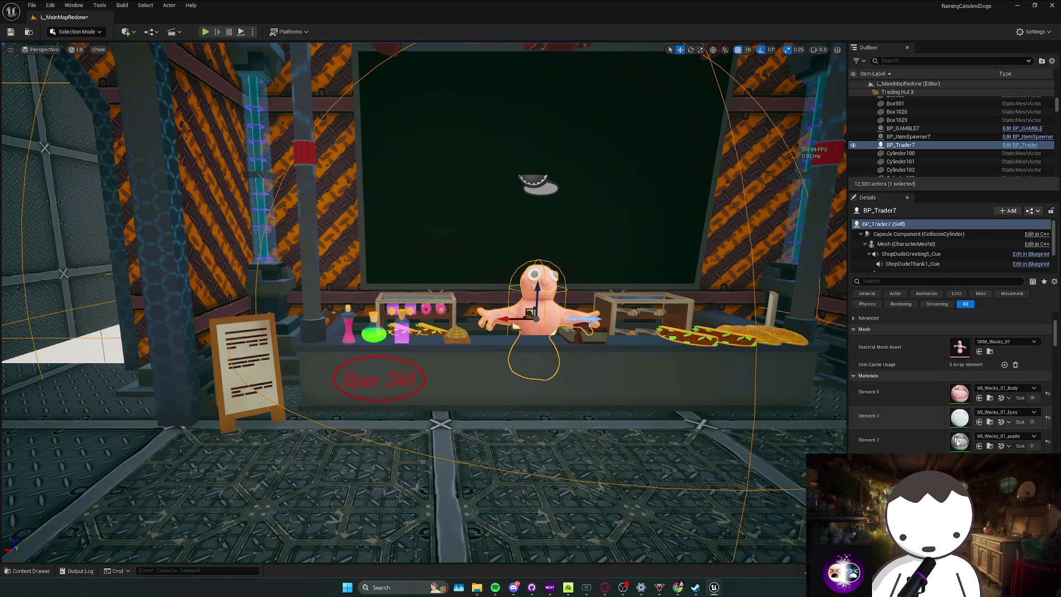
pyautogui.moveTo(604, 205)
pyautogui.mouseDown()
pyautogui.moveTo(553, 276)
pyautogui.moveTo(522, 193)
pyautogui.mouseUp()
# Place a BP_CheckPoint in the caged corridor and number it 4.1.
pyautogui.hotkey('ctrl', 'space')
pyautogui.moveTo(401, 311); pyautogui.dragTo(408, 322)
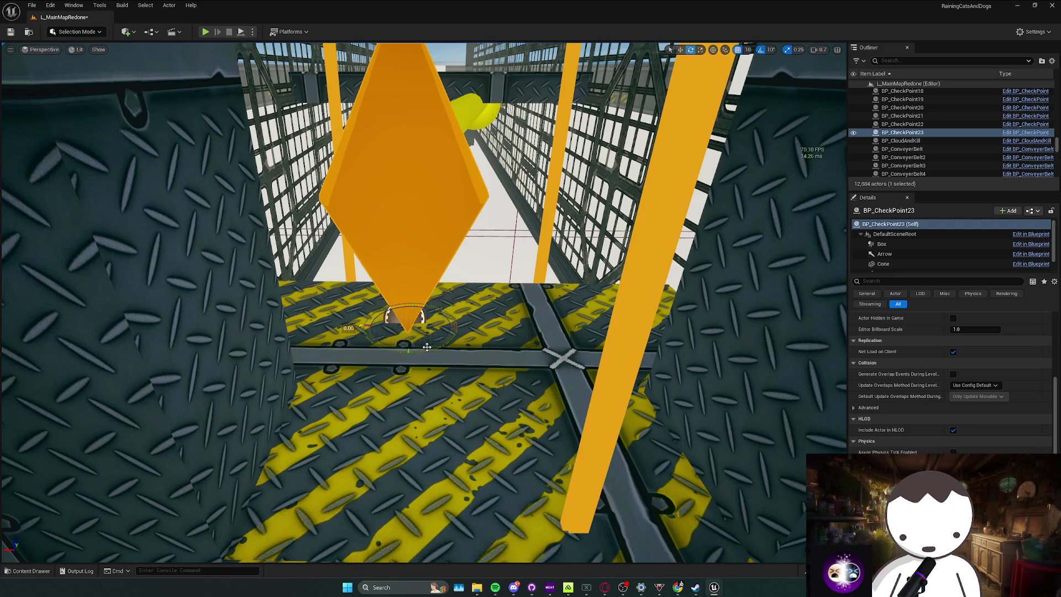
pyautogui.press('f')
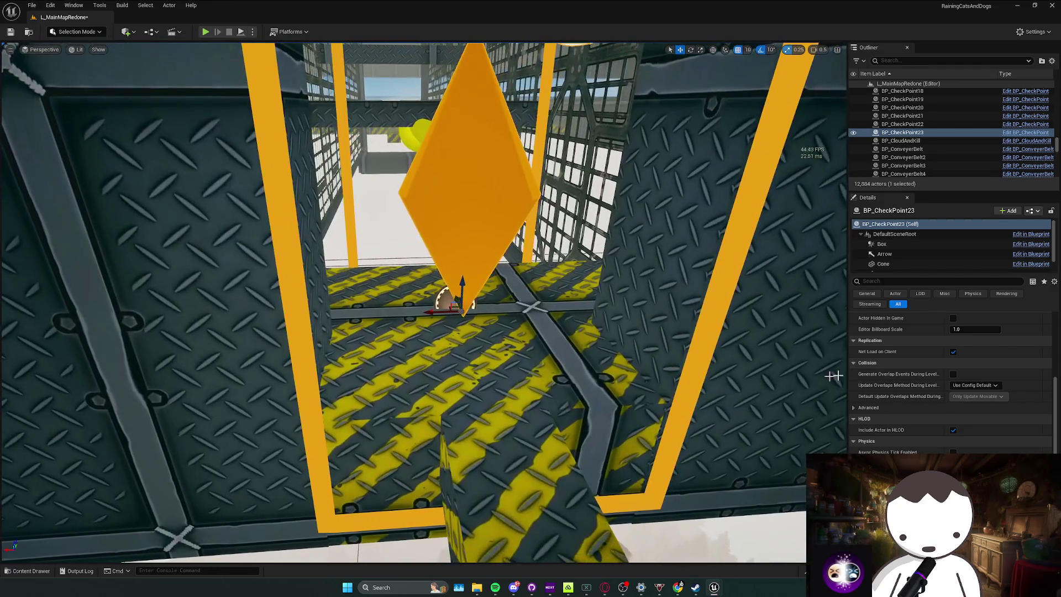
pyautogui.scroll(5, 951, 353)
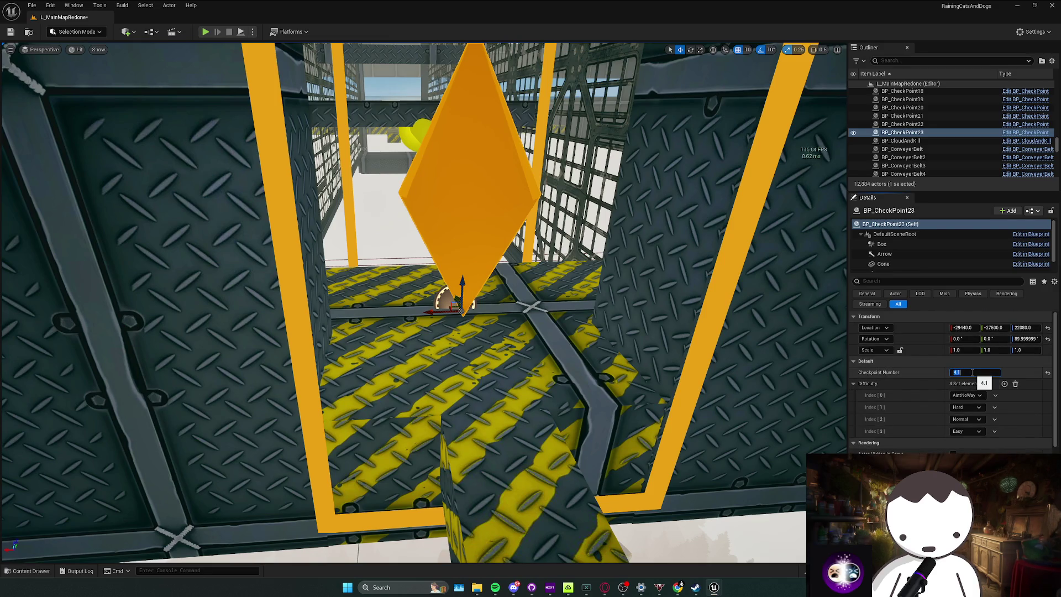
pyautogui.rightClick(649, 306)
pyautogui.press('w')
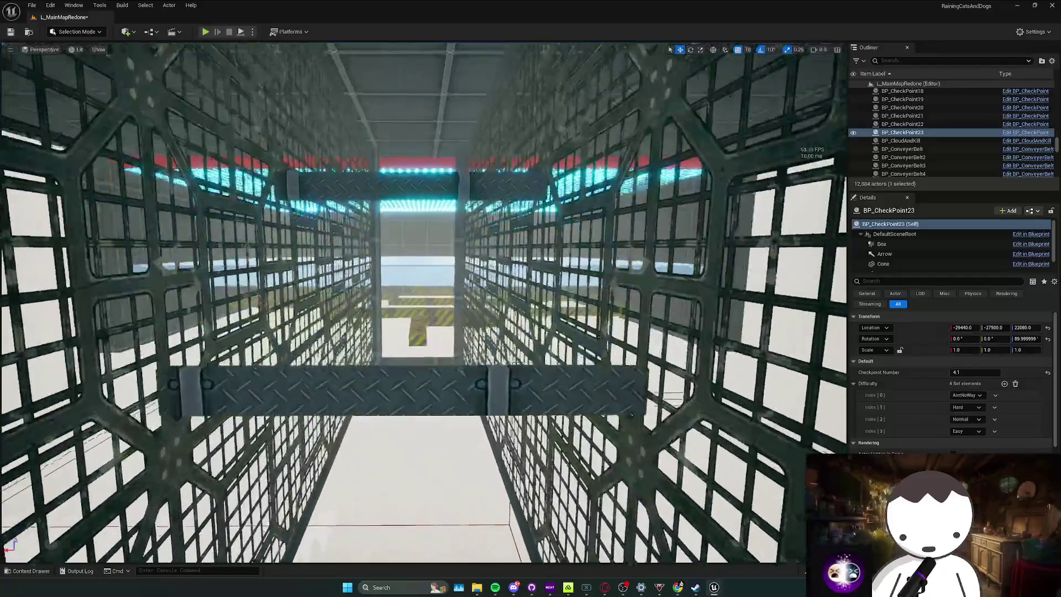
# Place another BP_CheckPoint on the striped ledge by the wall.
pyautogui.press('w')
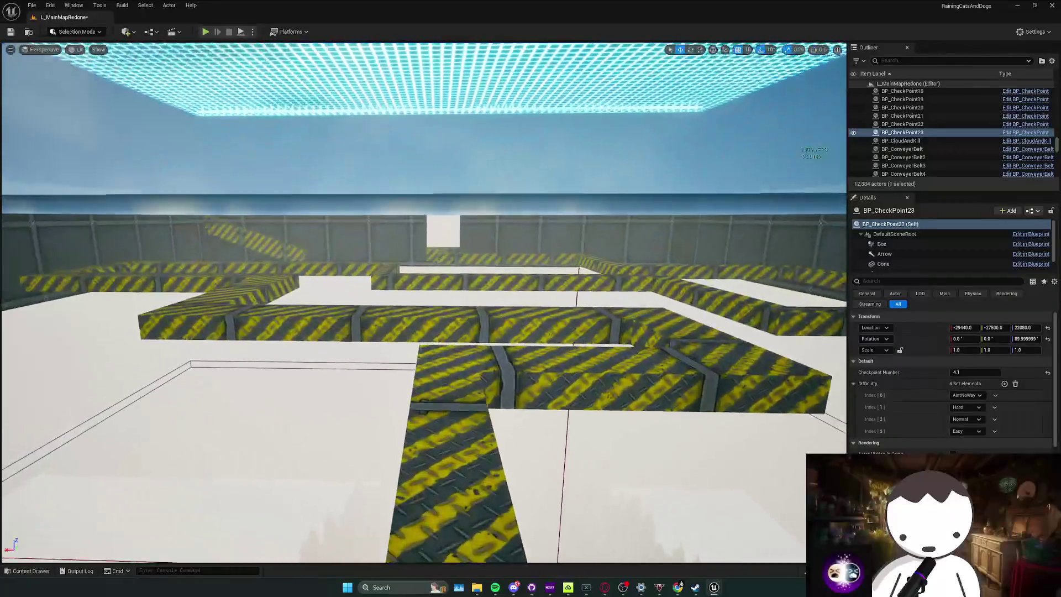
pyautogui.press('w')
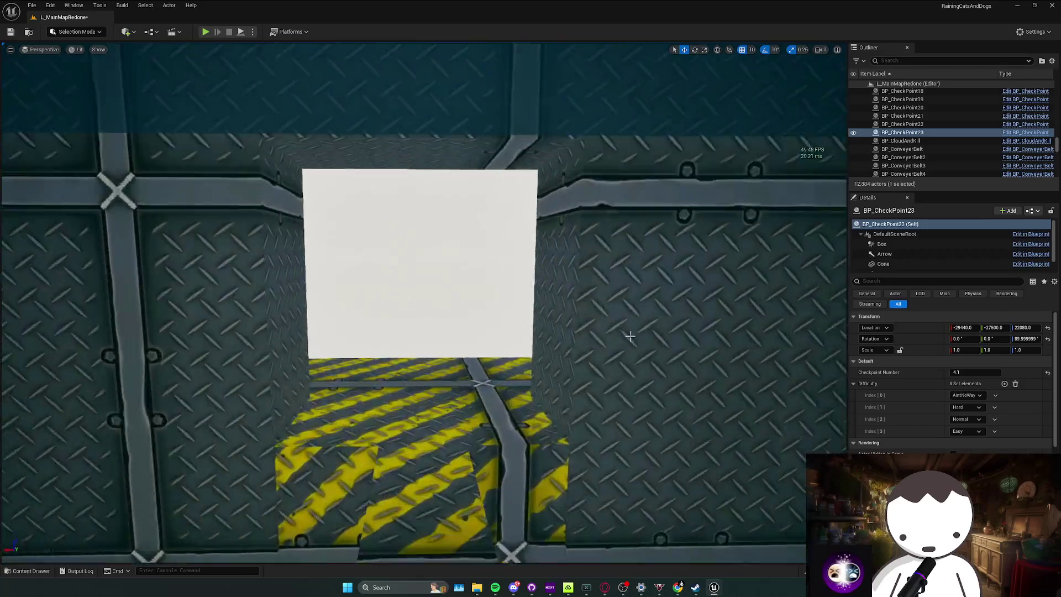
pyautogui.hotkey('ctrl', 'space')
pyautogui.moveTo(205, 431)
pyautogui.mouseDown()
pyautogui.moveTo(473, 288)
pyautogui.moveTo(469, 305)
pyautogui.mouseUp()
pyautogui.press('w')
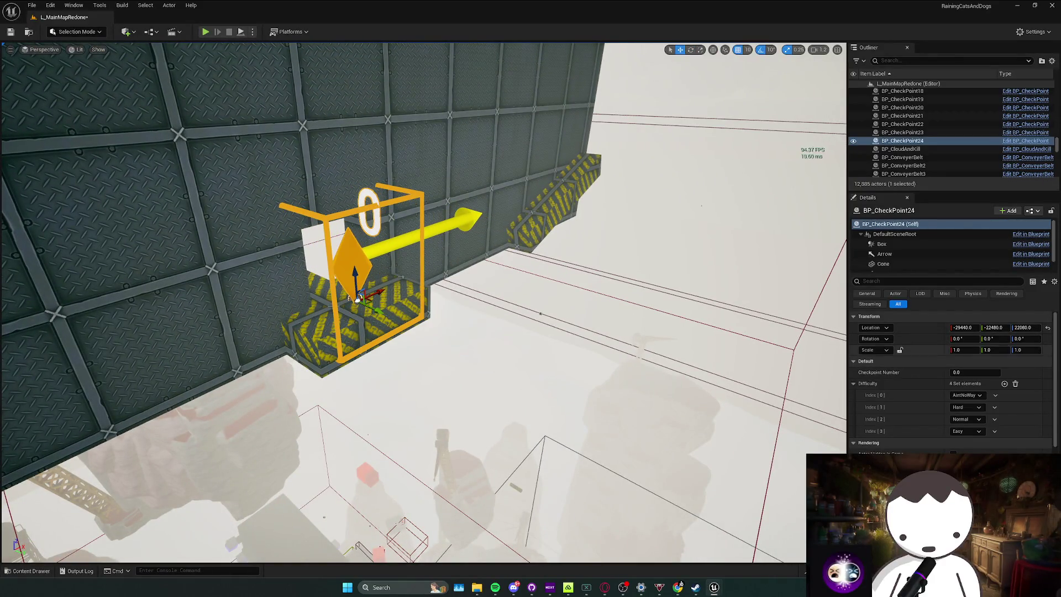
# Number the wall-ledge checkpoint 5.2, then place and rotate another on the next ledge as 5.3.
pyautogui.moveTo(802, 286); pyautogui.dragTo(802, 285)
pyautogui.moveTo(385, 426); pyautogui.dragTo(385, 426)
pyautogui.hotkey('ctrl', 'space')
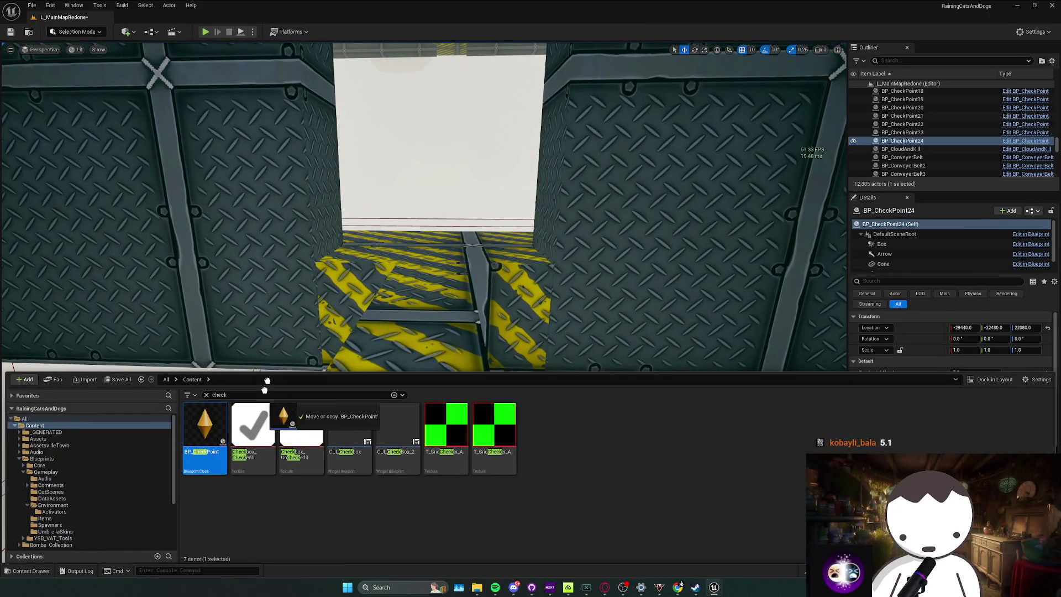
pyautogui.moveTo(385, 270)
pyautogui.mouseDown()
pyautogui.moveTo(435, 252)
pyautogui.moveTo(434, 242)
pyautogui.moveTo(407, 236)
pyautogui.moveTo(411, 293)
pyautogui.mouseUp()
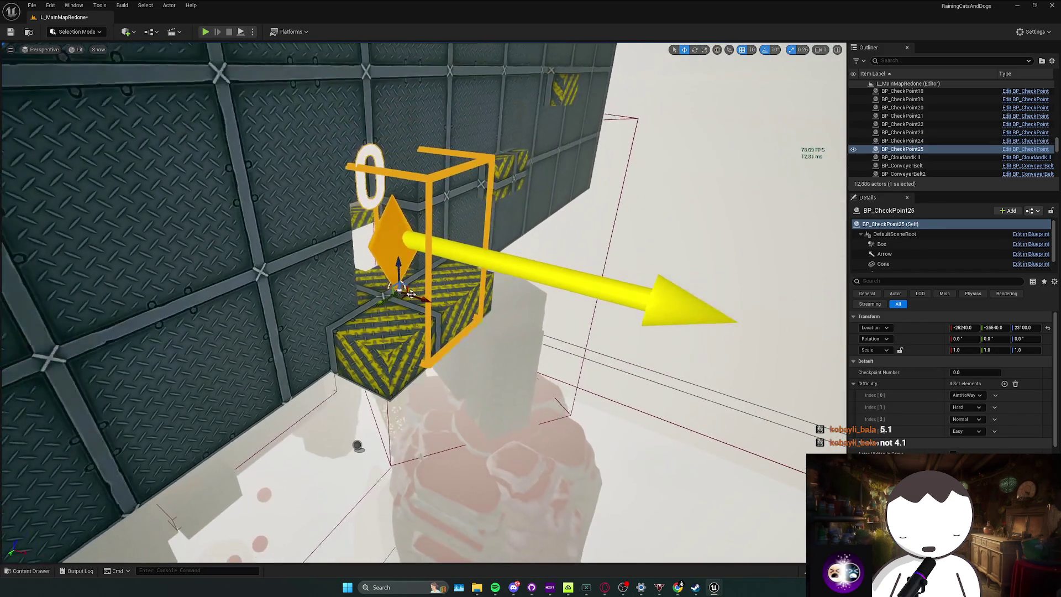
pyautogui.press('e')
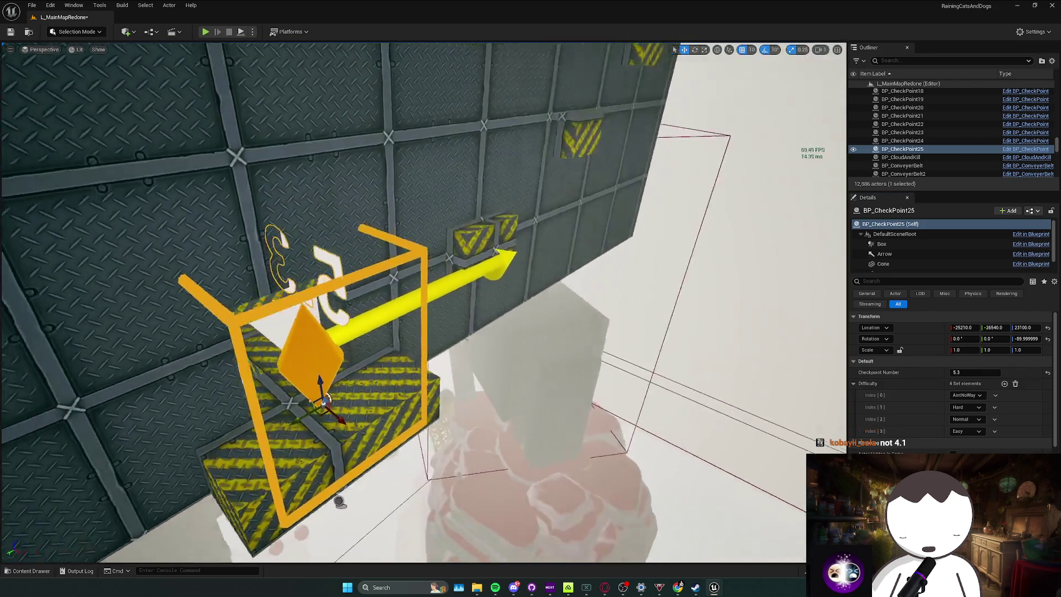
pyautogui.press('w')
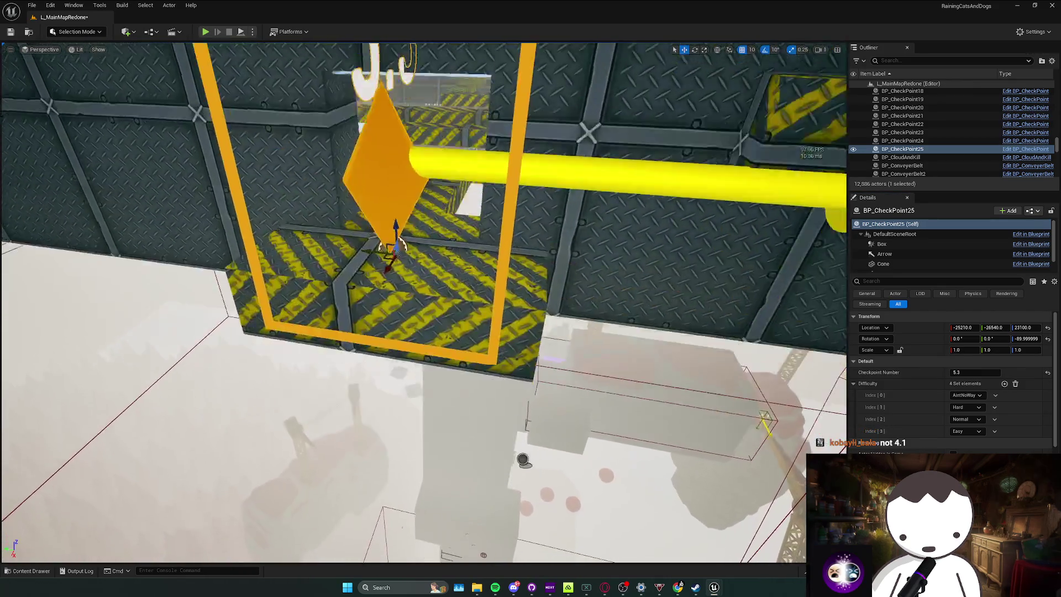
pyautogui.press('w')
# Renumber the caged-corridor checkpoint from 4.1 to 5.1, then select the wall-ledge checkpoint.
pyautogui.press('w')
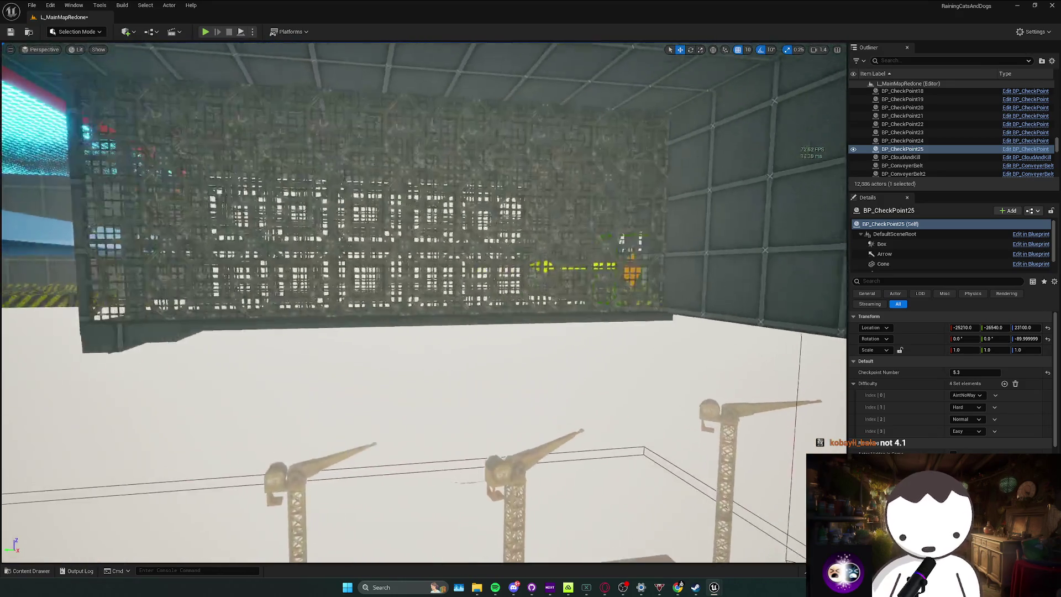
pyautogui.press('w')
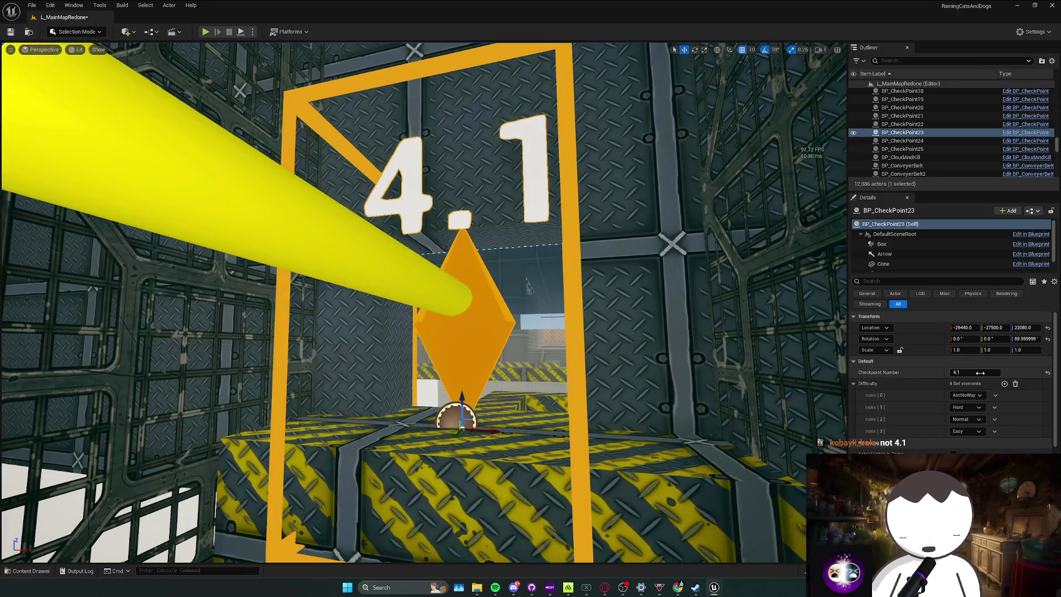
pyautogui.press('Return')
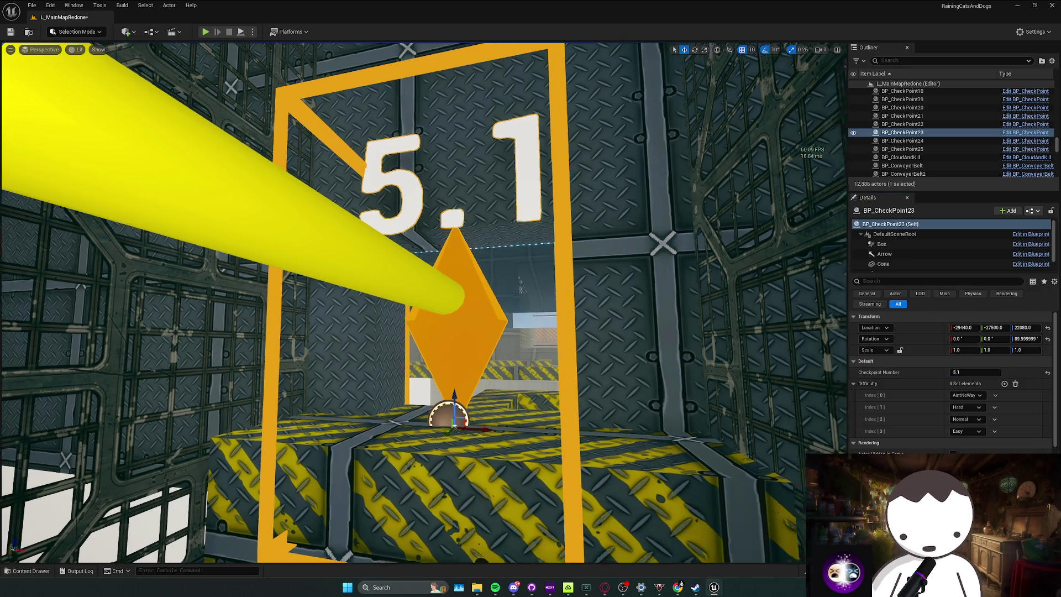
pyautogui.press('w')
pyautogui.press('w')
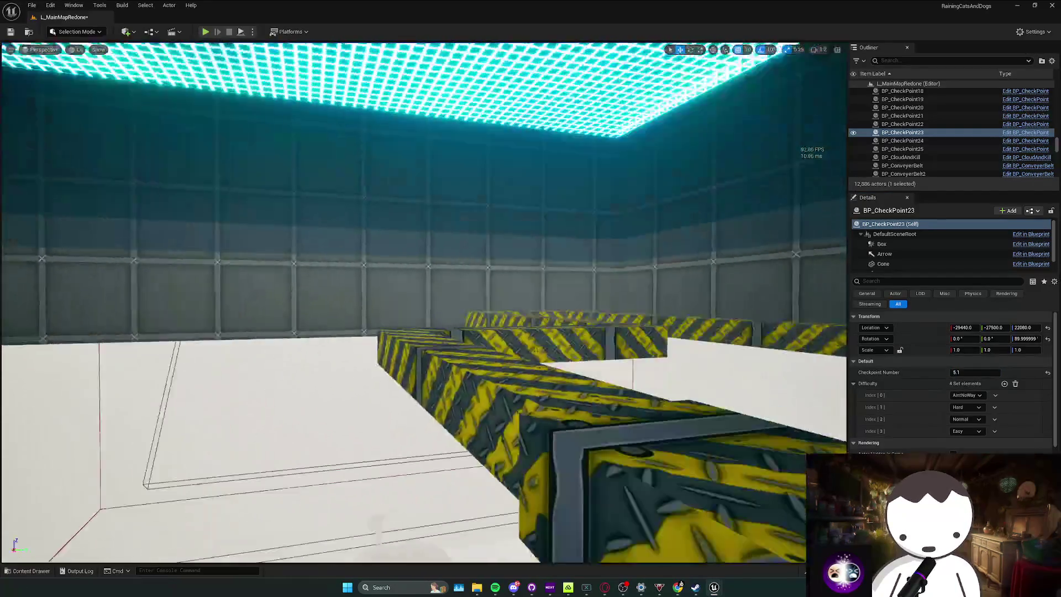
pyautogui.press('w')
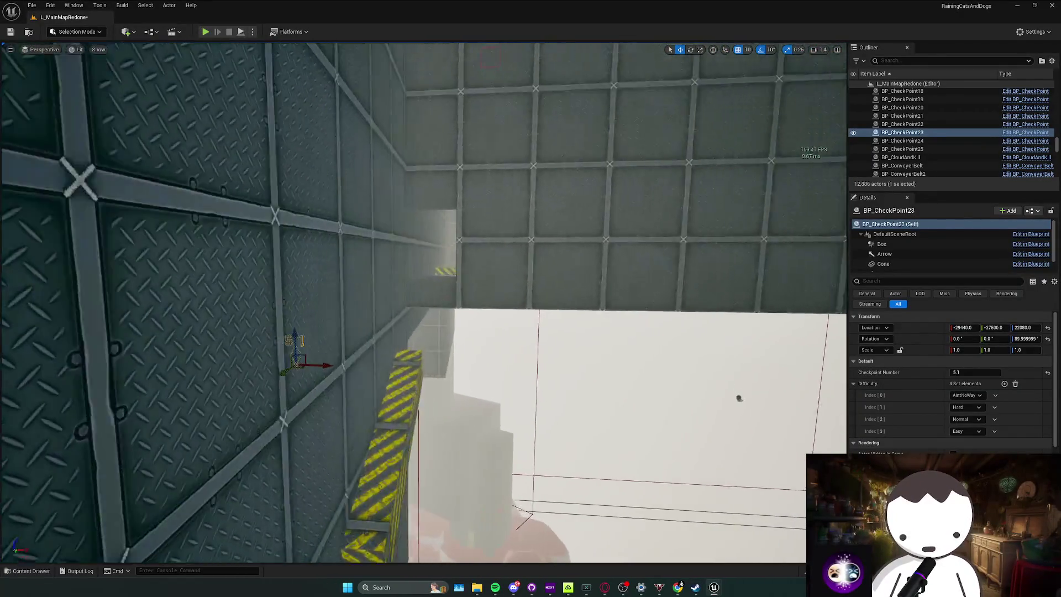
pyautogui.press('w')
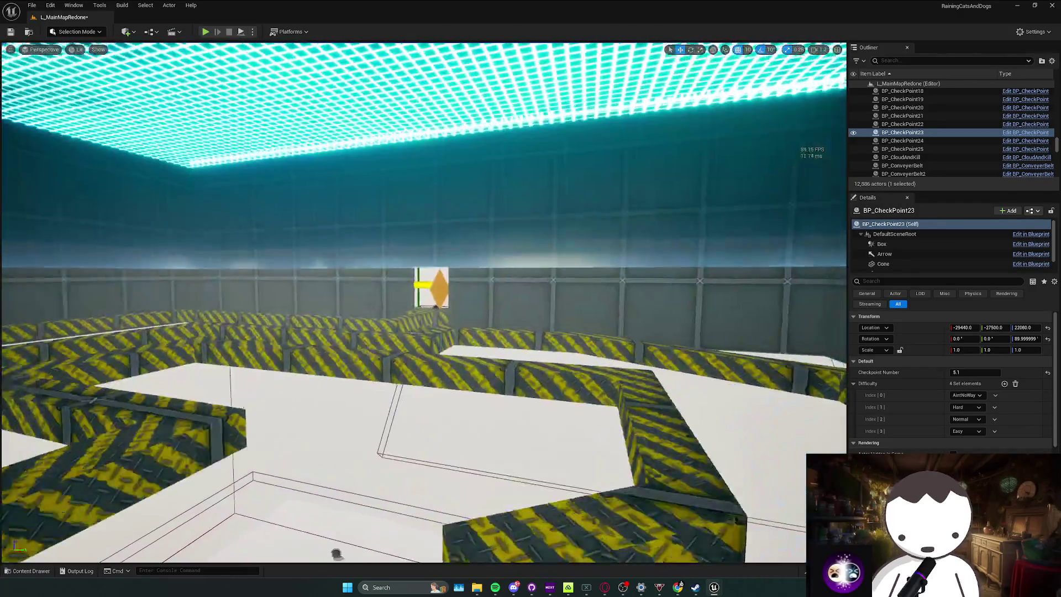
pyautogui.press('w')
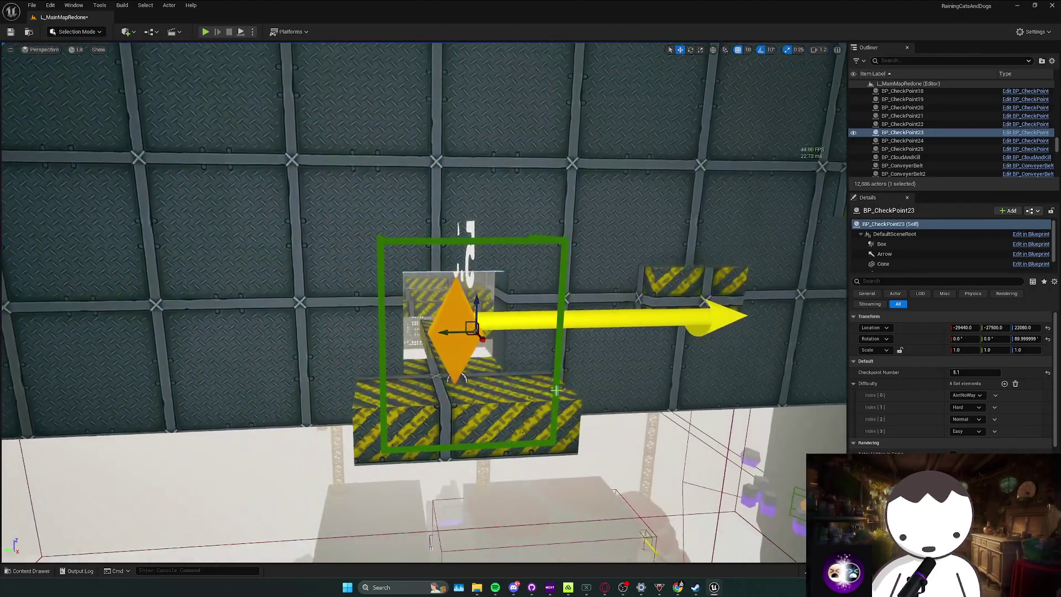
pyautogui.click(447, 332)
# Place a checkpoint on the next yellow-striped wall ledge and rotate it.
pyautogui.moveTo(453, 376)
pyautogui.mouseDown()
pyautogui.moveTo(431, 360)
pyautogui.moveTo(448, 343)
pyautogui.moveTo(437, 354)
pyautogui.moveTo(425, 331)
pyautogui.moveTo(437, 348)
pyautogui.mouseUp()
pyautogui.press('f')
pyautogui.hotkey('ctrl', 'space')
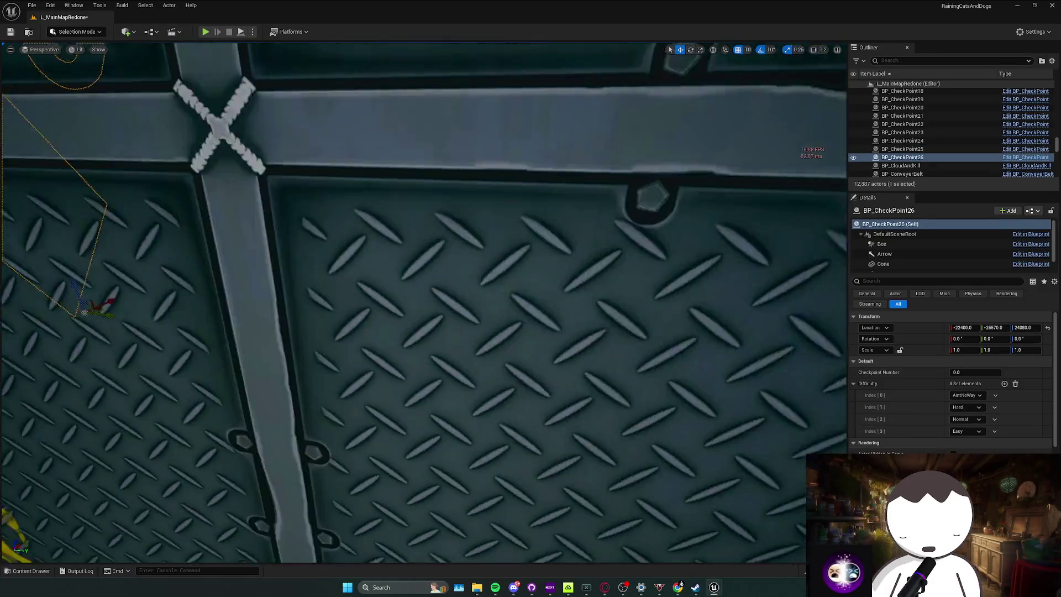
pyautogui.moveTo(446, 362); pyautogui.dragTo(457, 405)
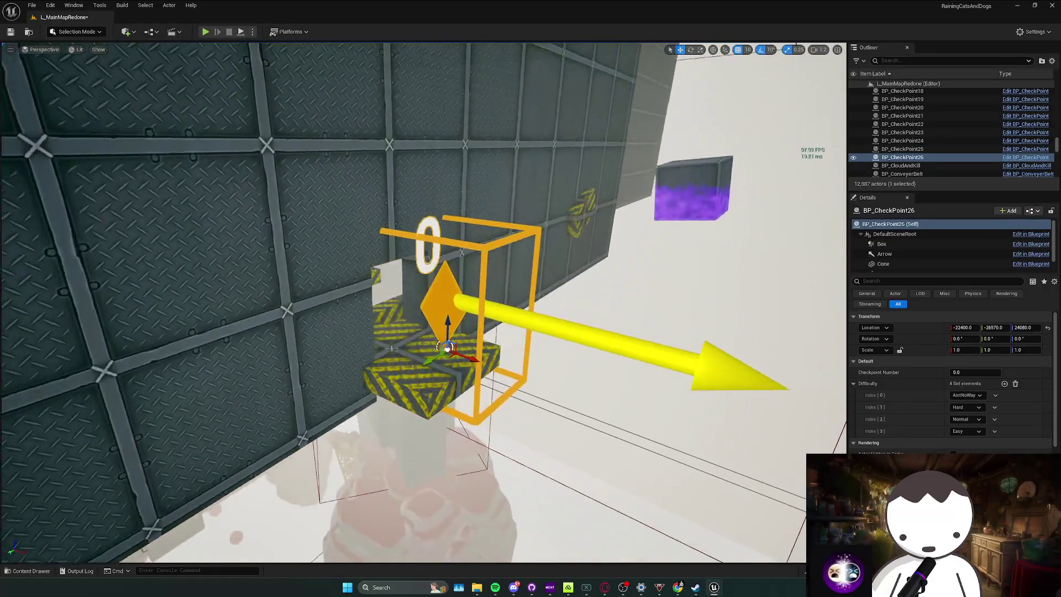
pyautogui.press('e')
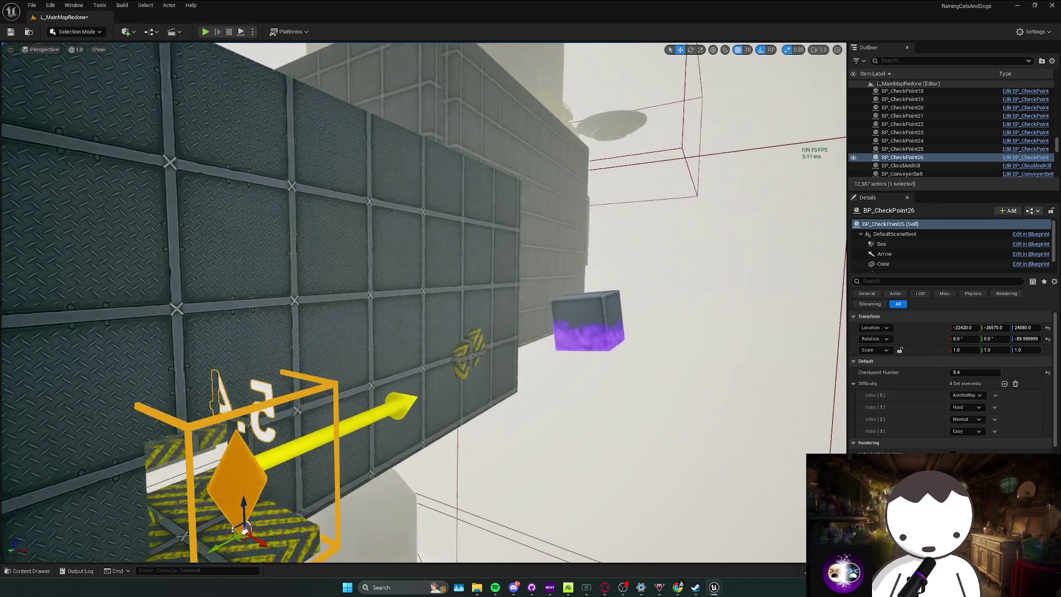
pyautogui.moveTo(626, 80); pyautogui.dragTo(626, 81)
# Drop another checkpoint into the metal shaft by the tall grid building.
pyautogui.hotkey('ctrl', 'space')
pyautogui.moveTo(210, 454); pyautogui.dragTo(454, 291)
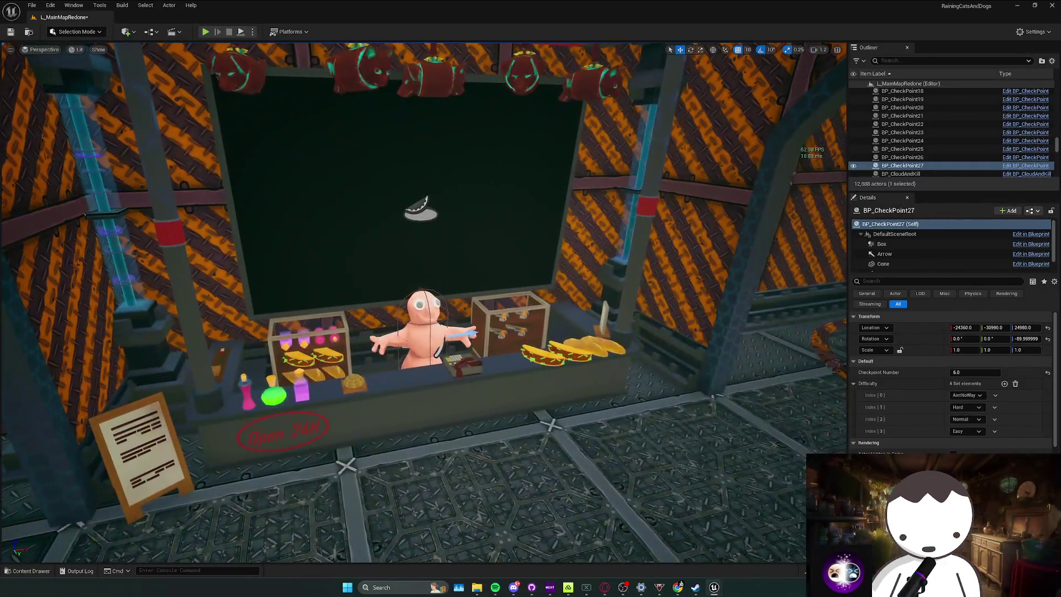
pyautogui.click(422, 323)
pyautogui.scroll(-3, 924, 438)
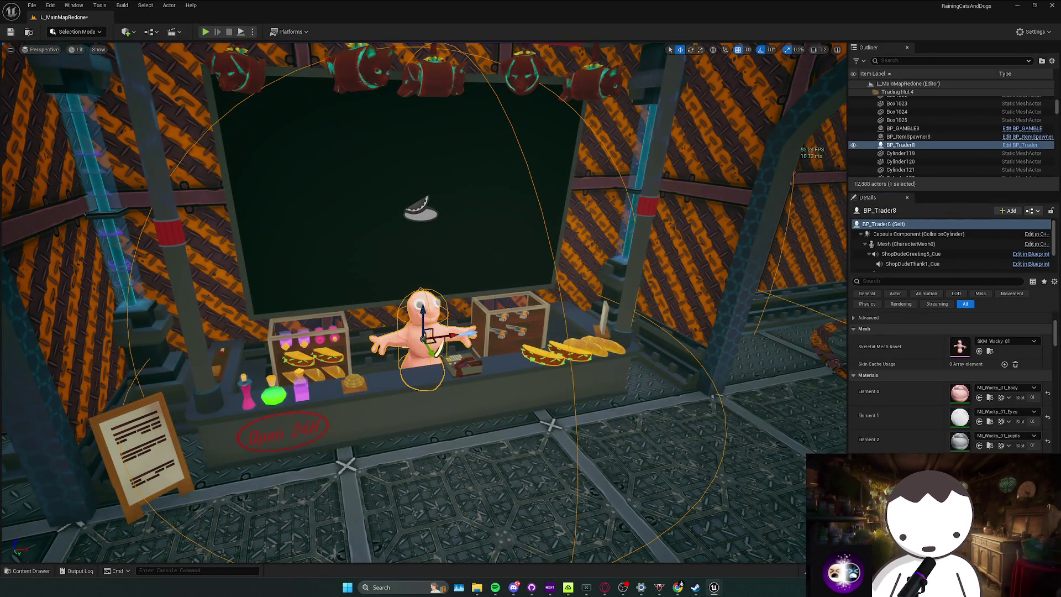
pyautogui.press('w')
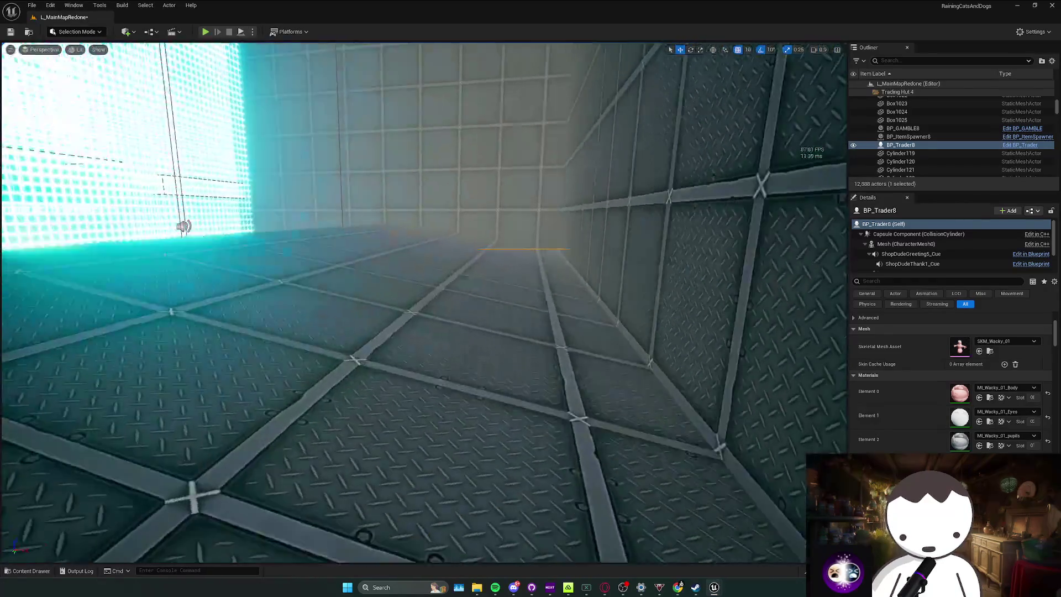
pyautogui.press('w')
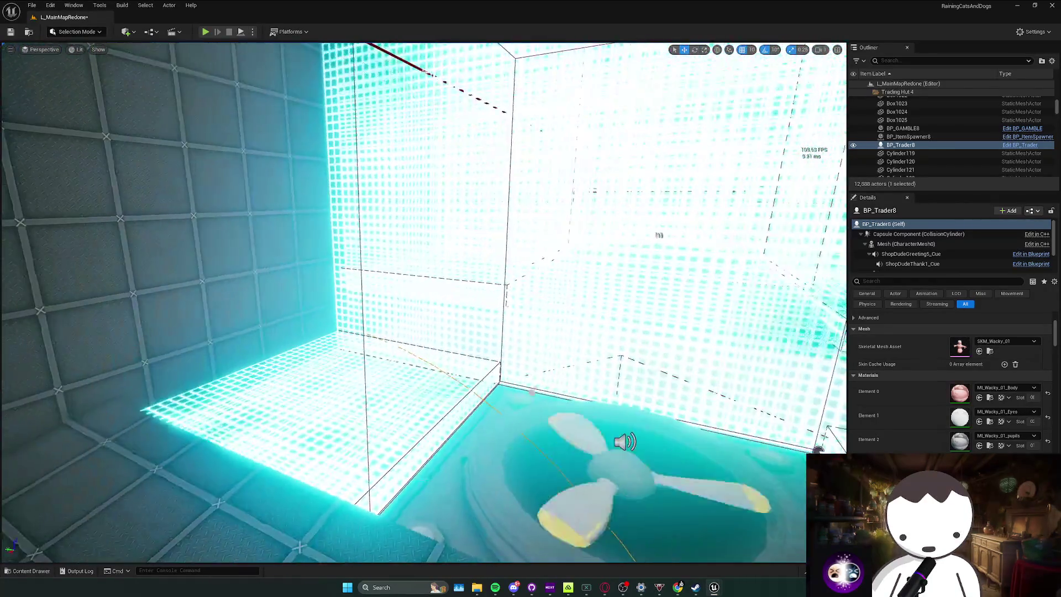
pyautogui.press('w')
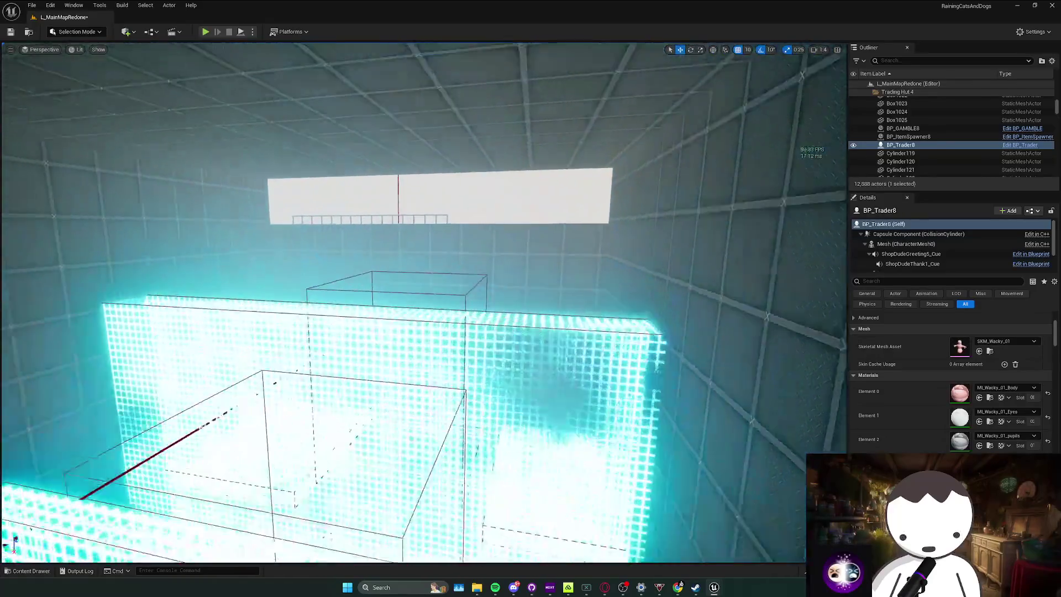
pyautogui.press('w')
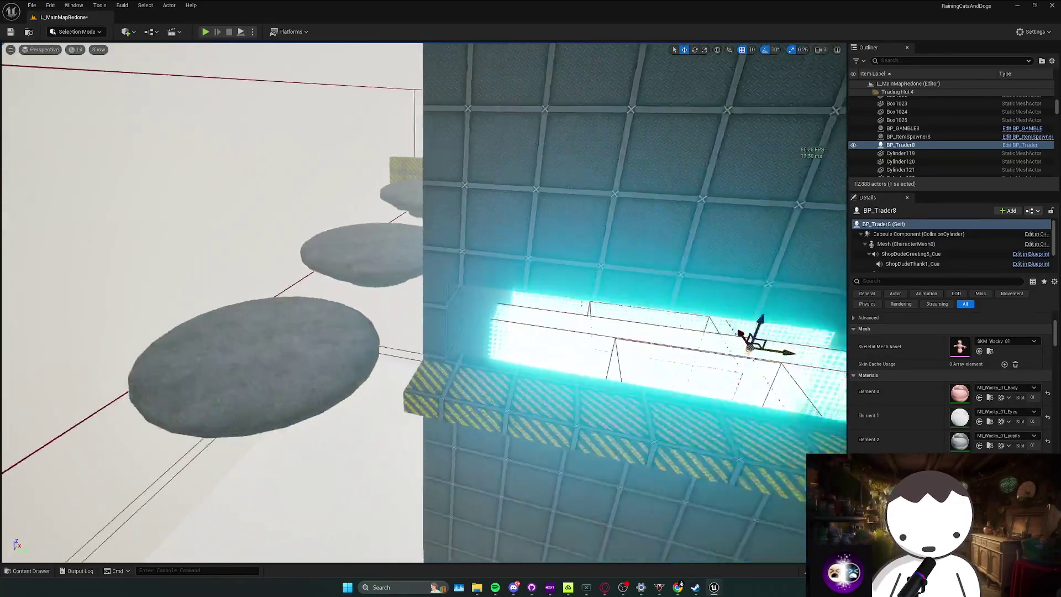
pyautogui.press('w')
# Place a checkpoint on the yellow-striped ledge near the cyan checkpoint volume.
pyautogui.hotkey('ctrl', 'space')
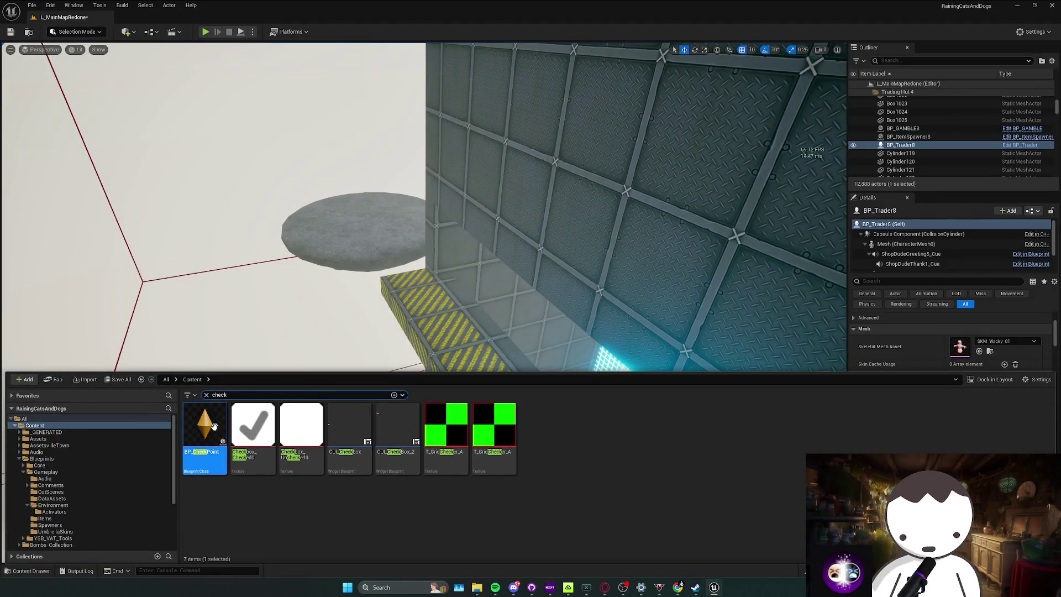
pyautogui.moveTo(421, 291); pyautogui.dragTo(412, 308)
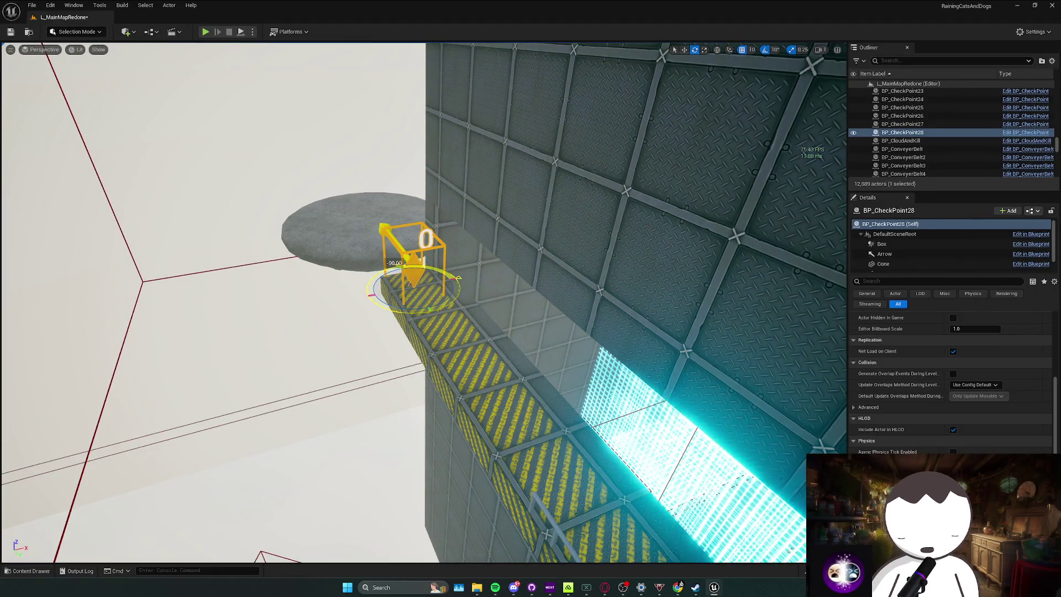
pyautogui.scroll(5, 975, 342)
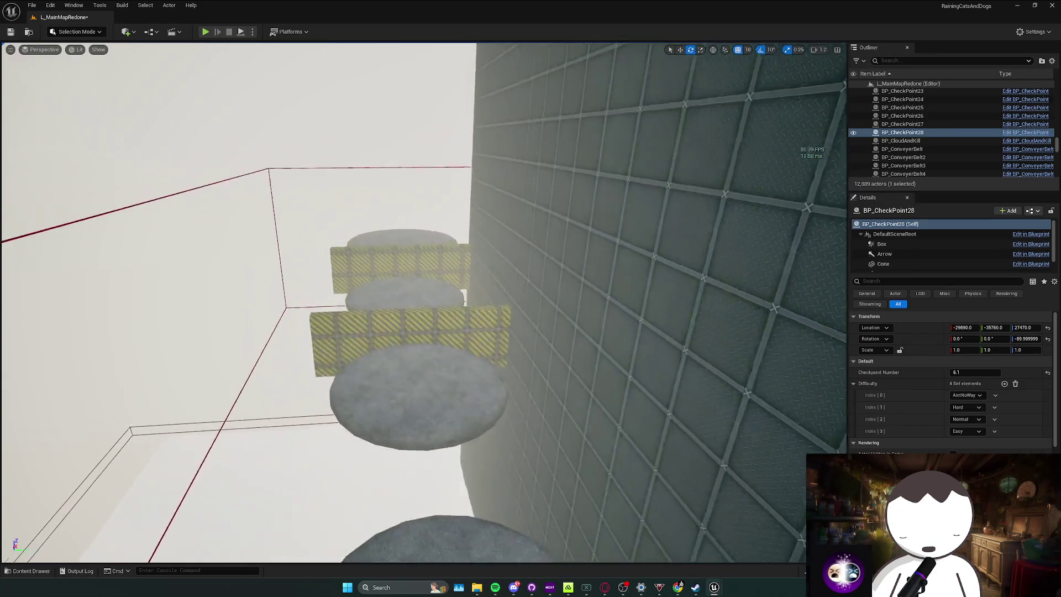
pyautogui.press('w')
pyautogui.scroll(1, 423, 302)
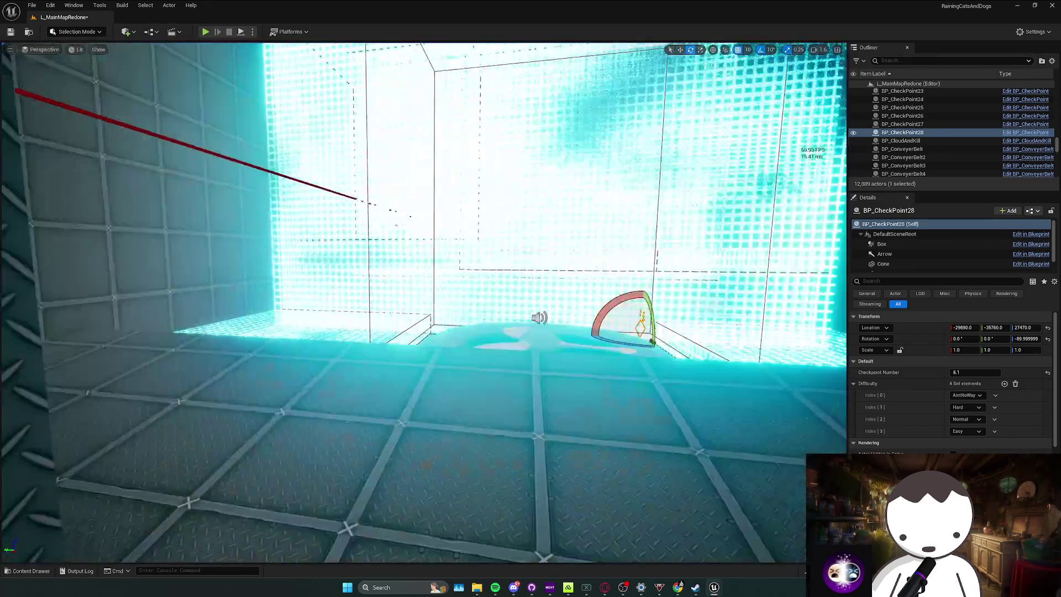
pyautogui.press('s')
pyautogui.scroll(-2, 463, 341)
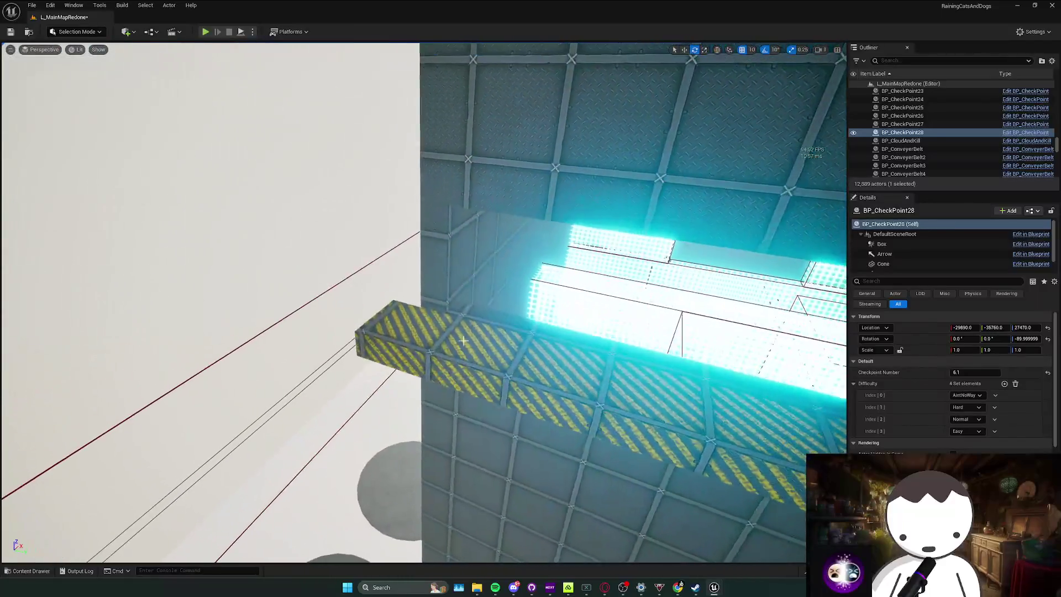
# Drop a checkpoint onto the ledge end and number it 6.2.
pyautogui.hotkey('ctrl', 'space')
pyautogui.moveTo(201, 436); pyautogui.dragTo(392, 271)
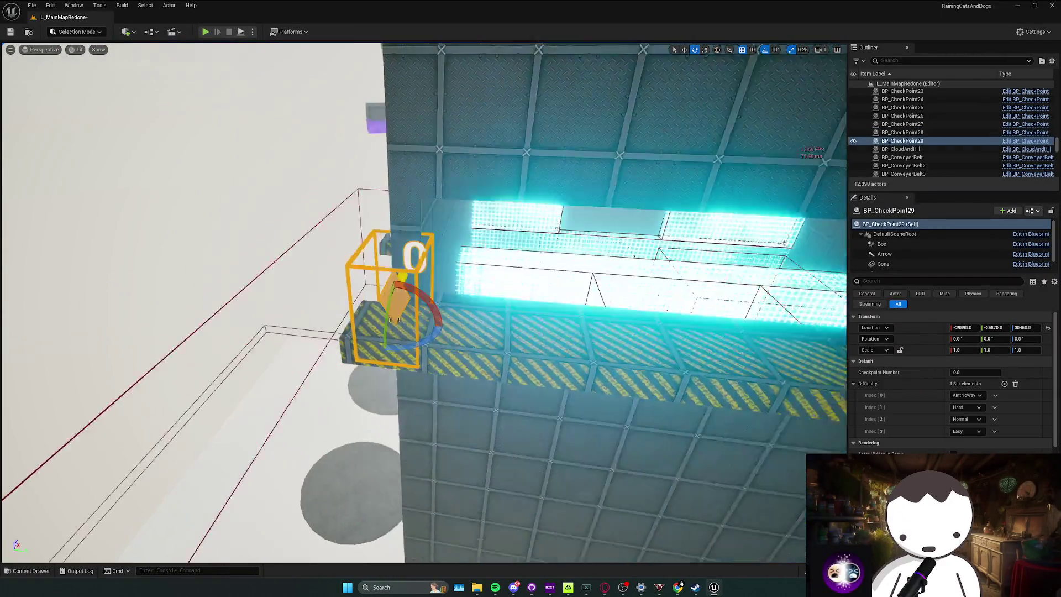
pyautogui.press('a')
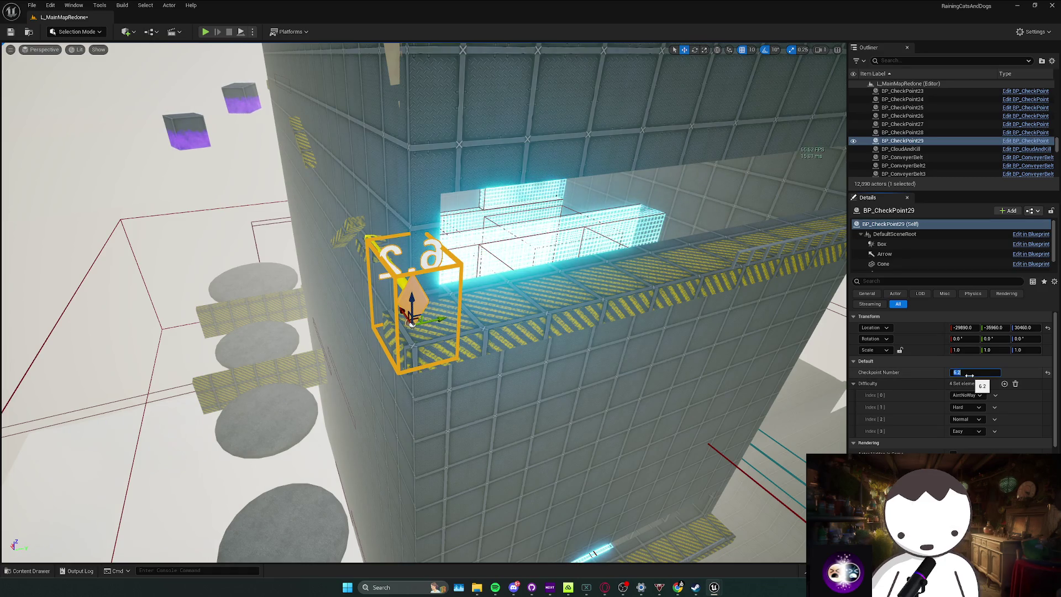
pyautogui.press('Return')
pyautogui.press('w')
pyautogui.press('f')
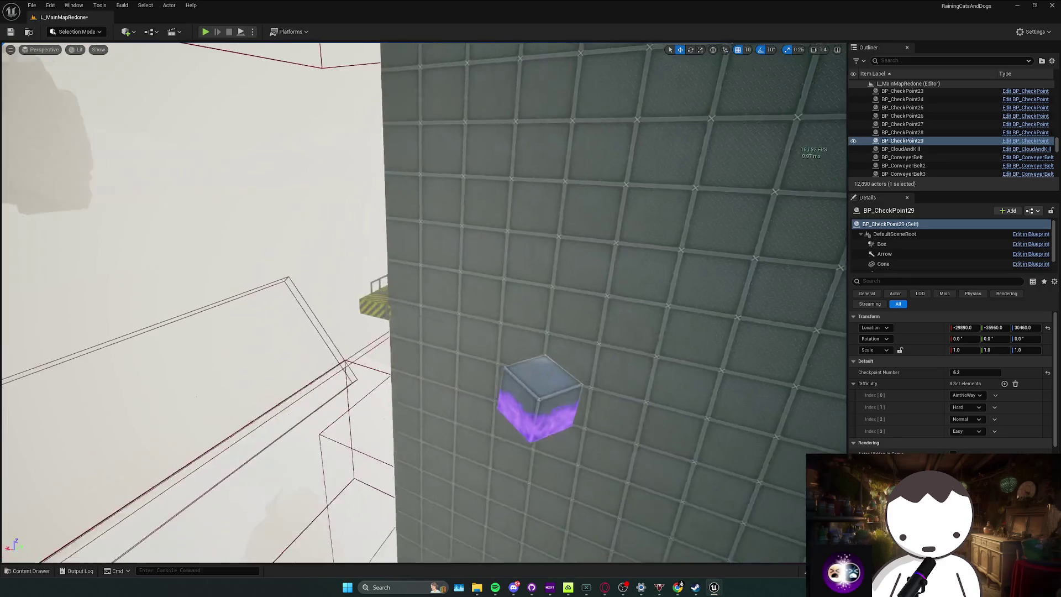
pyautogui.press('s')
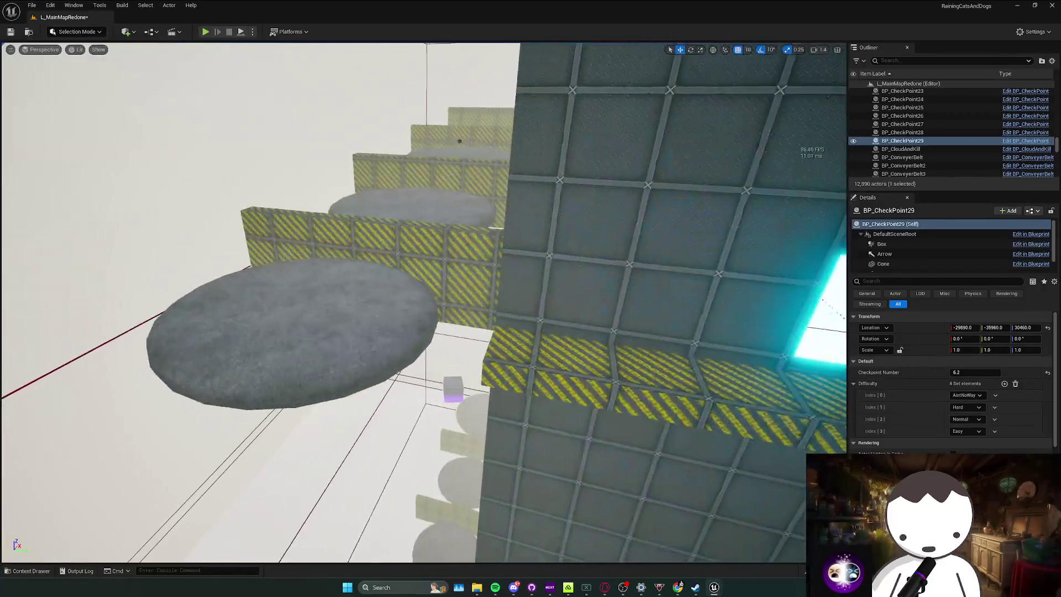
pyautogui.hotkey('ctrl', 'space')
pyautogui.hotkey('ctrl', 'space')
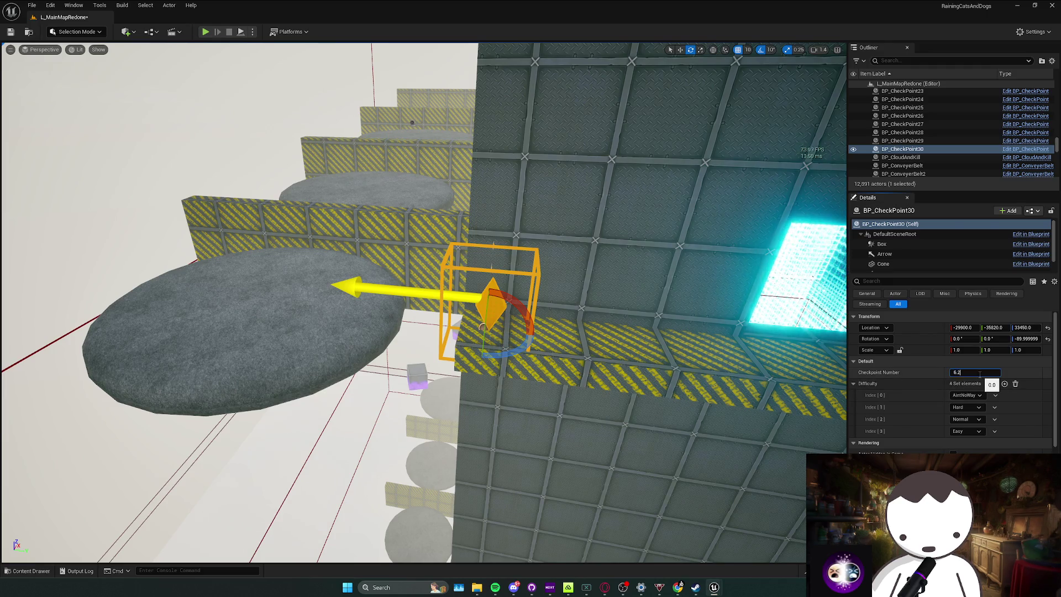
pyautogui.press('s')
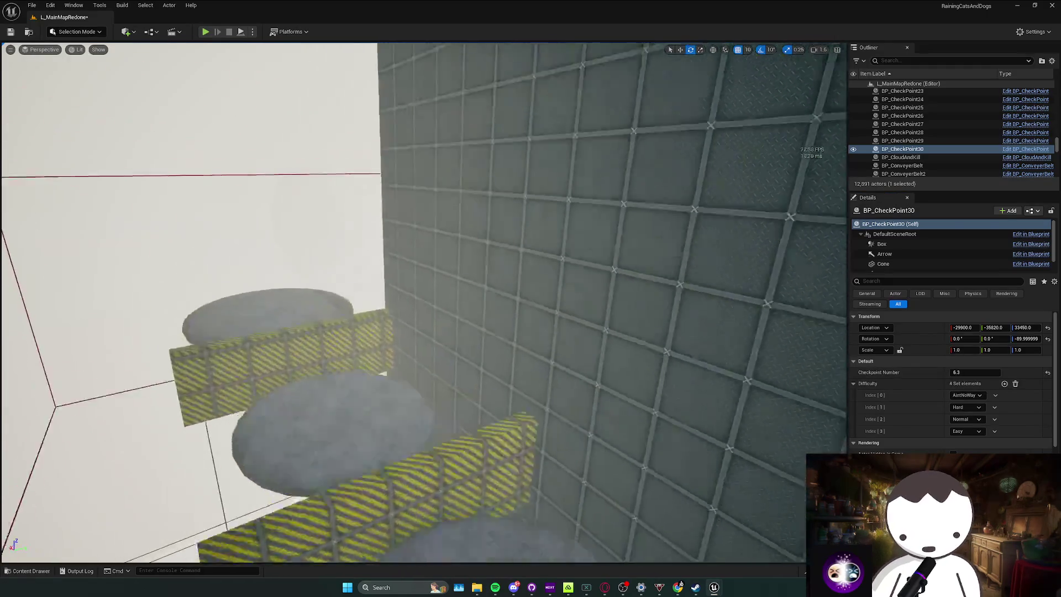
pyautogui.press('f')
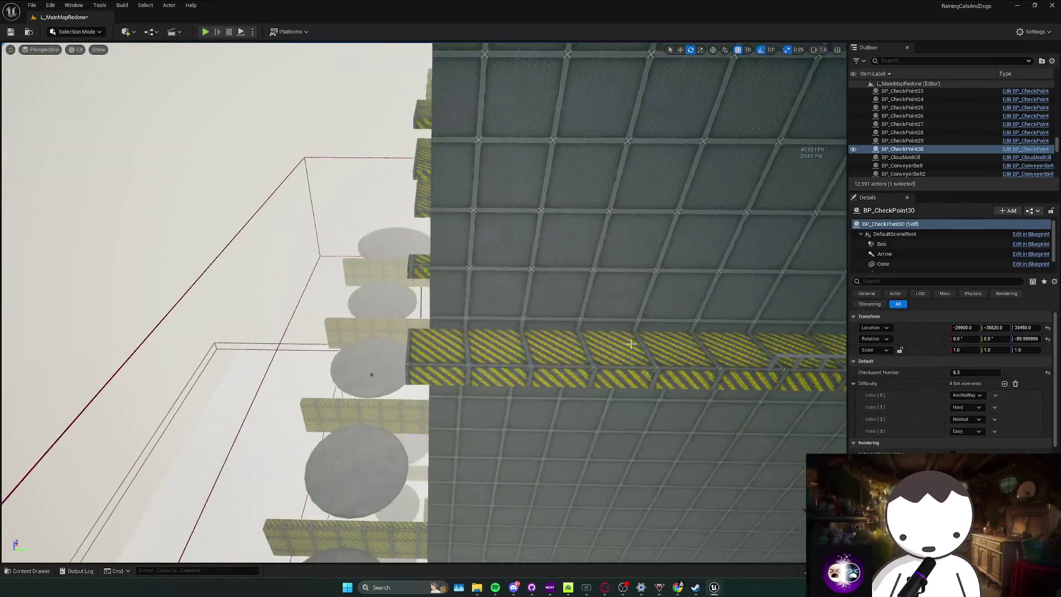
# Place a checkpoint on the striped wall ledge and number it 6.4.
pyautogui.hotkey('ctrl', 'space')
pyautogui.moveTo(436, 345); pyautogui.dragTo(450, 375)
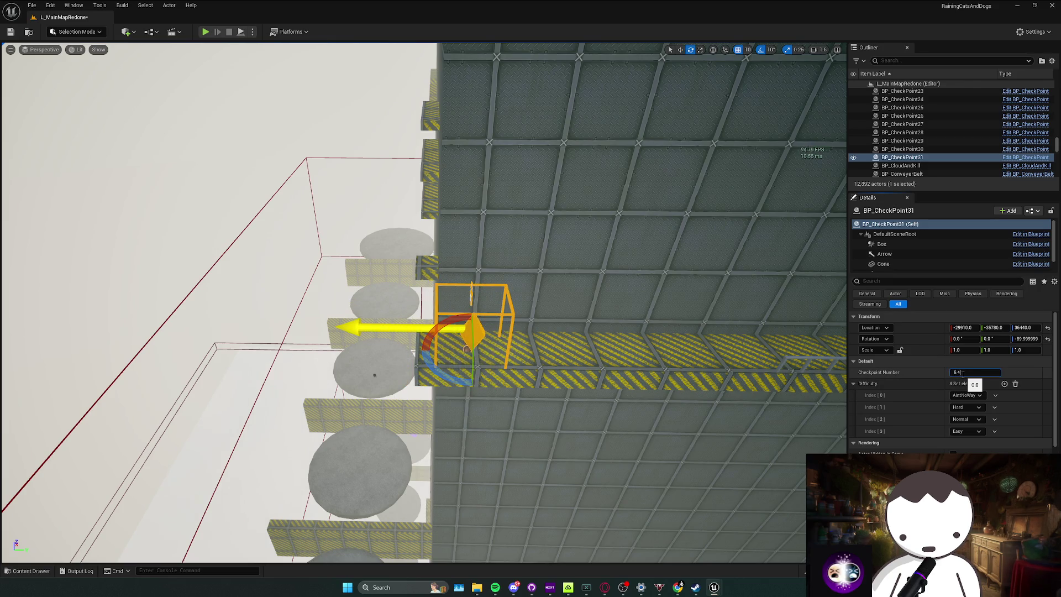
pyautogui.press('Return')
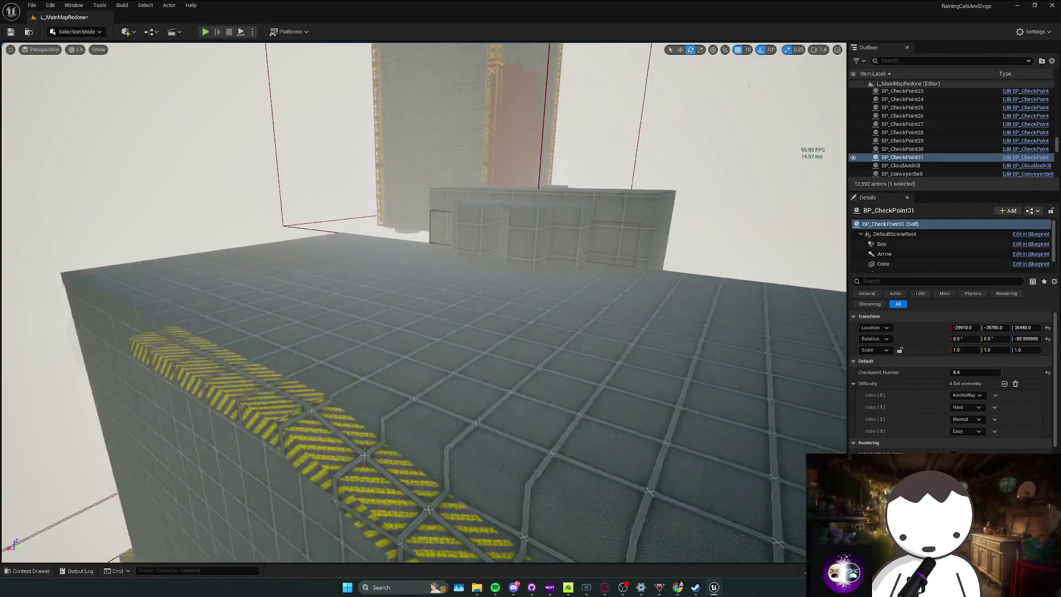
pyautogui.hotkey('ctrl', 'space')
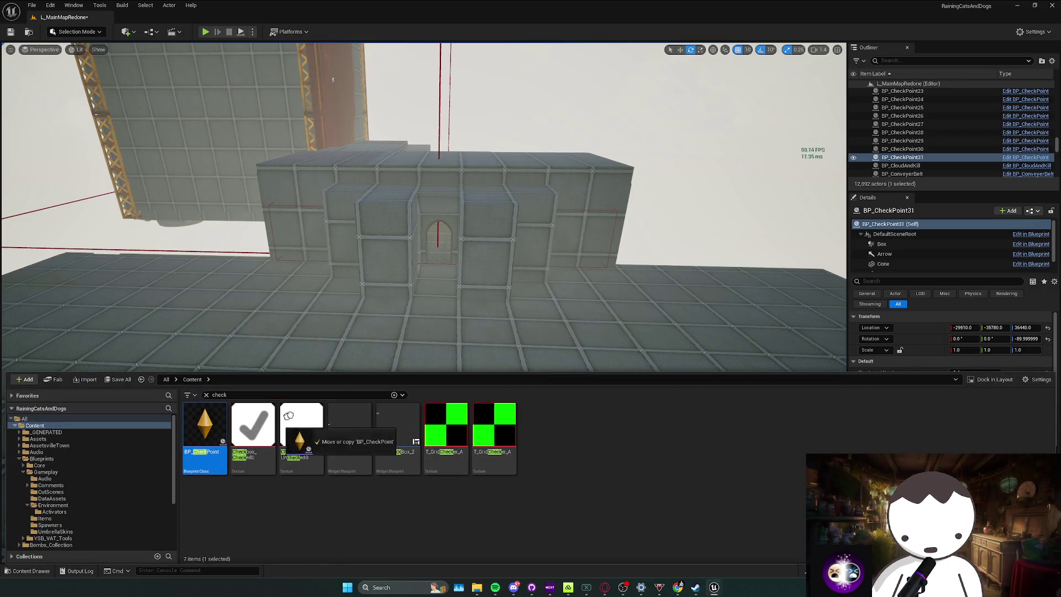
# Place checkpoint 7.0 beside the trading hut.
pyautogui.moveTo(288, 415); pyautogui.dragTo(438, 289)
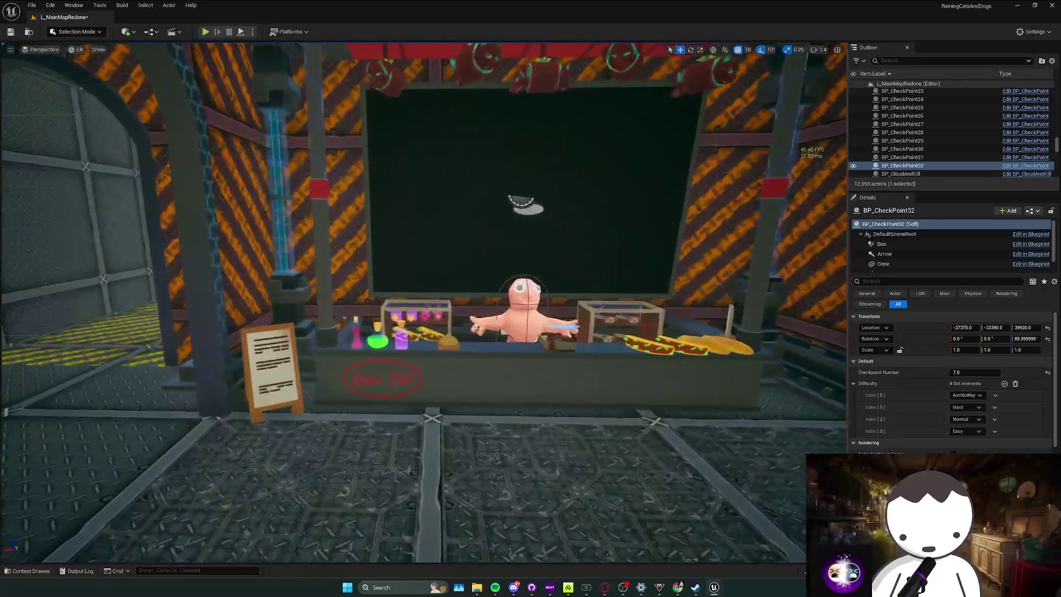
pyautogui.click(523, 310)
pyautogui.scroll(-3, 856, 423)
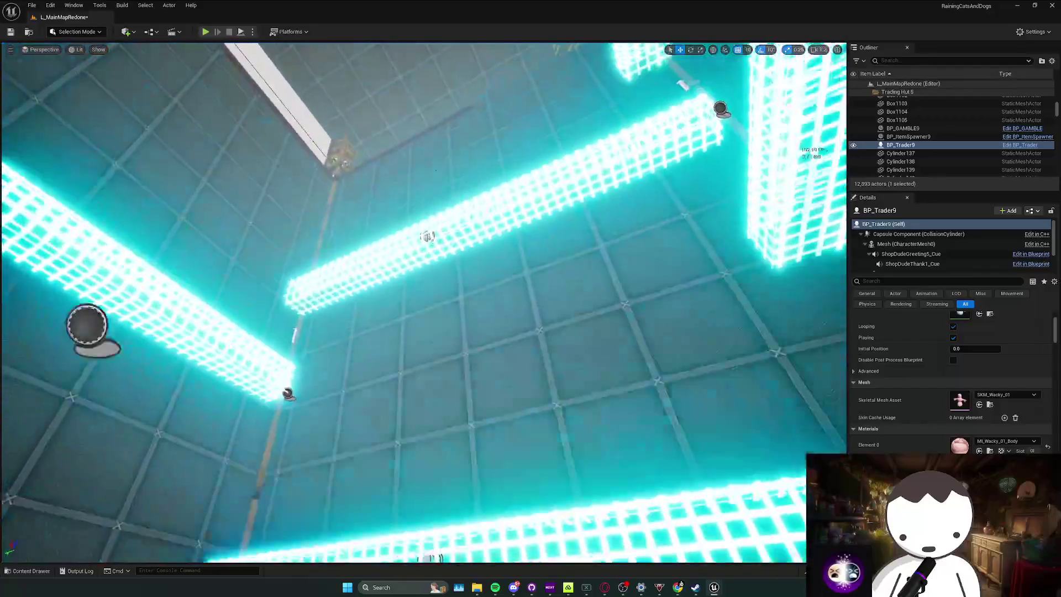
# Place a checkpoint beside the mushrooms and number it 7.1.
pyautogui.hotkey('ctrl', 'space')
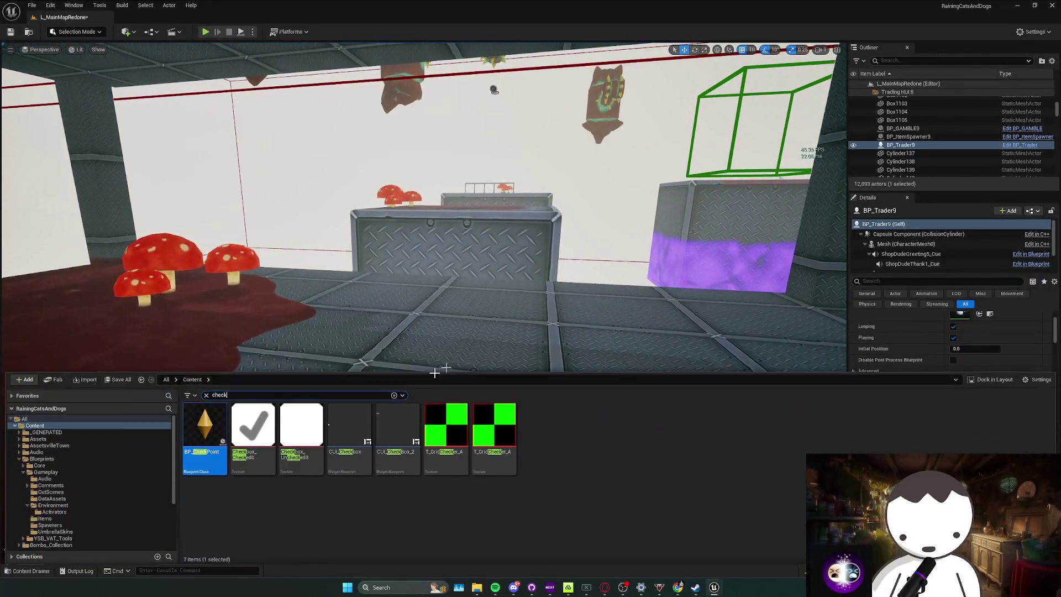
pyautogui.moveTo(223, 437)
pyautogui.mouseDown()
pyautogui.moveTo(431, 301)
pyautogui.moveTo(437, 314)
pyautogui.mouseUp()
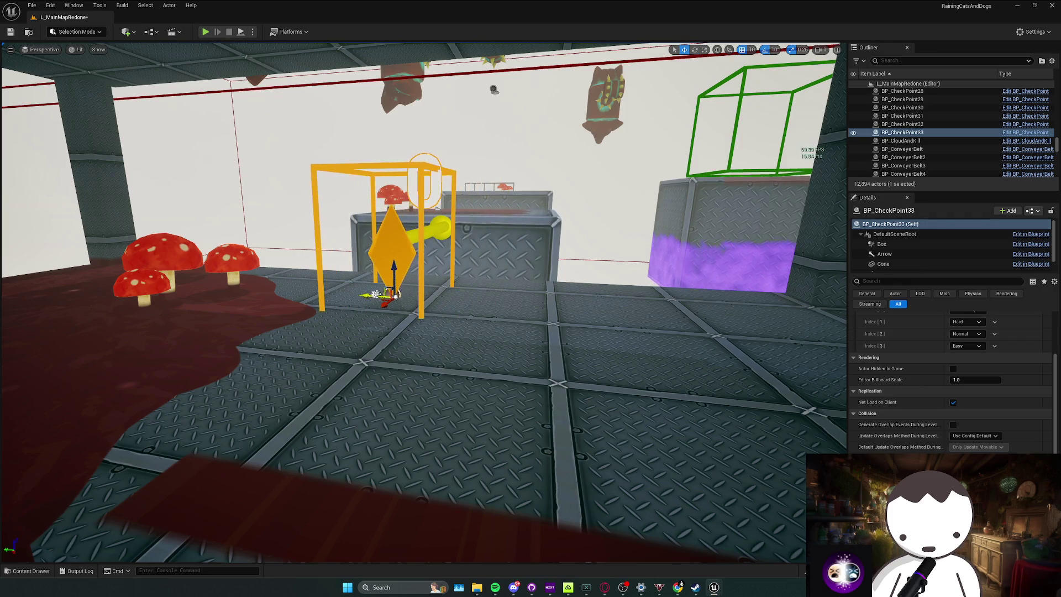
pyautogui.scroll(-5, 472, 303)
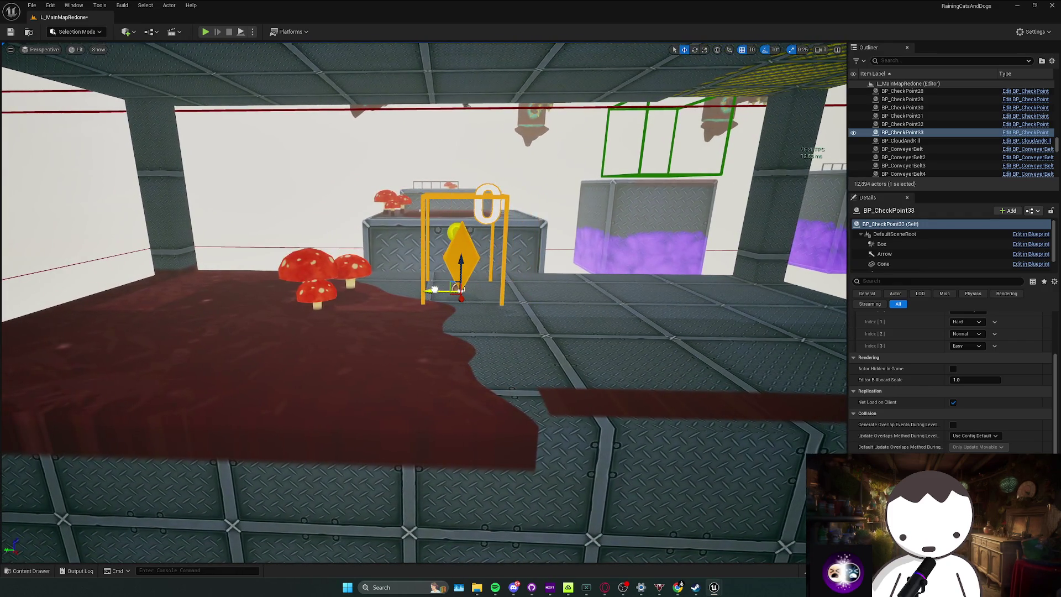
pyautogui.scroll(3, 995, 398)
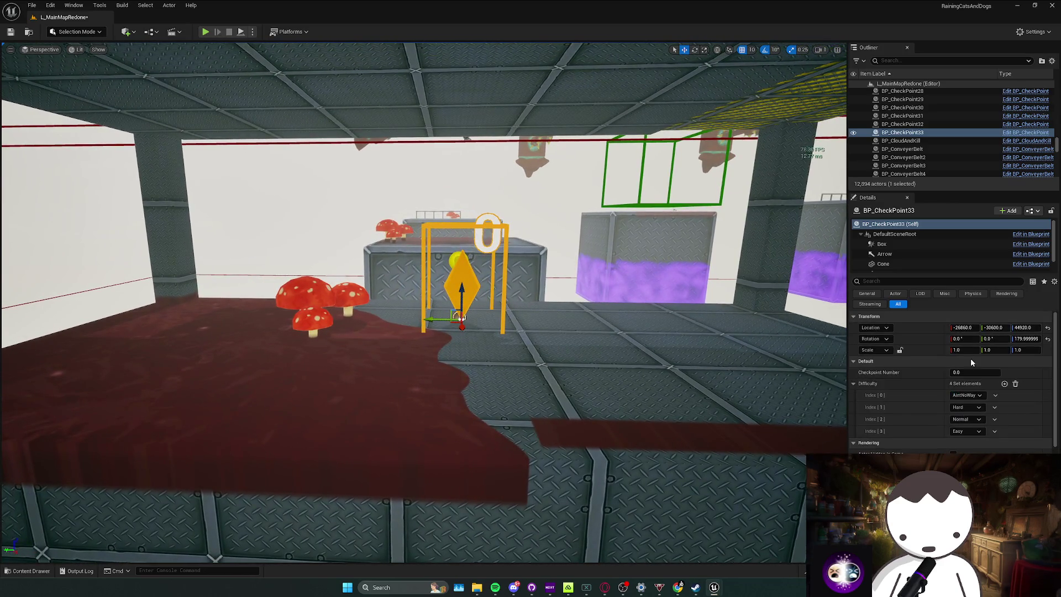
pyautogui.click(973, 373)
pyautogui.write('.1')
pyautogui.press('Return')
pyautogui.press('Return')
pyautogui.moveTo(709, 325)
pyautogui.mouseDown()
pyautogui.moveTo(636, 342)
pyautogui.moveTo(608, 337)
pyautogui.moveTo(569, 265)
pyautogui.moveTo(547, 299)
pyautogui.moveTo(542, 287)
pyautogui.mouseUp()
# Place a checkpoint on the floor near the purple cubes, numbered 7.2.
pyautogui.hotkey('ctrl', 'space')
pyautogui.moveTo(256, 421); pyautogui.dragTo(404, 351)
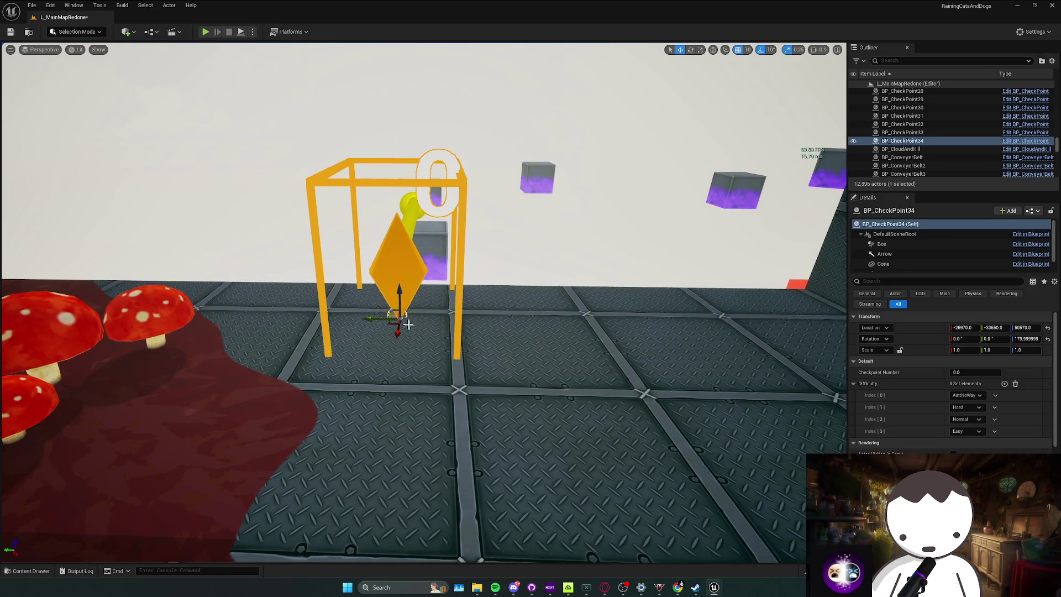
pyautogui.click(984, 372)
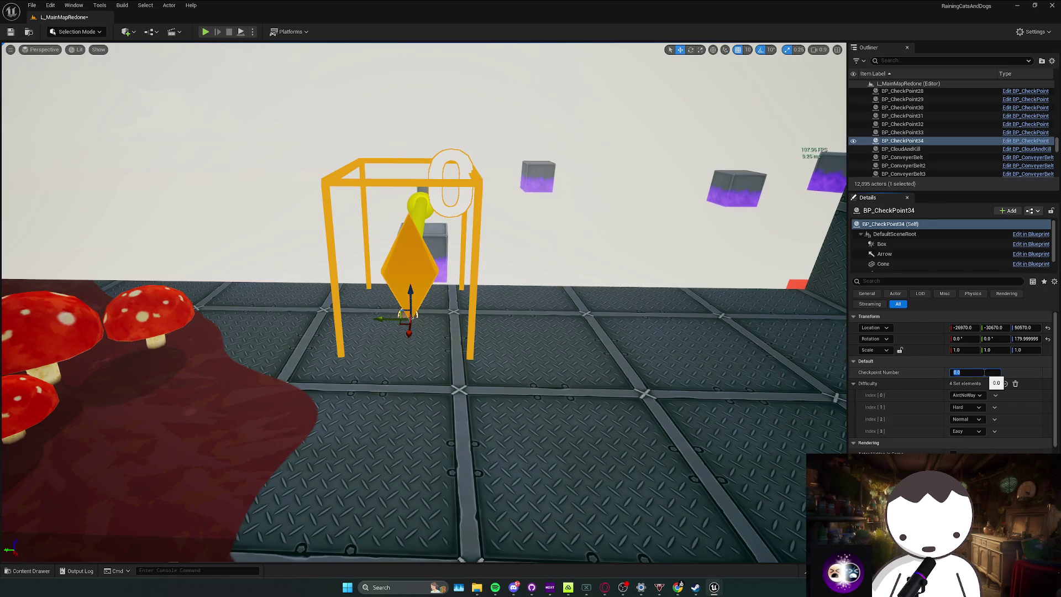
pyautogui.write('7.2')
pyautogui.press('Return')
pyautogui.moveTo(420, 299); pyautogui.dragTo(343, 271)
pyautogui.press('f')
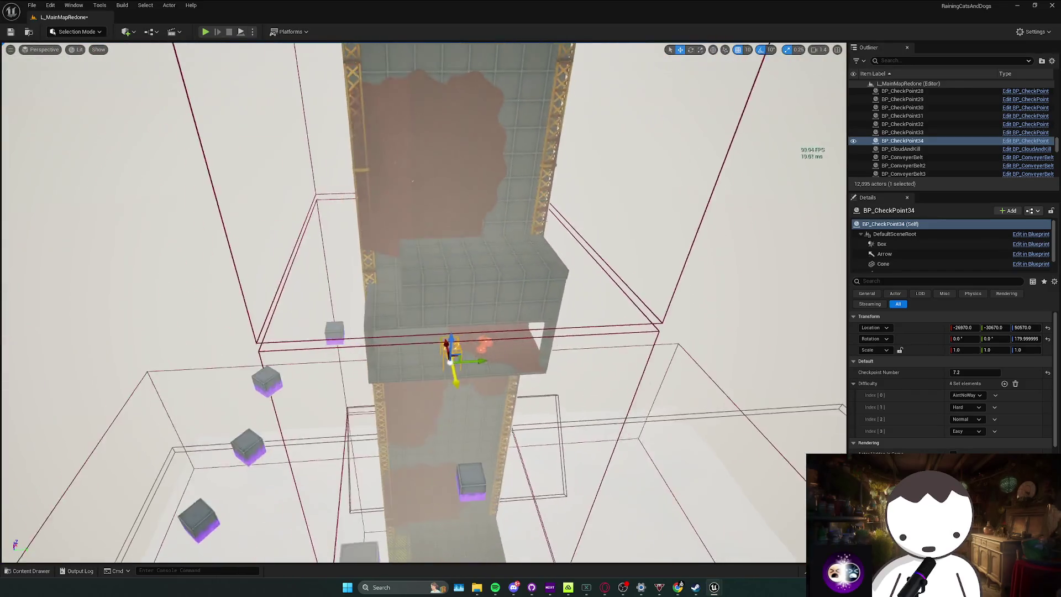
pyautogui.moveTo(373, 79)
pyautogui.mouseDown()
pyautogui.moveTo(373, 89)
pyautogui.moveTo(373, 66)
pyautogui.moveTo(374, 79)
pyautogui.mouseUp()
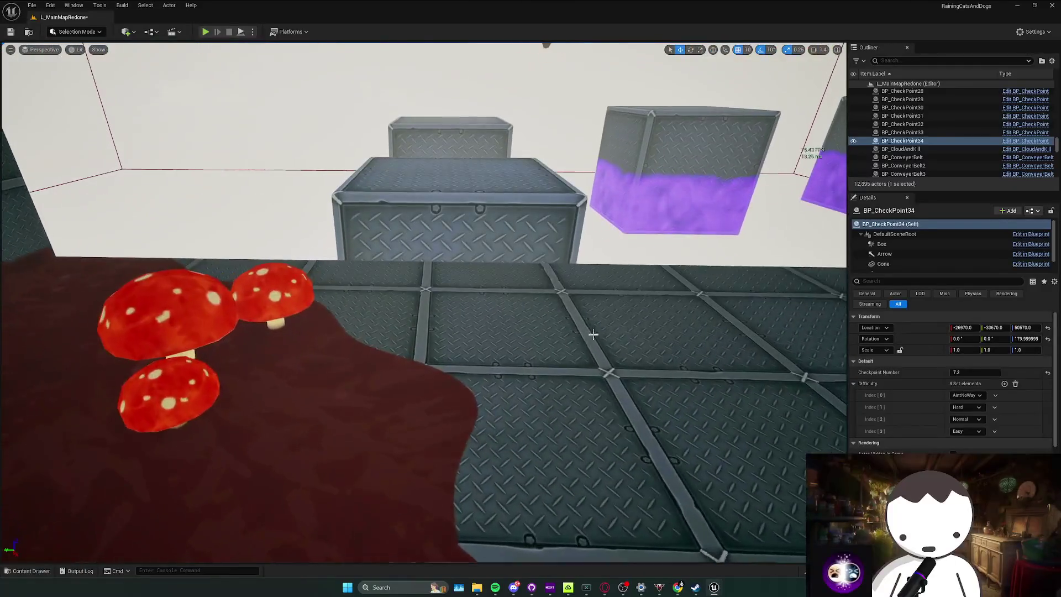
# Place a rotated checkpoint in front of the crates, numbered 7.3.
pyautogui.hotkey('ctrl', 'space')
pyautogui.moveTo(442, 307)
pyautogui.mouseDown()
pyautogui.moveTo(474, 296)
pyautogui.moveTo(462, 303)
pyautogui.mouseUp()
pyautogui.press('e')
pyautogui.click(975, 372)
pyautogui.write('7')
pyautogui.press('Return')
pyautogui.moveTo(420, 299)
pyautogui.mouseDown()
pyautogui.moveTo(354, 301)
pyautogui.moveTo(431, 298)
pyautogui.moveTo(376, 293)
pyautogui.moveTo(387, 260)
pyautogui.moveTo(386, 310)
pyautogui.moveTo(370, 288)
pyautogui.mouseUp()
pyautogui.press('Escape')
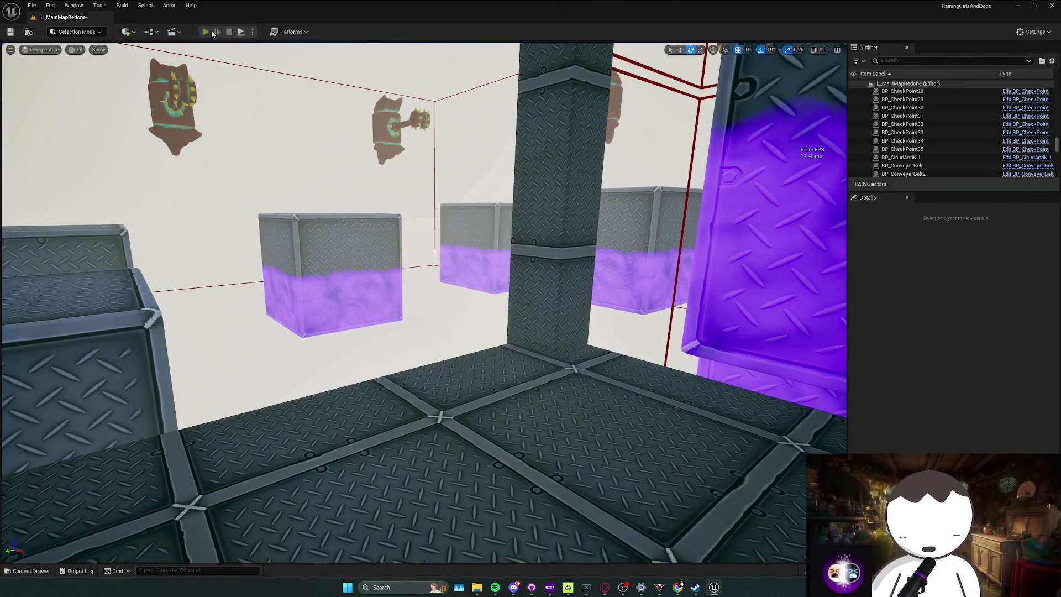
pyautogui.hotkey('alt', 'p')
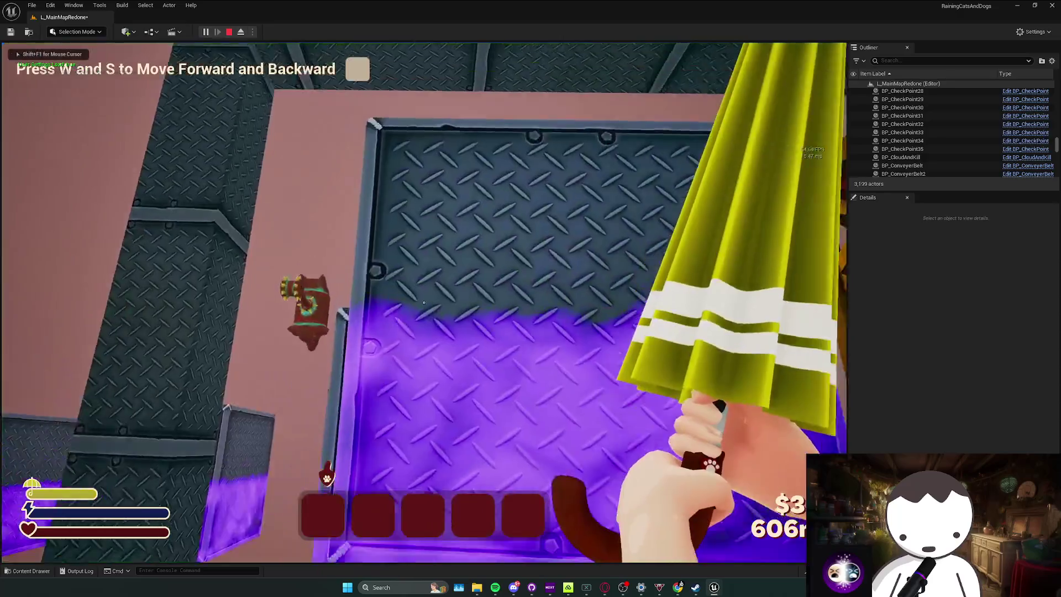
pyautogui.press('w')
pyautogui.press('s')
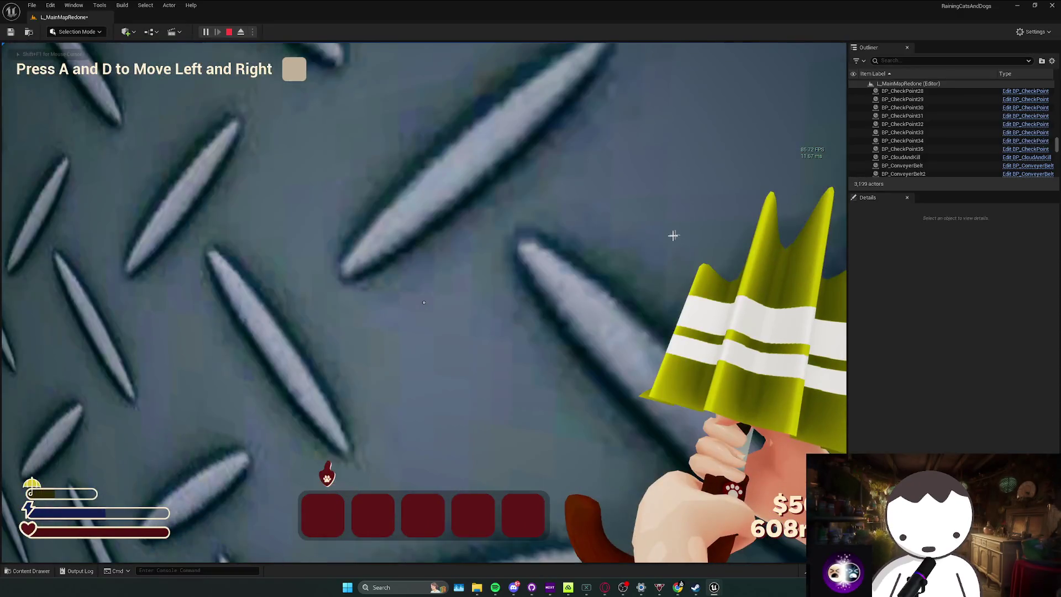
pyautogui.press('Escape')
pyautogui.press('s')
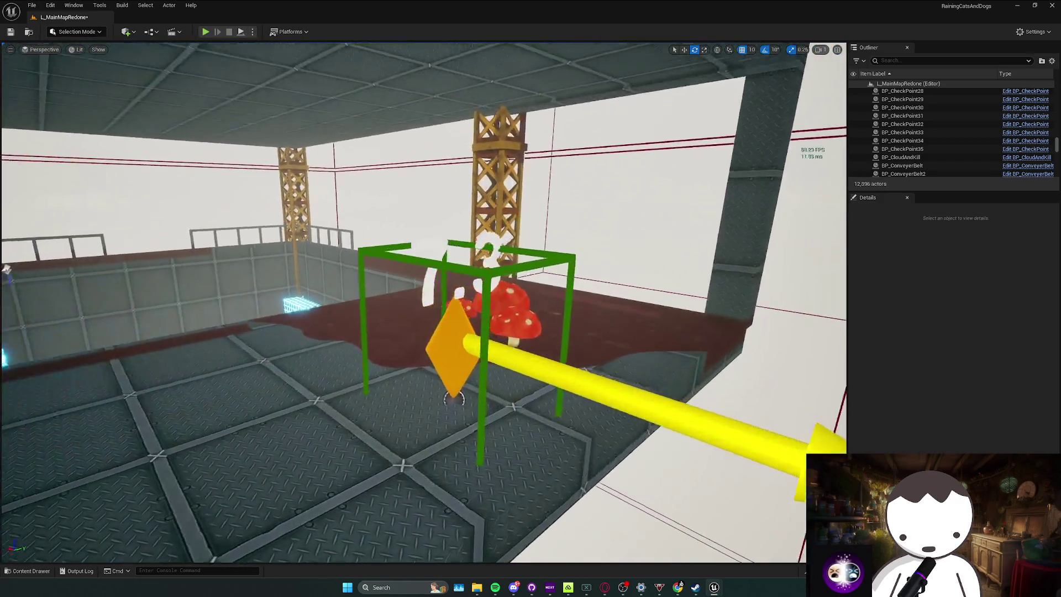
# Place a checkpoint beside the mushroom platform and number it 7.4.
pyautogui.press('s')
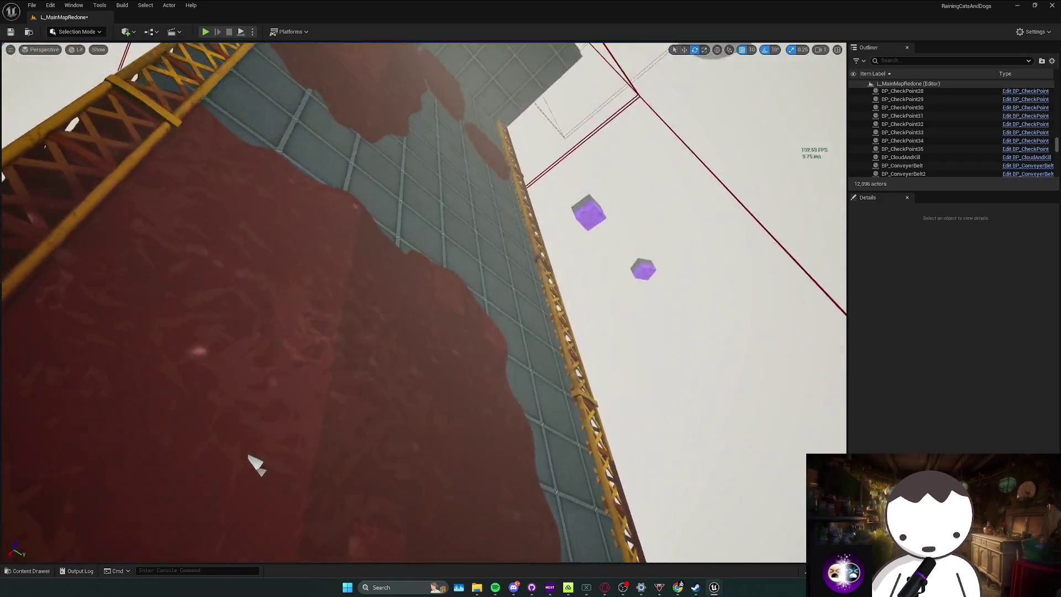
pyautogui.press('s')
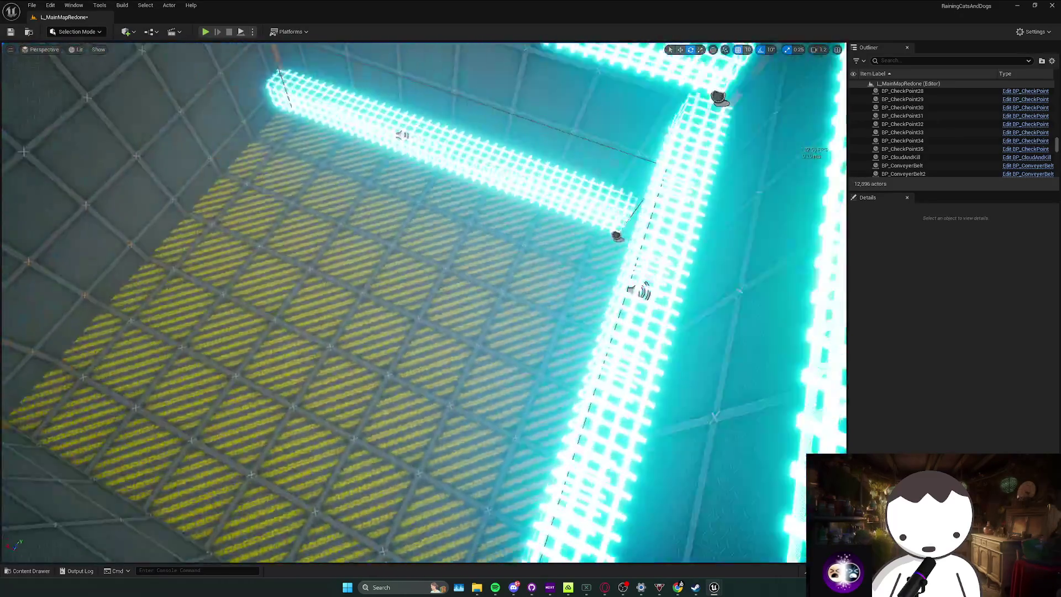
pyautogui.press('s')
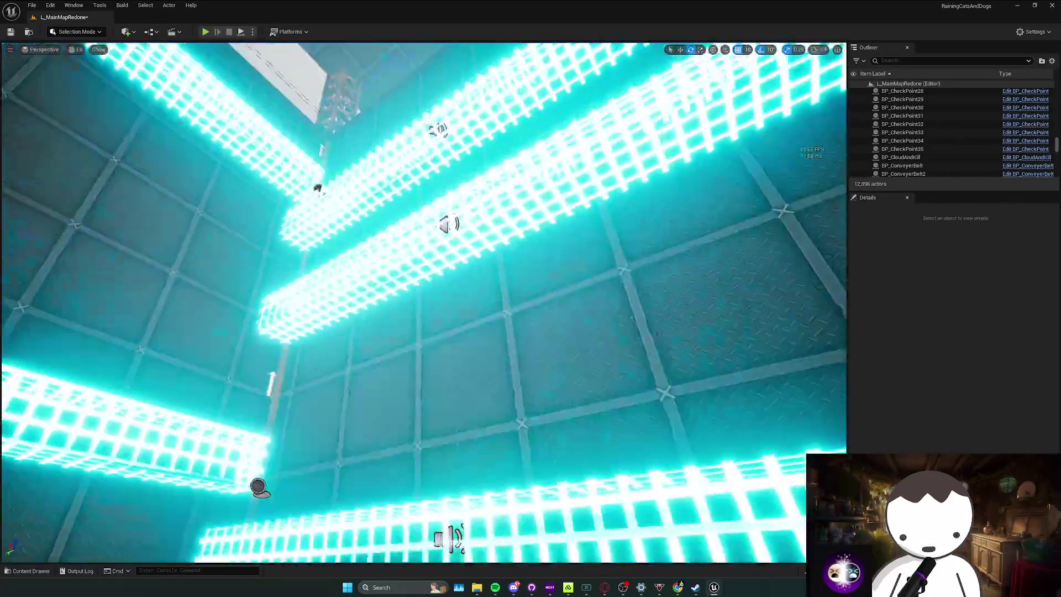
pyautogui.press('s')
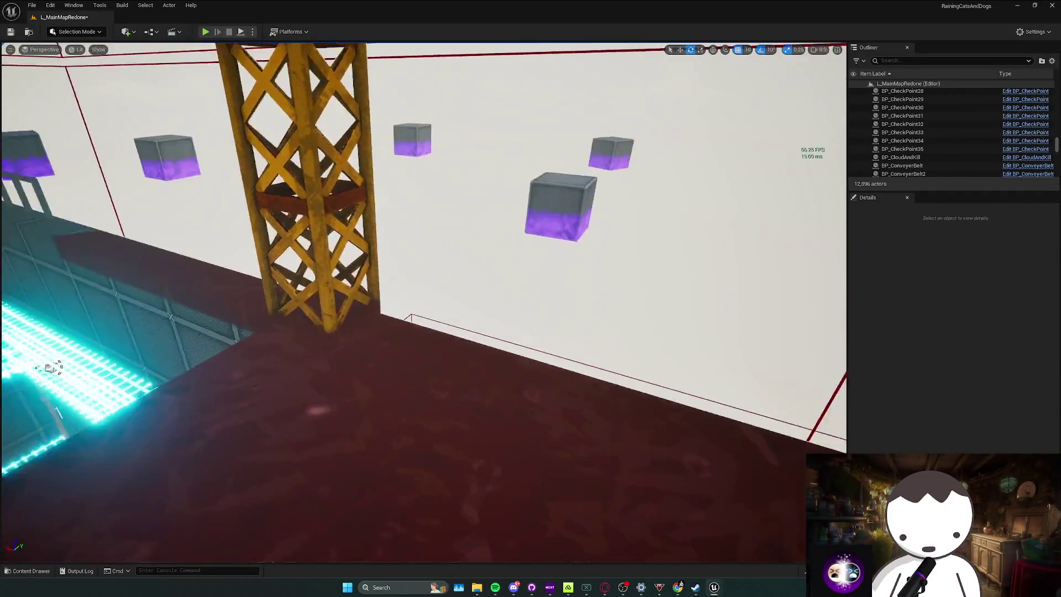
pyautogui.press('s')
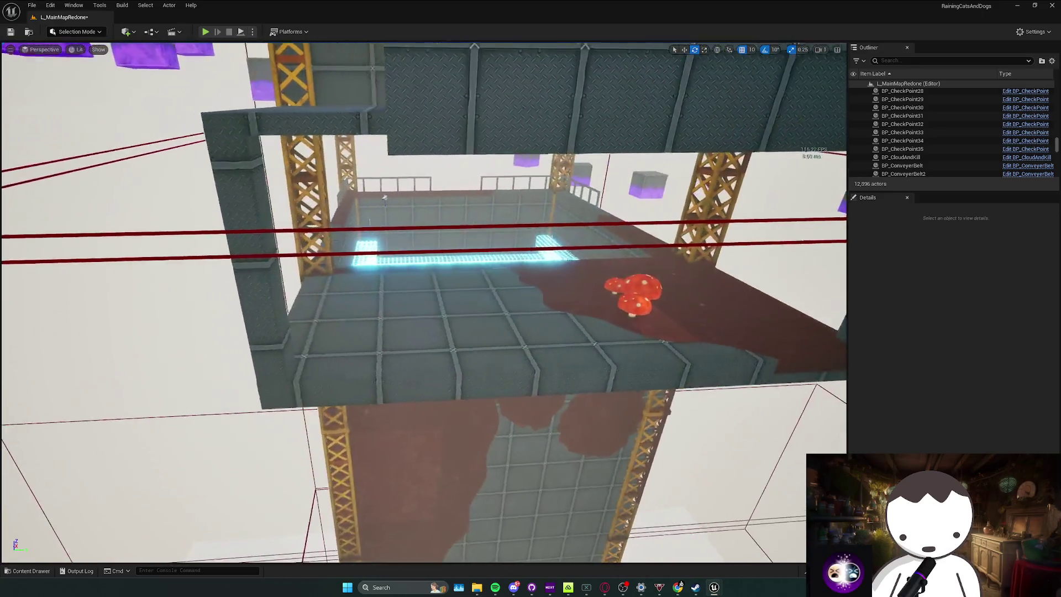
pyautogui.press('w')
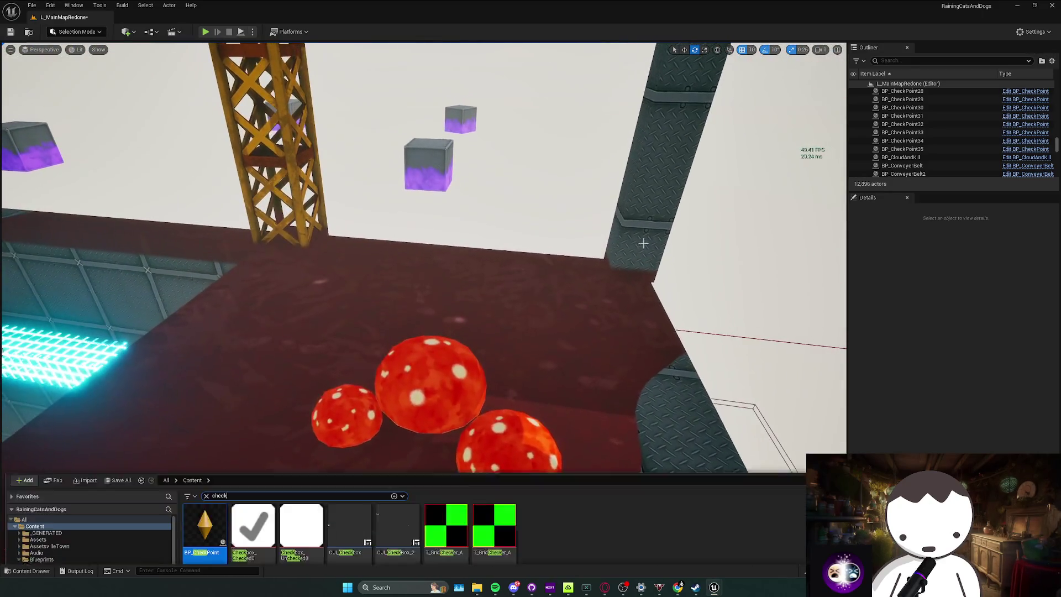
pyautogui.moveTo(391, 270); pyautogui.dragTo(390, 264)
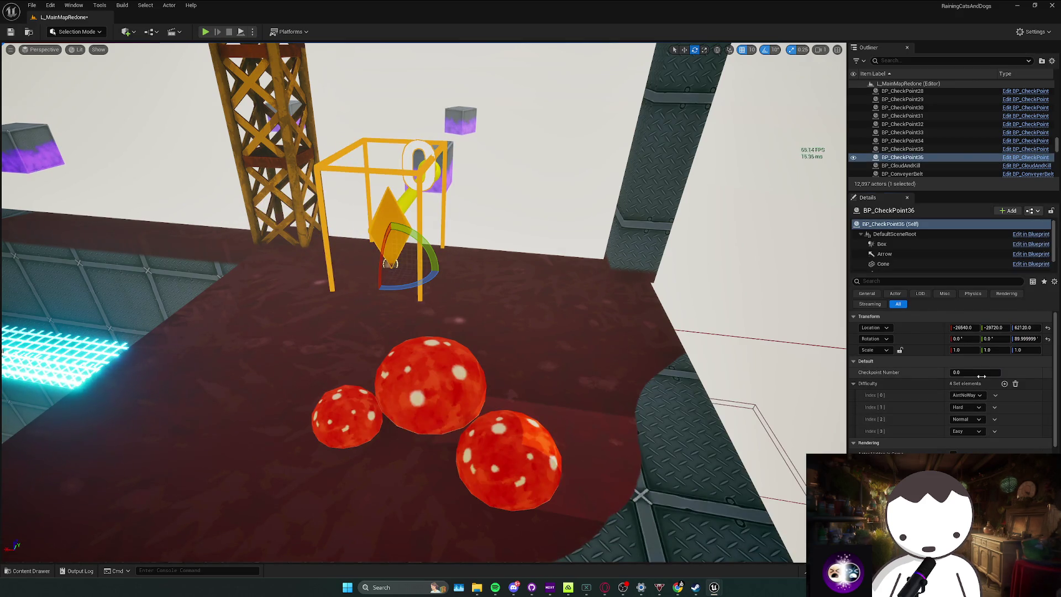
pyautogui.write('.4')
pyautogui.moveTo(411, 337)
pyautogui.mouseDown()
pyautogui.moveTo(411, 387)
pyautogui.moveTo(411, 338)
pyautogui.moveTo(167, 213)
pyautogui.moveTo(199, 227)
pyautogui.moveTo(177, 216)
pyautogui.moveTo(193, 226)
pyautogui.moveTo(196, 207)
pyautogui.moveTo(196, 229)
pyautogui.mouseUp()
# Place a checkpoint in the caged doorway, turned 180°, numbered 8.0.
pyautogui.moveTo(499, 365); pyautogui.dragTo(499, 332)
pyautogui.hotkey('ctrl', 'space')
pyautogui.moveTo(210, 434)
pyautogui.mouseDown()
pyautogui.moveTo(381, 354)
pyautogui.moveTo(401, 374)
pyautogui.moveTo(387, 349)
pyautogui.mouseUp()
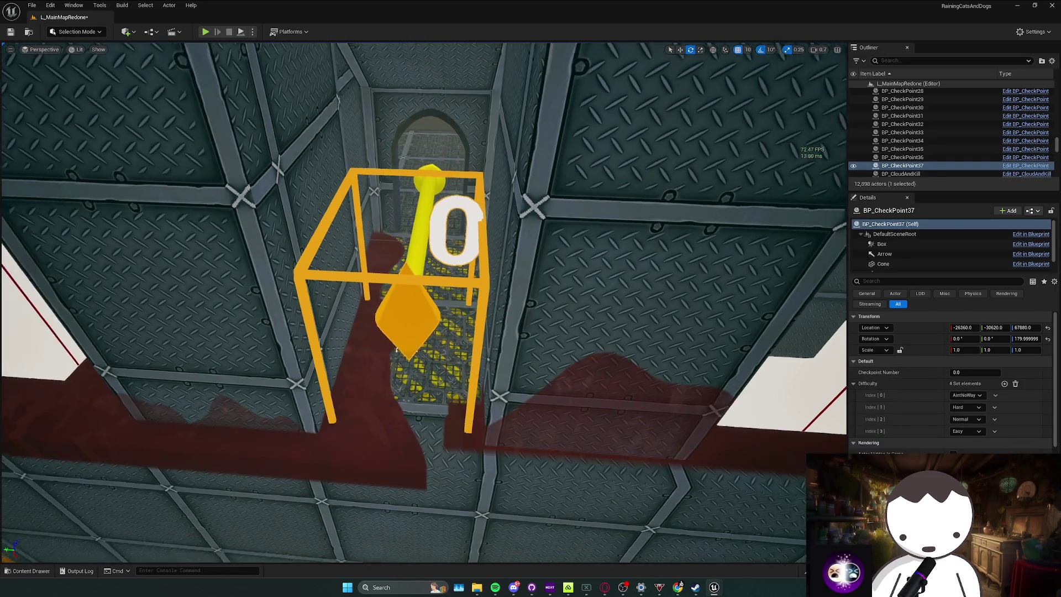
pyautogui.press('w')
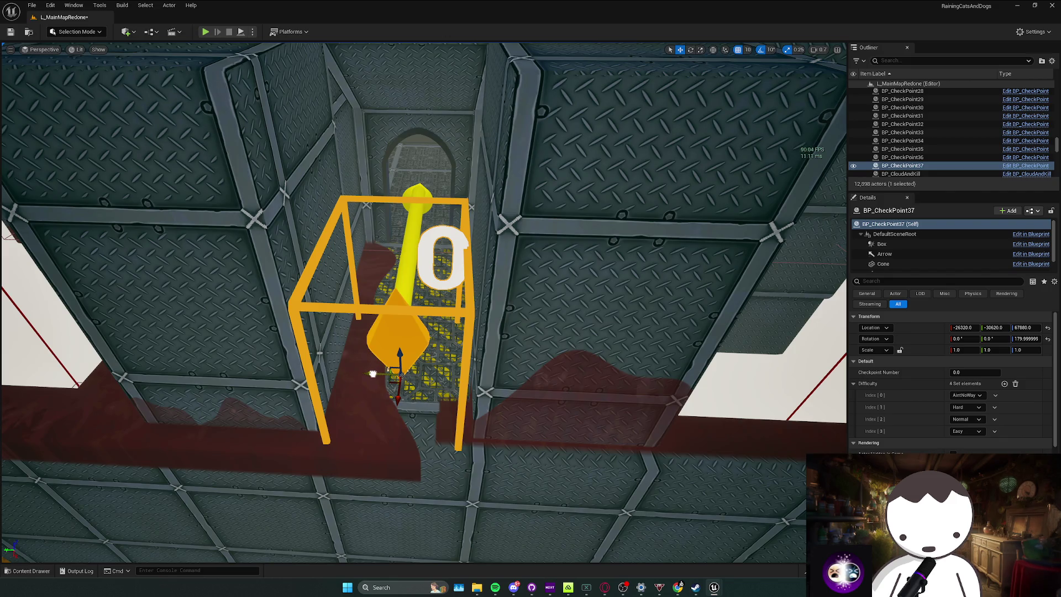
pyautogui.click(977, 373)
pyautogui.write('8')
pyautogui.moveTo(752, 381); pyautogui.dragTo(486, 324)
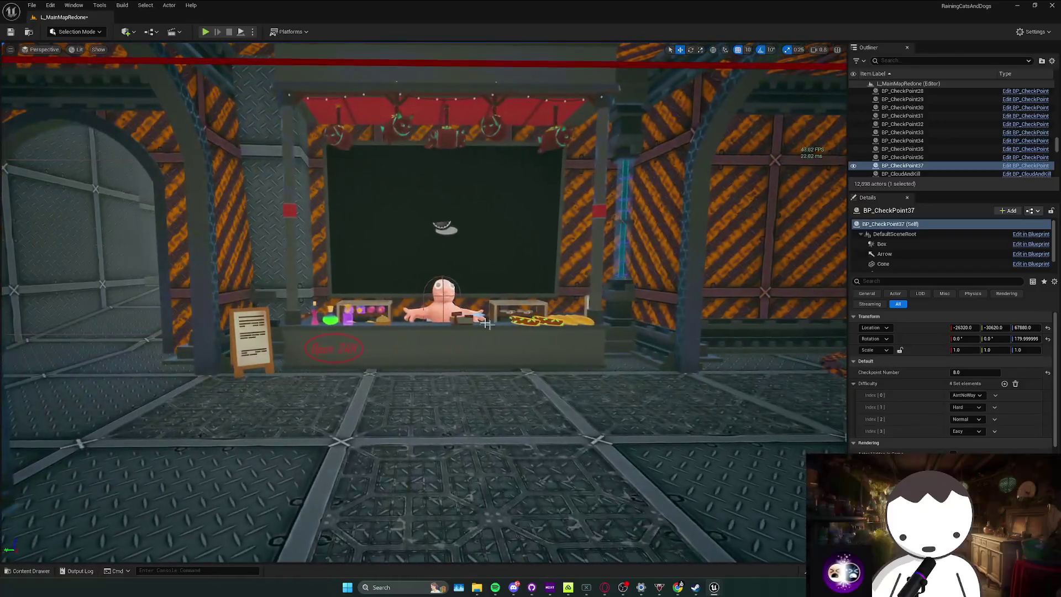
pyautogui.click(486, 323)
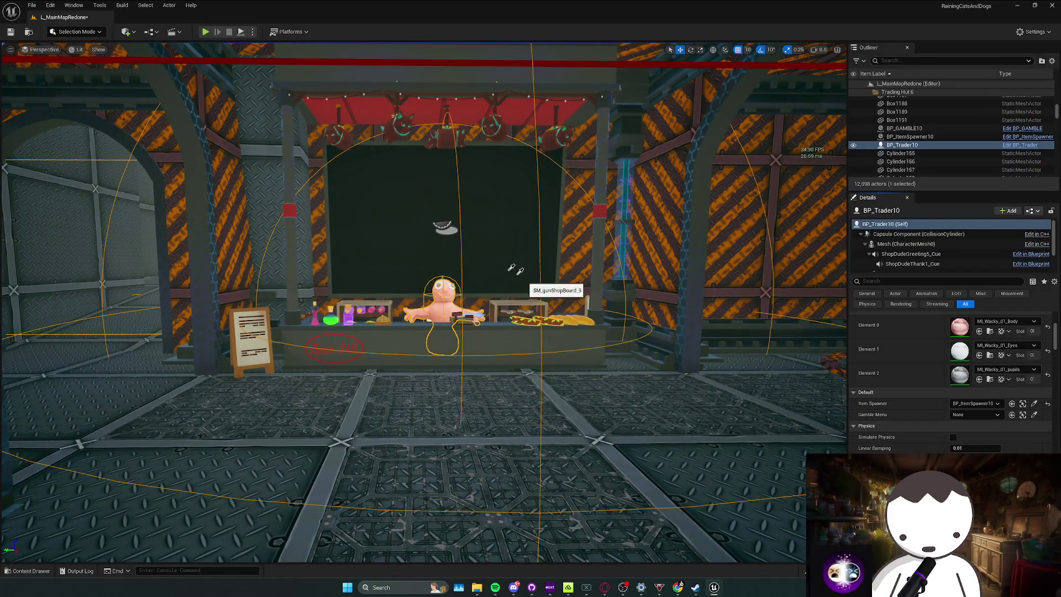
# Place an upright checkpoint in the narrow metal corridor, numbered 8.1.
pyautogui.moveTo(476, 235)
pyautogui.mouseDown()
pyautogui.moveTo(420, 232)
pyautogui.moveTo(409, 166)
pyautogui.moveTo(408, 221)
pyautogui.moveTo(409, 182)
pyautogui.moveTo(365, 221)
pyautogui.moveTo(354, 367)
pyautogui.moveTo(482, 351)
pyautogui.mouseUp()
pyautogui.scroll(-2, 376, 210)
pyautogui.hotkey('ctrl', 'space')
pyautogui.moveTo(426, 299); pyautogui.dragTo(416, 296)
pyautogui.press('w')
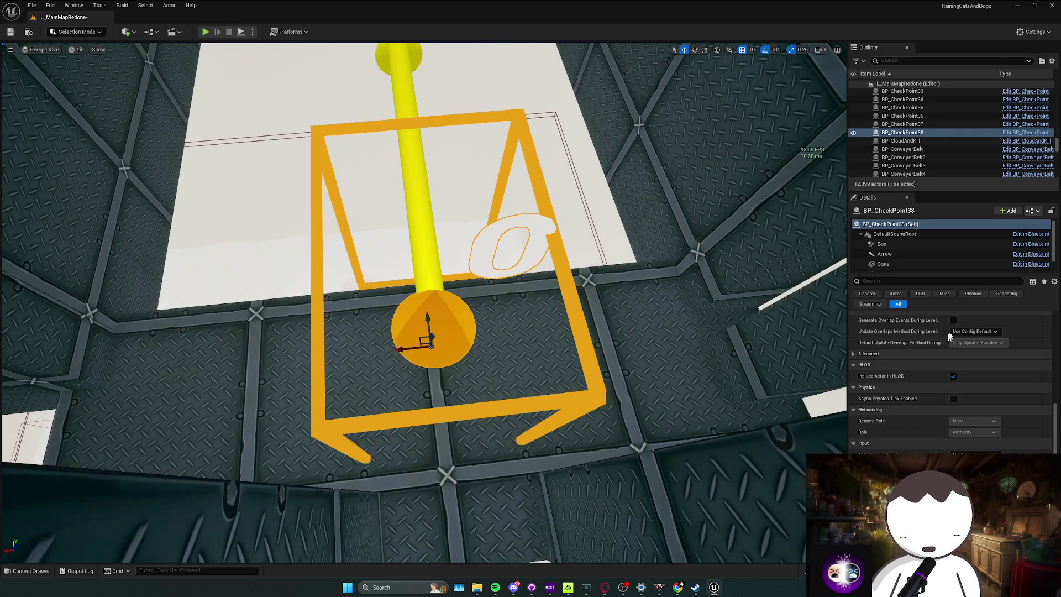
pyautogui.scroll(5, 951, 376)
pyautogui.click(981, 372)
pyautogui.write('.1')
pyautogui.press('Return')
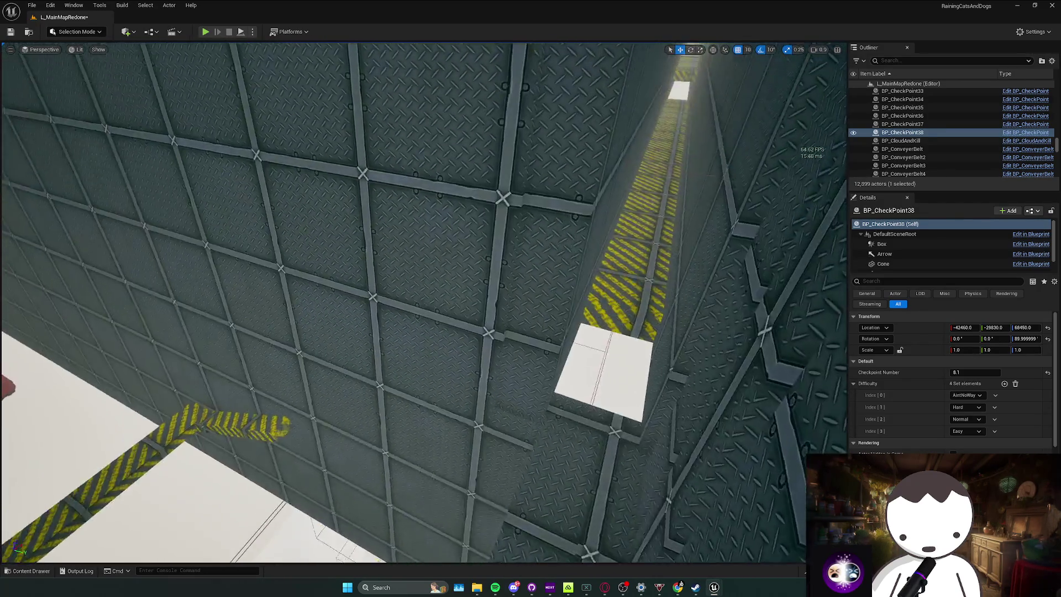
# Place another checkpoint in the shaft, numbered 8.2.
pyautogui.scroll(2, 424, 302)
pyautogui.press('w')
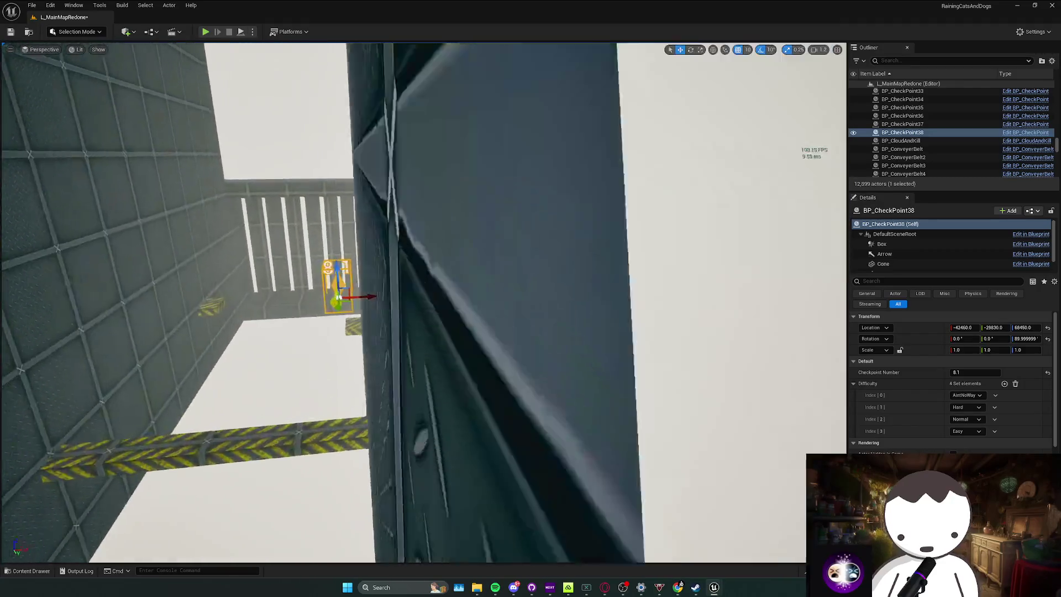
pyautogui.press('w')
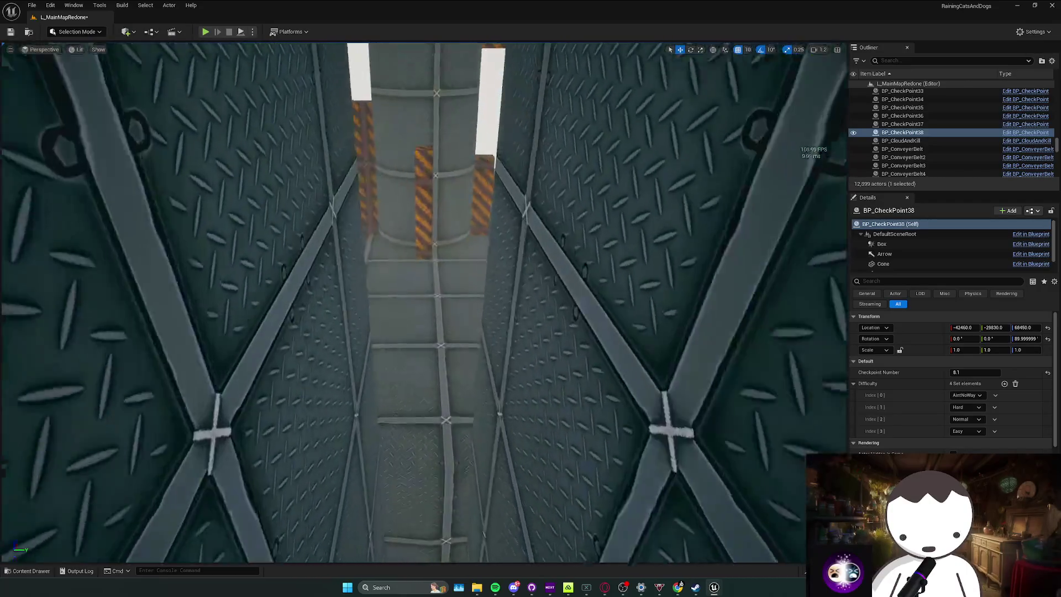
pyautogui.hotkey('ctrl', 'space')
pyautogui.click(424, 307)
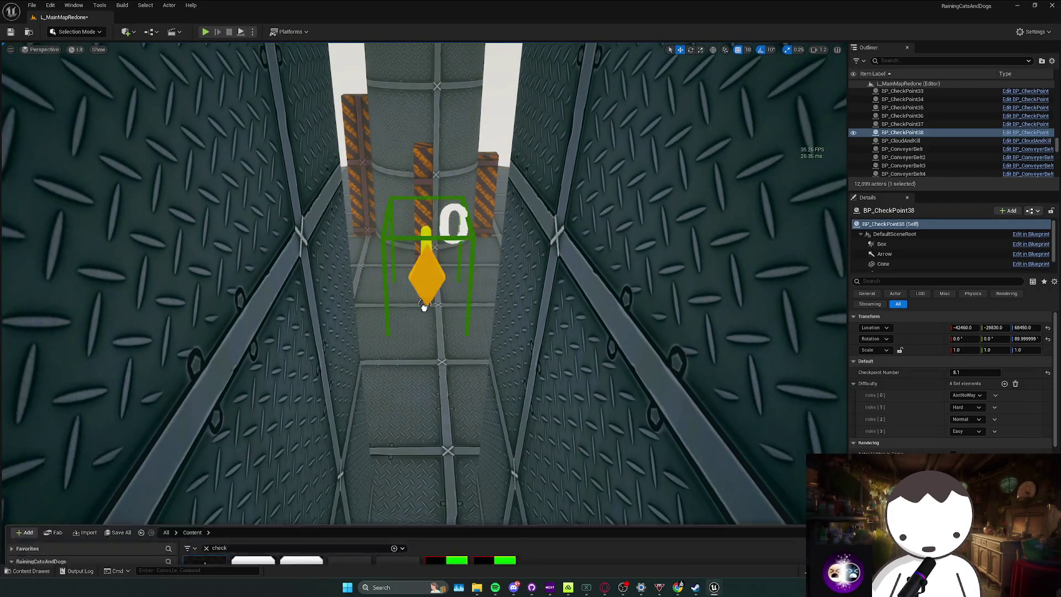
pyautogui.moveTo(426, 344); pyautogui.dragTo(422, 326)
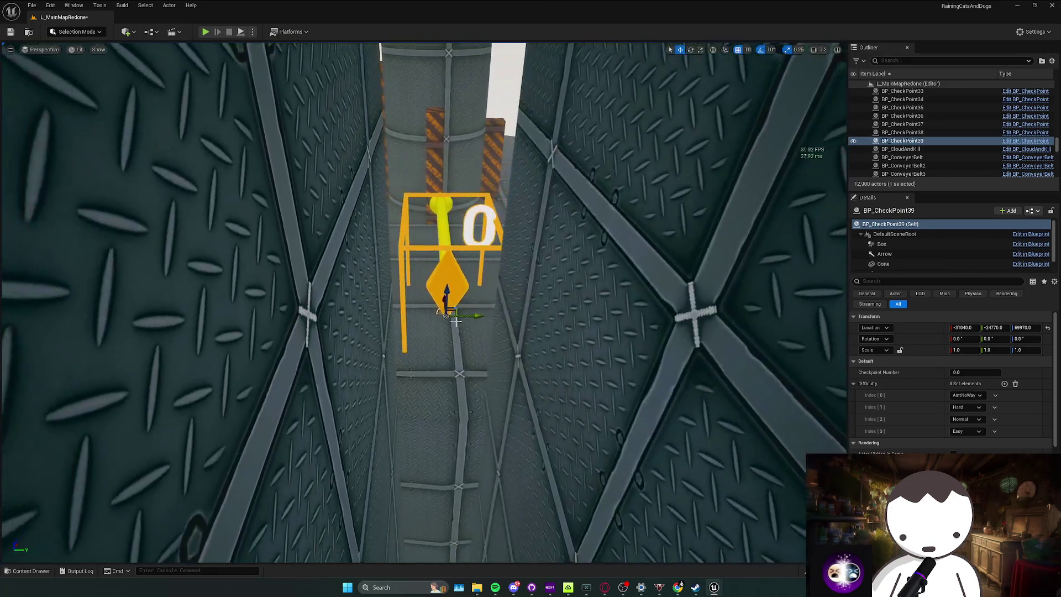
pyautogui.write('.2')
pyautogui.press('Return')
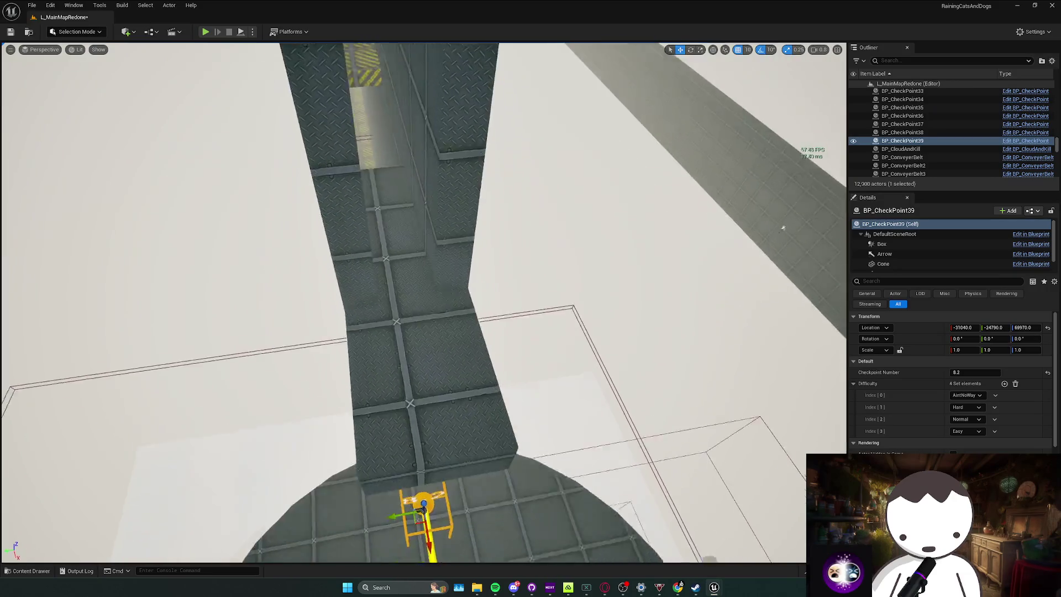
pyautogui.scroll(3, 424, 302)
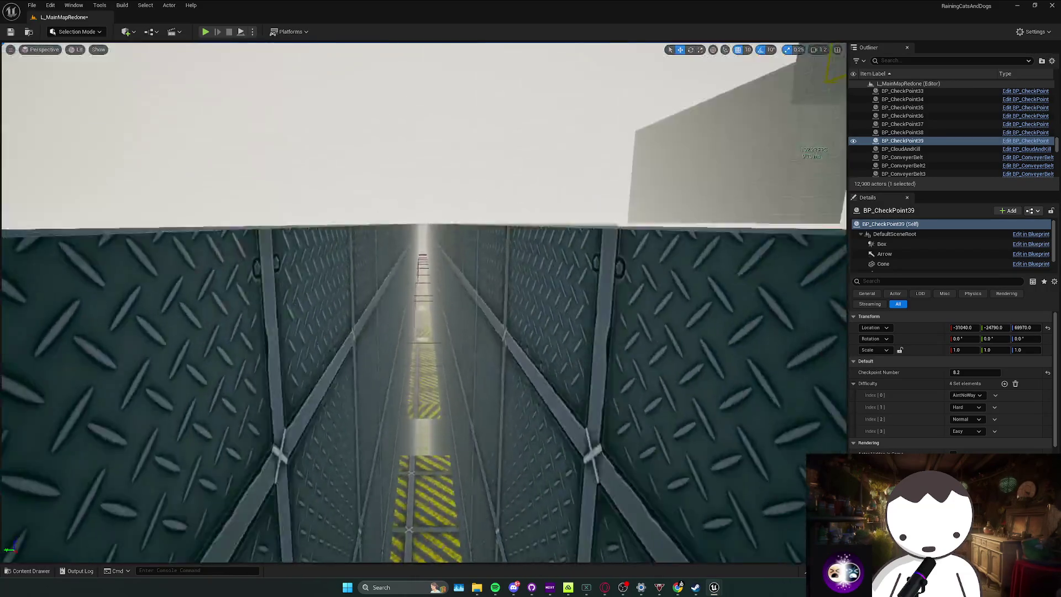
pyautogui.scroll(-3, 537, 304)
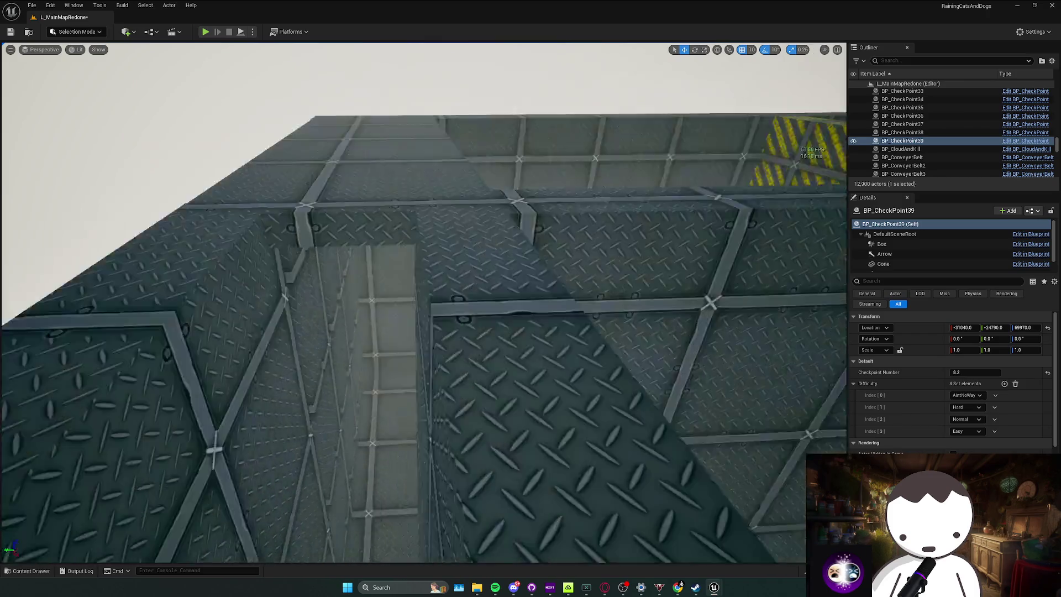
# Place two checkpoints up the metal shaft, numbered 8.3 and 8.5.
pyautogui.hotkey('ctrl', 'space')
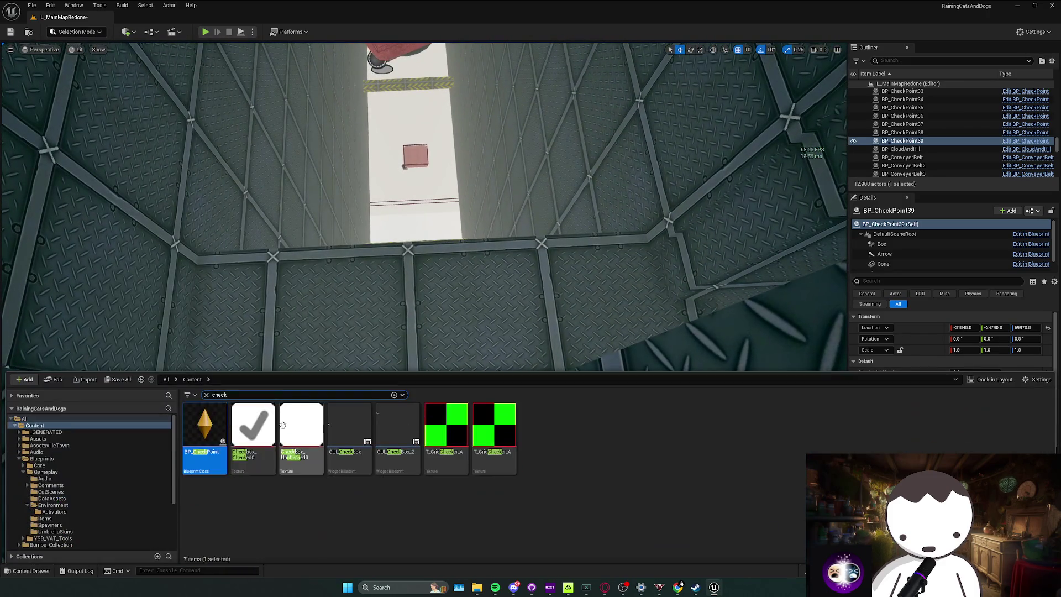
pyautogui.moveTo(406, 311); pyautogui.dragTo(411, 342)
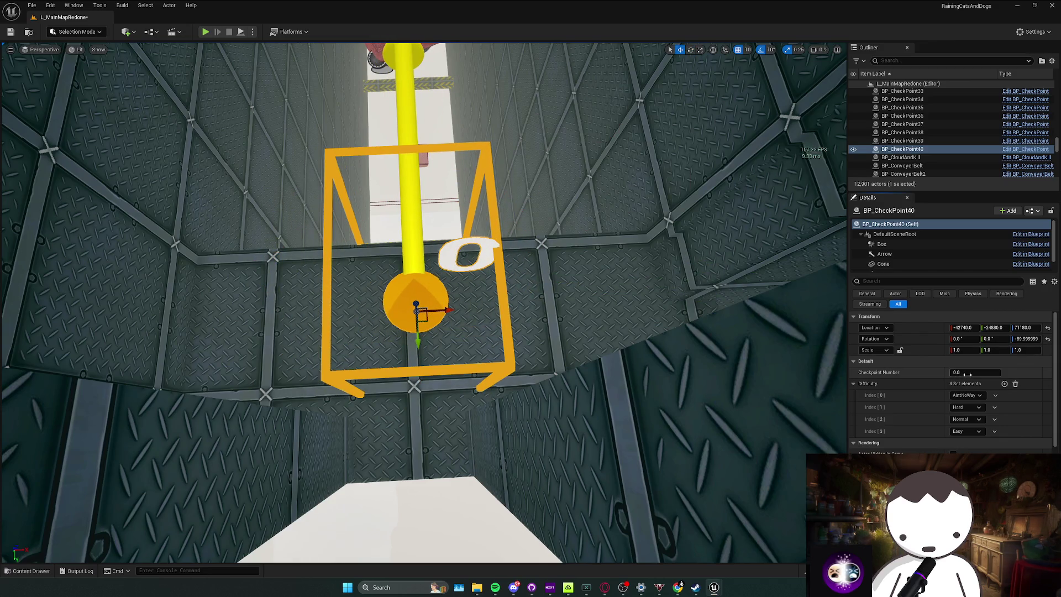
pyautogui.press('Return')
pyautogui.moveTo(497, 354); pyautogui.dragTo(473, 383)
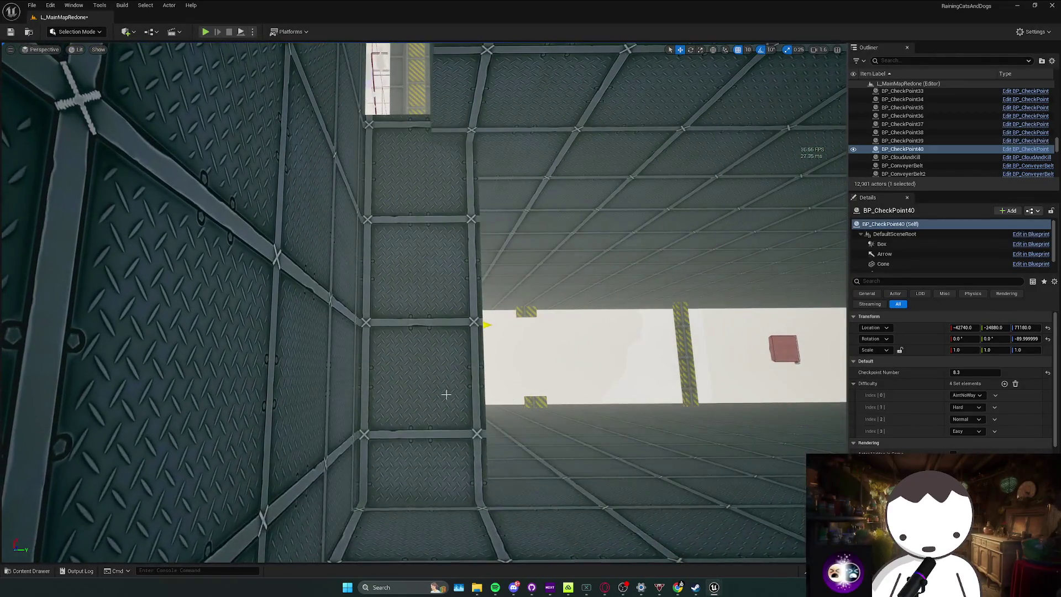
pyautogui.hotkey('ctrl', 'space')
pyautogui.moveTo(206, 436); pyautogui.dragTo(408, 316)
pyautogui.click(974, 375)
pyautogui.write('8')
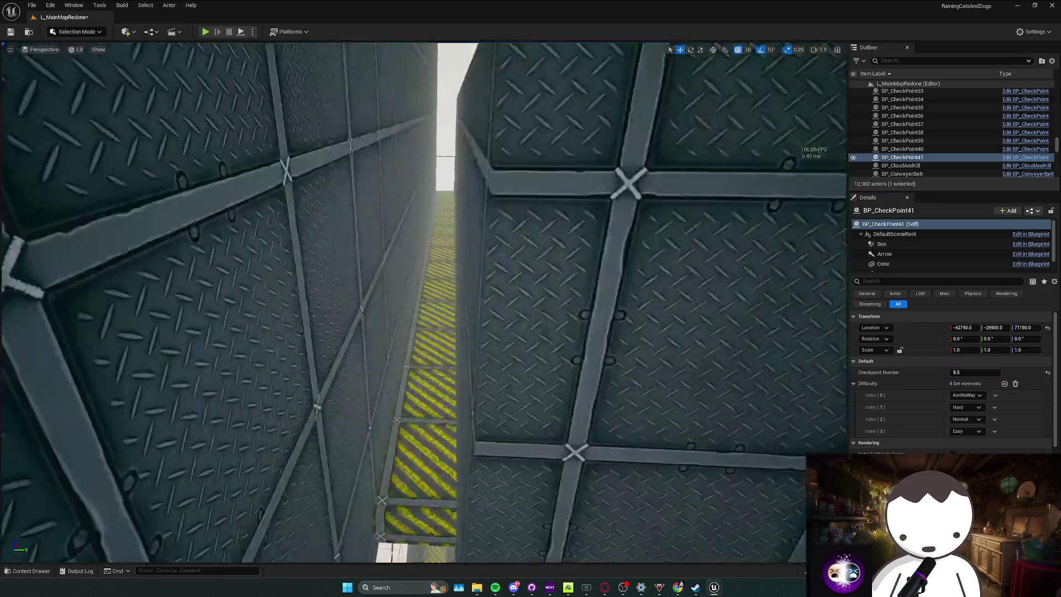
pyautogui.moveTo(420, 304); pyautogui.dragTo(487, 293)
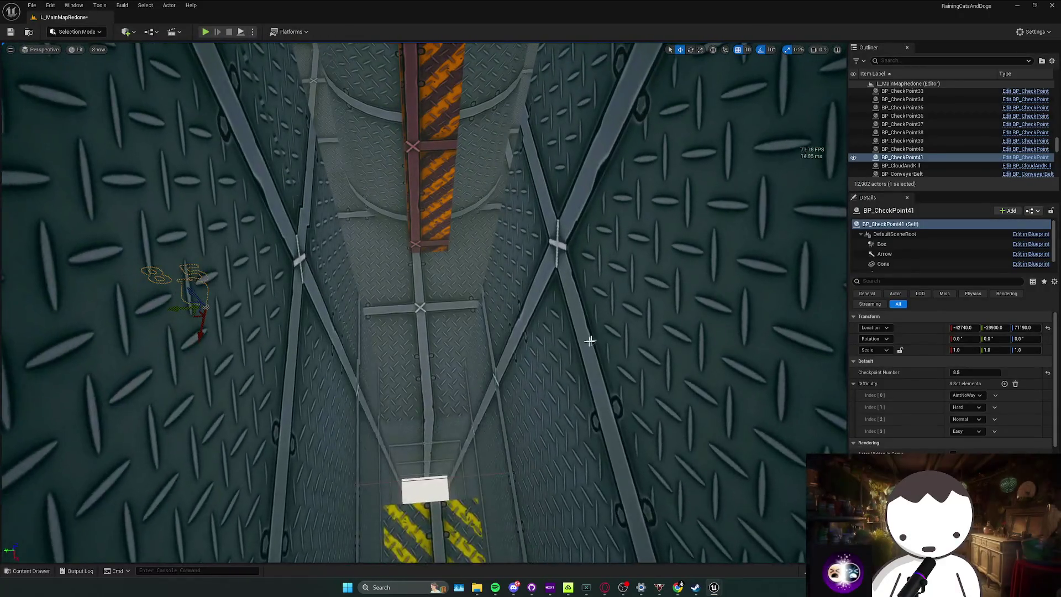
# Add a third shaft checkpoint numbered 8.6, turned 180°.
pyautogui.hotkey('ctrl', 'space')
pyautogui.moveTo(459, 302); pyautogui.dragTo(446, 322)
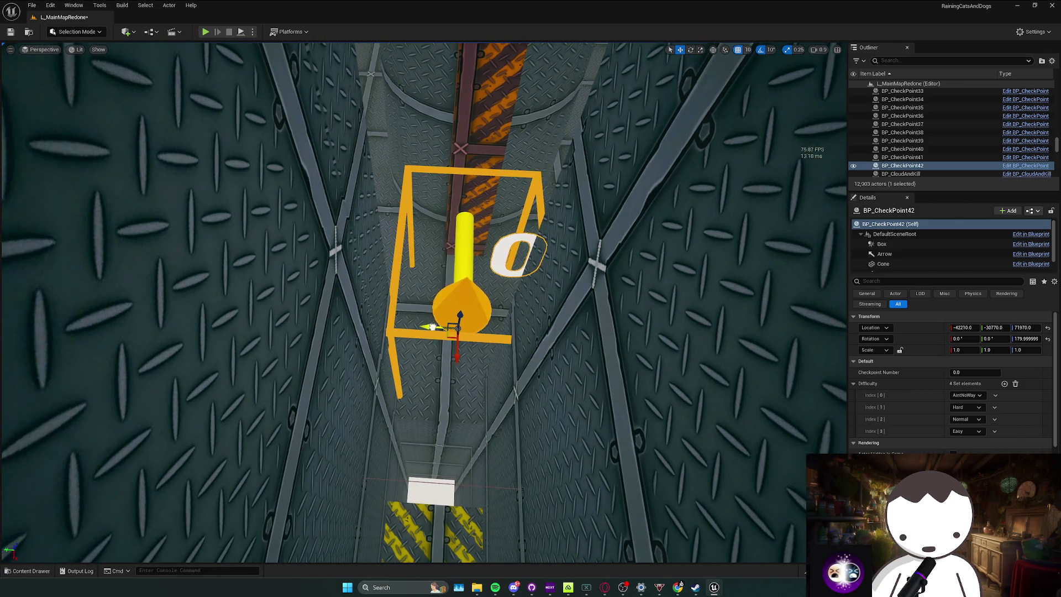
pyautogui.click(979, 373)
pyautogui.write('86')
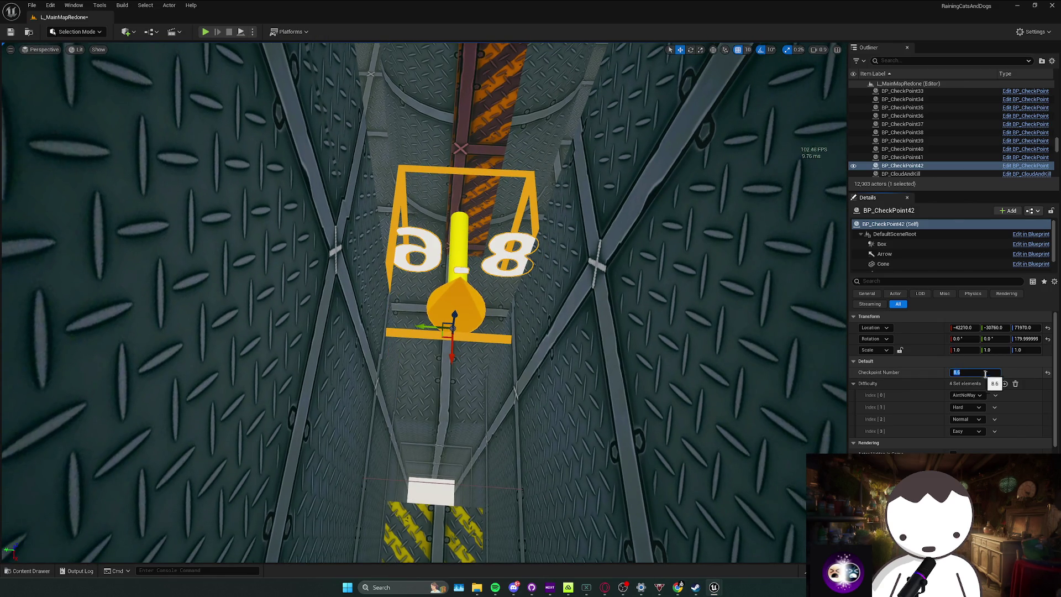
pyautogui.press('Return')
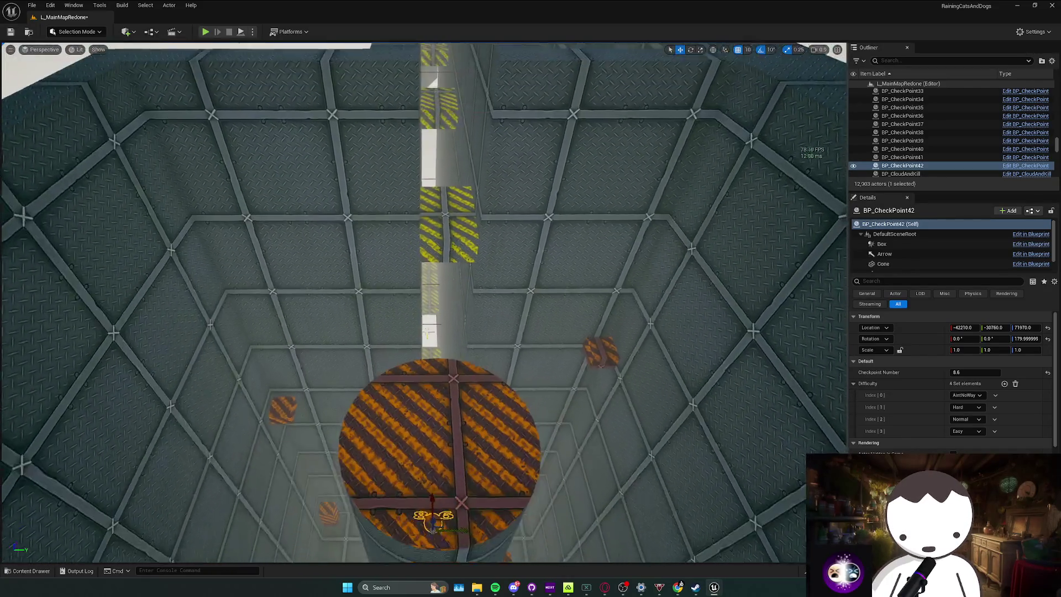
pyautogui.hotkey('ctrl', 'space')
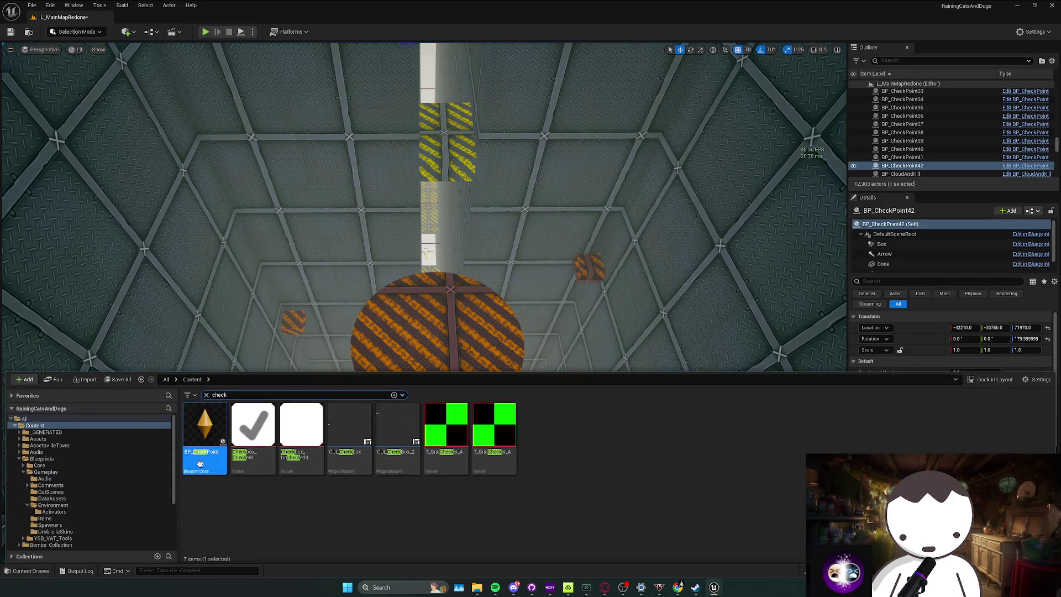
# Place BP_CheckPoint43 atop the tower, narrow its trigger box along X, and number it 8.7.
pyautogui.moveTo(204, 431); pyautogui.dragTo(458, 337)
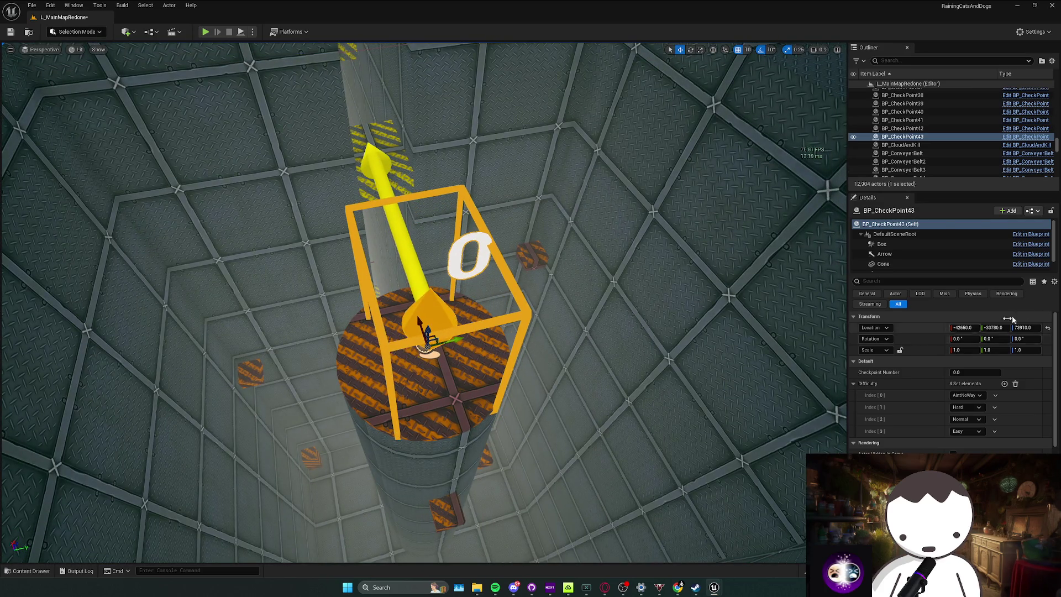
pyautogui.click(909, 241)
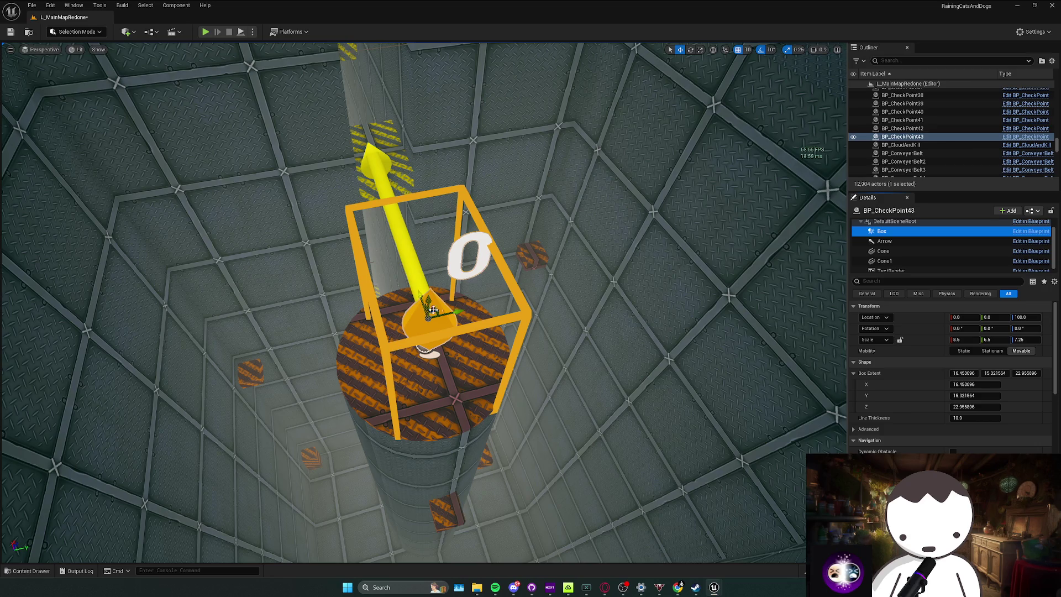
pyautogui.moveTo(964, 373); pyautogui.dragTo(948, 373)
pyautogui.press('Tab')
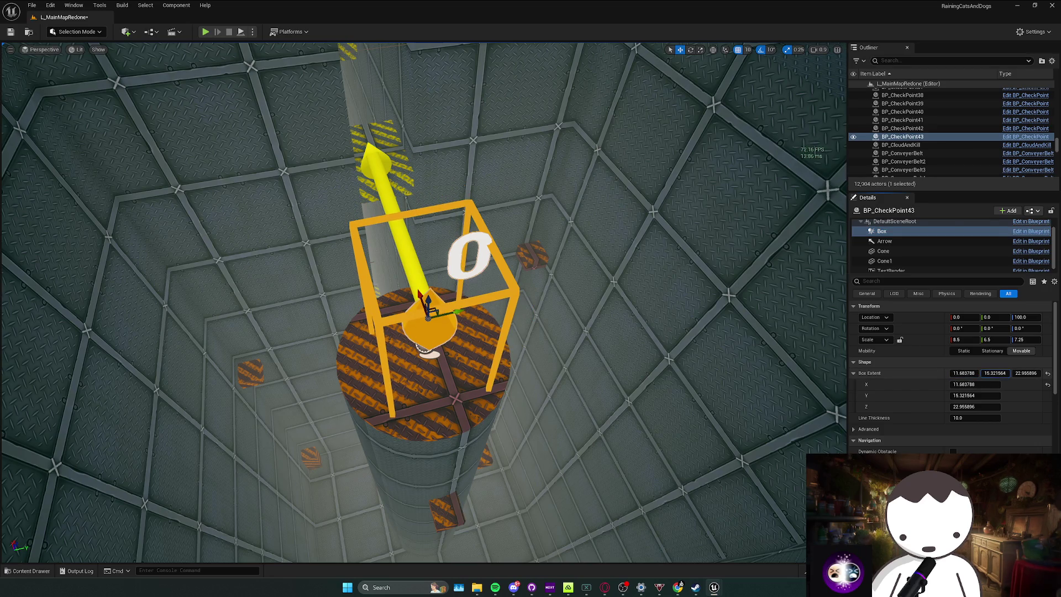
pyautogui.moveTo(994, 373); pyautogui.dragTo(992, 372)
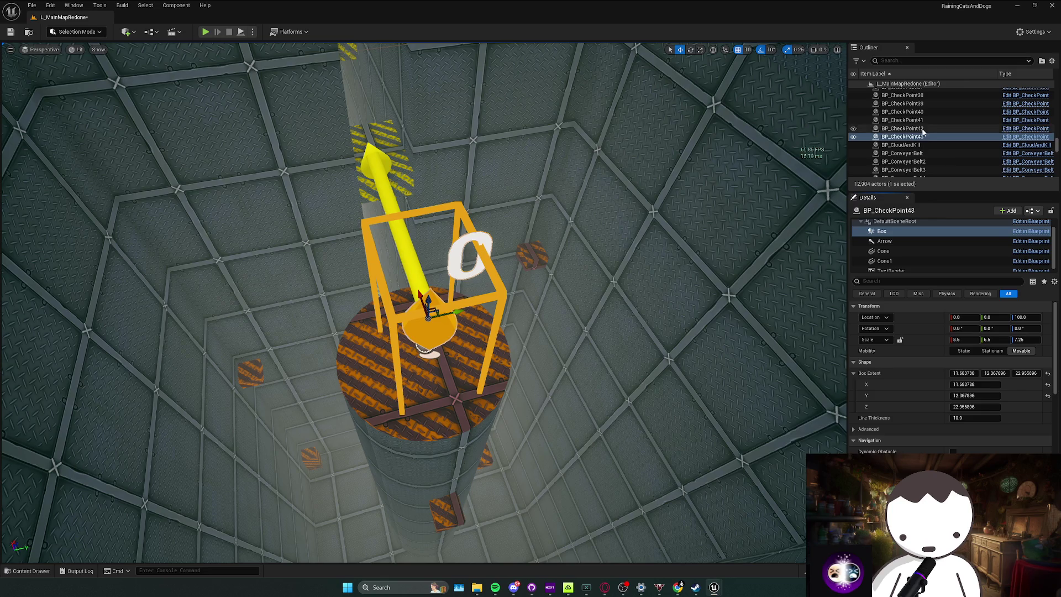
pyautogui.click(903, 136)
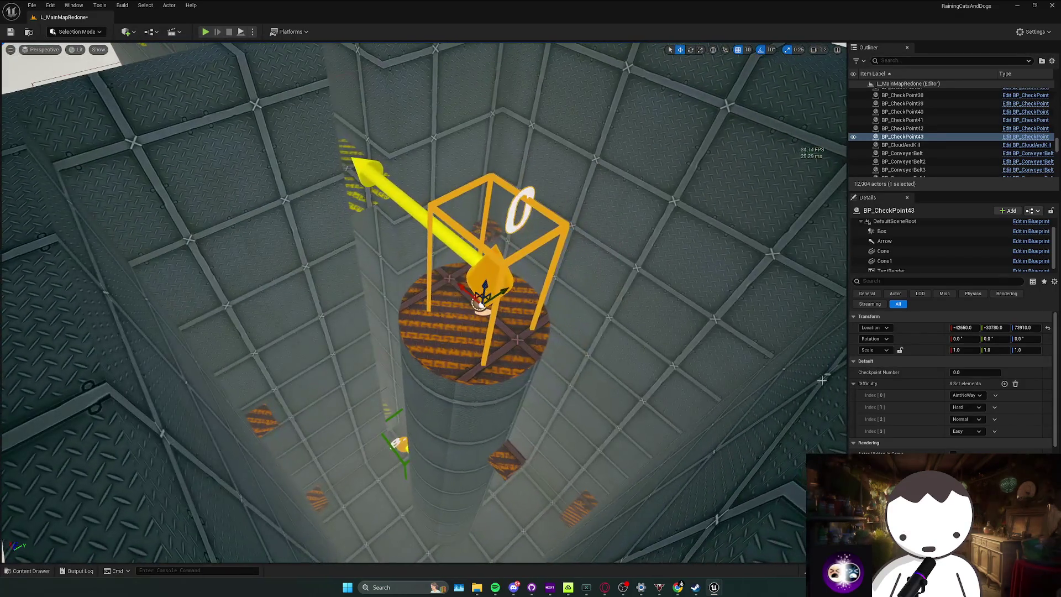
pyautogui.click(967, 372)
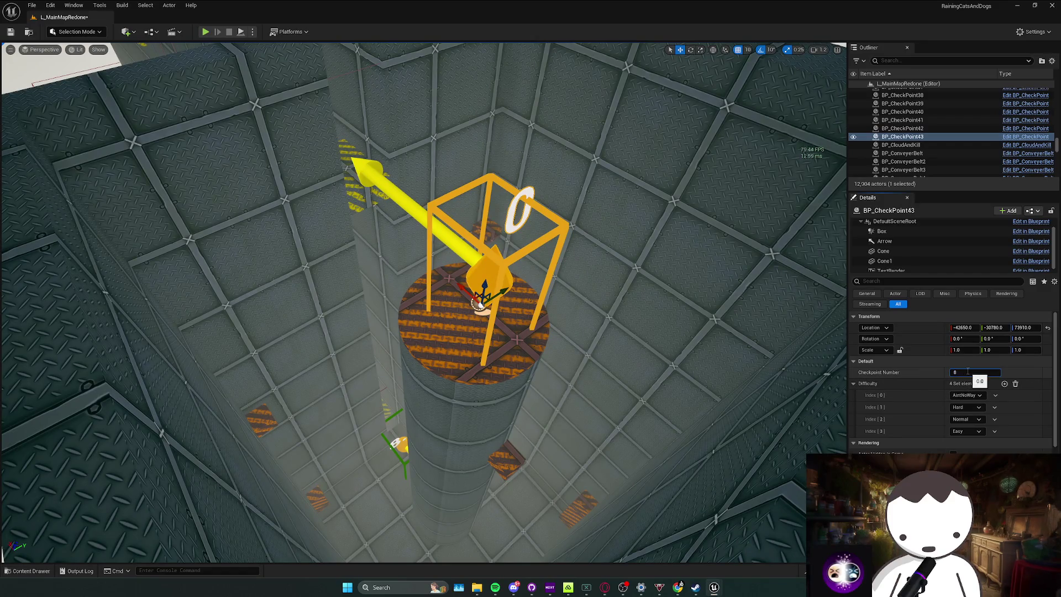
pyautogui.write('5.8')
pyautogui.press('Return')
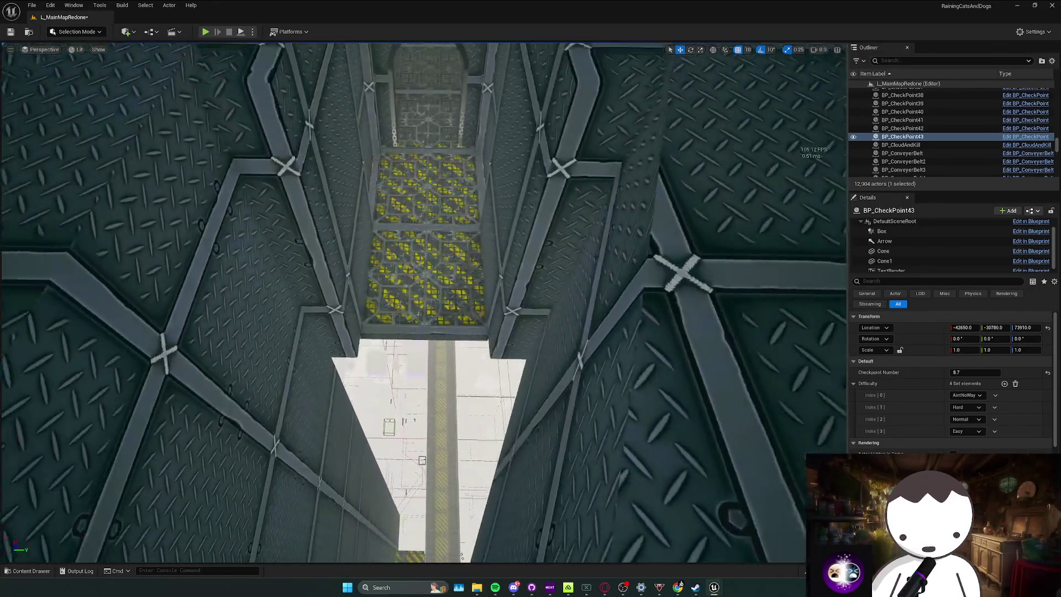
# Add BP_CheckPoint44 in the corridor ahead with Checkpoint Number 9.
pyautogui.hotkey('ctrl', 'space')
pyautogui.moveTo(437, 322); pyautogui.dragTo(442, 307)
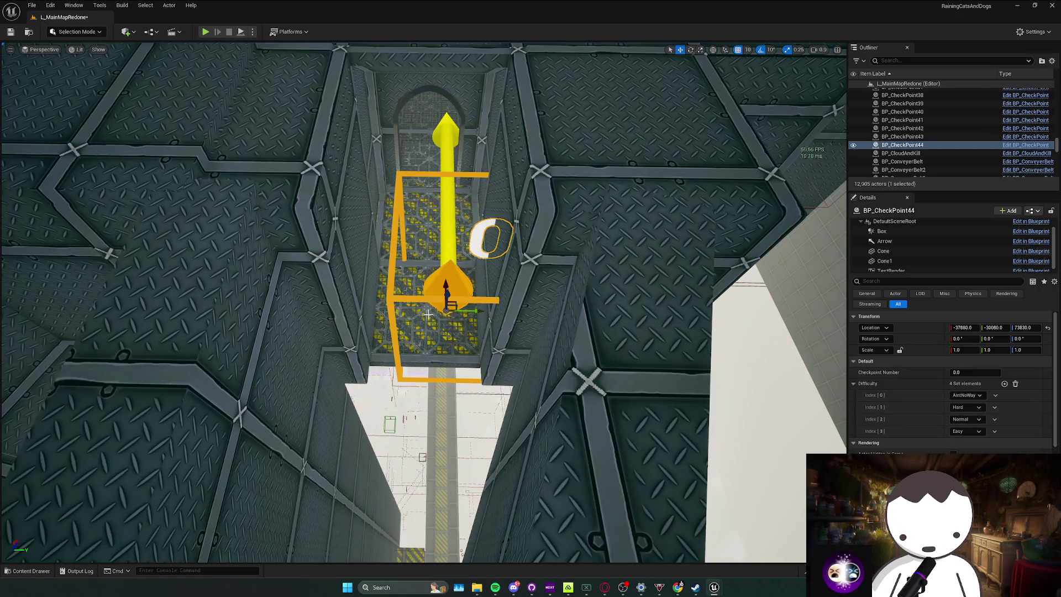
pyautogui.click(975, 372)
pyautogui.write('9')
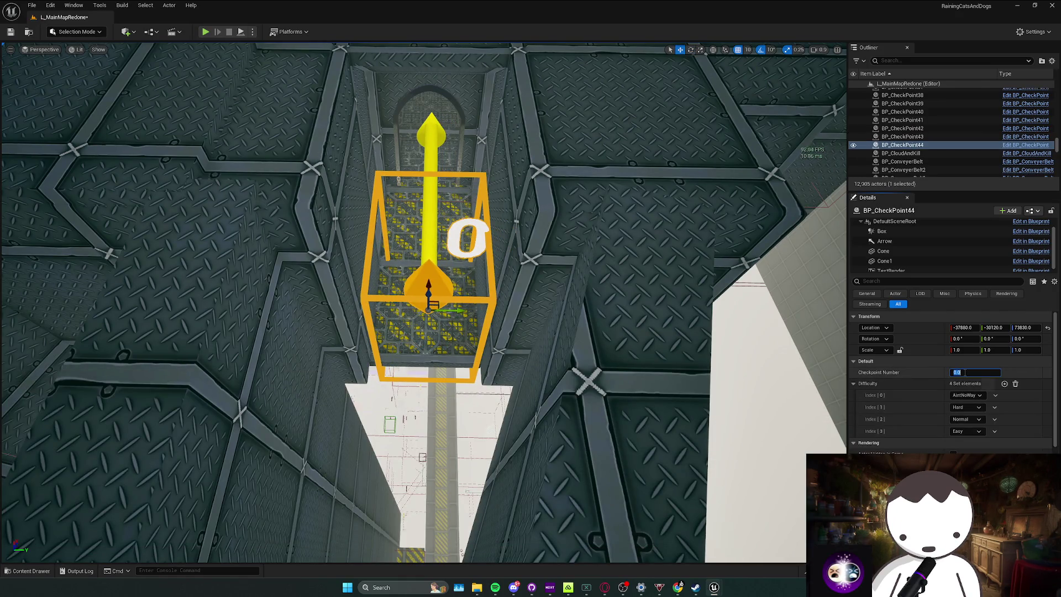
pyautogui.moveTo(641, 336); pyautogui.dragTo(460, 337)
pyautogui.click(461, 336)
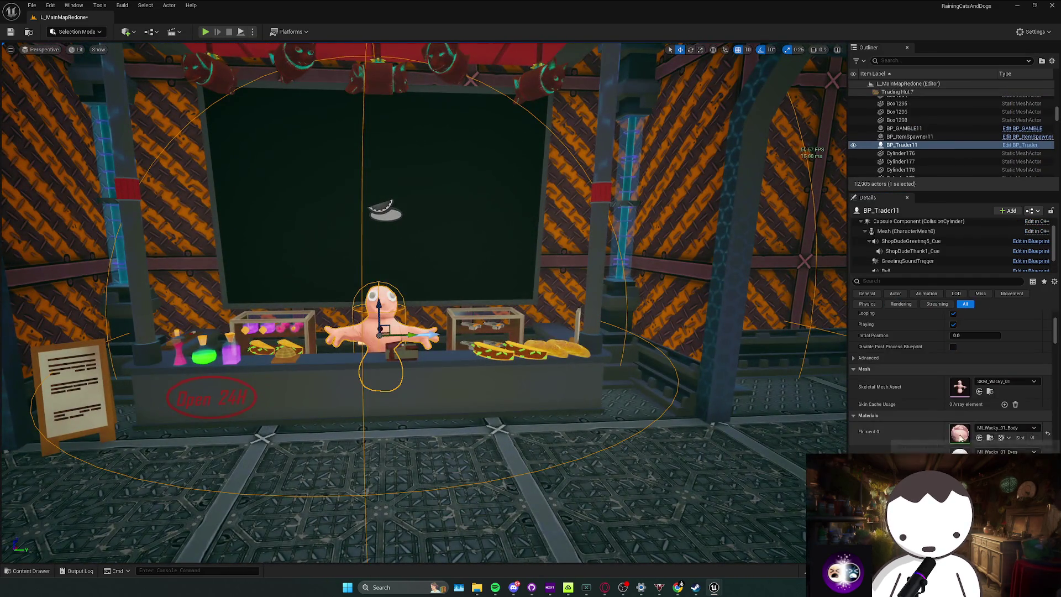
# Save the L_MainMapRedone level with Ctrl+S, then bring Spotify to the front.
pyautogui.press('f')
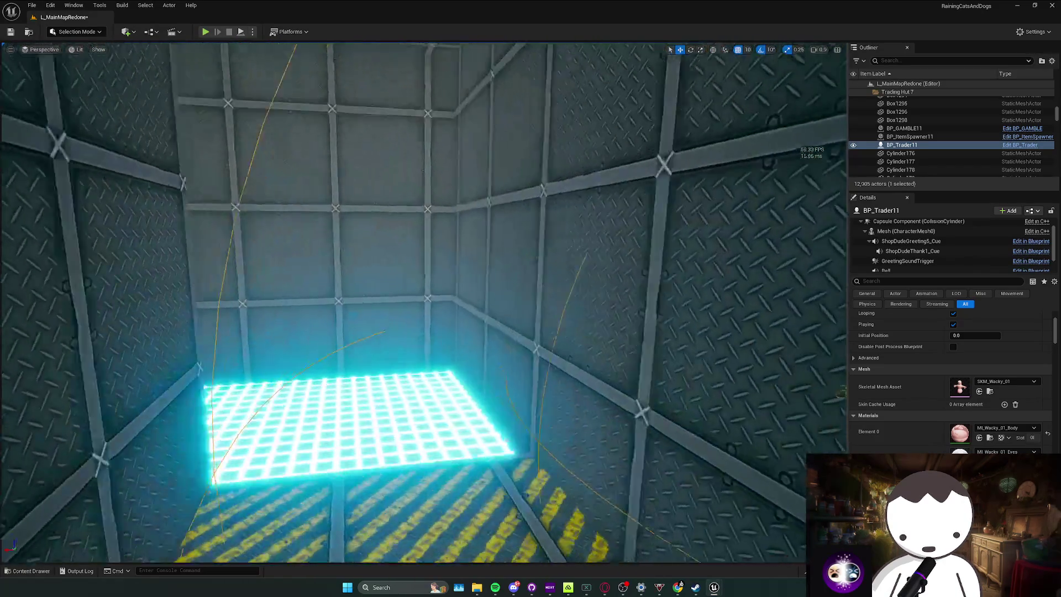
pyautogui.hotkey('ctrl', 's')
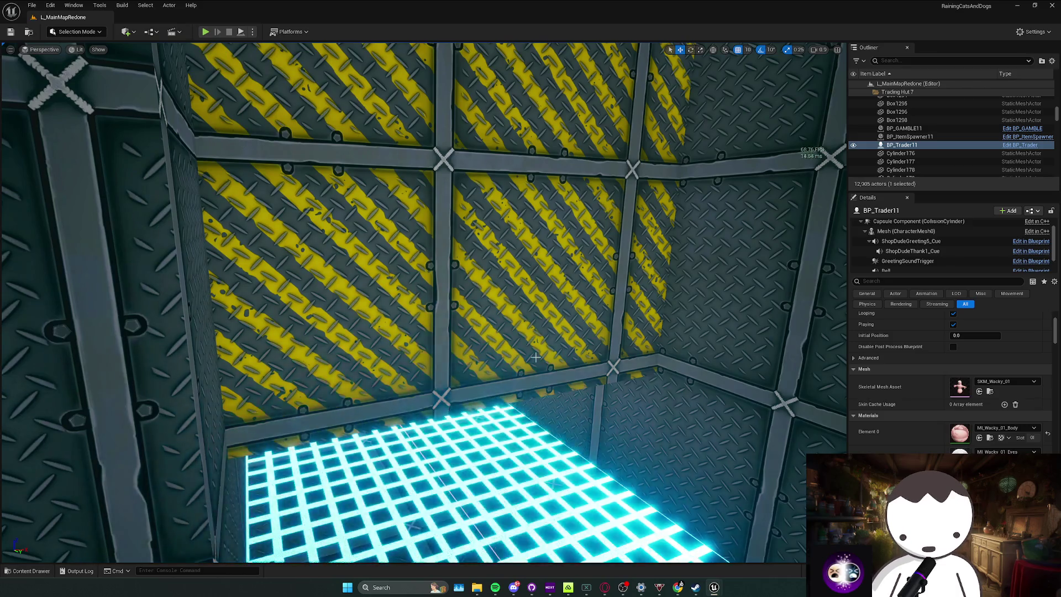
pyautogui.moveTo(535, 357)
pyautogui.mouseDown()
pyautogui.moveTo(535, 387)
pyautogui.moveTo(497, 437)
pyautogui.moveTo(464, 320)
pyautogui.moveTo(431, 343)
pyautogui.moveTo(420, 310)
pyautogui.moveTo(404, 331)
pyautogui.moveTo(392, 309)
pyautogui.moveTo(398, 298)
pyautogui.moveTo(392, 320)
pyautogui.moveTo(403, 309)
pyautogui.moveTo(561, 359)
pyautogui.moveTo(562, 387)
pyautogui.moveTo(599, 471)
pyautogui.mouseUp()
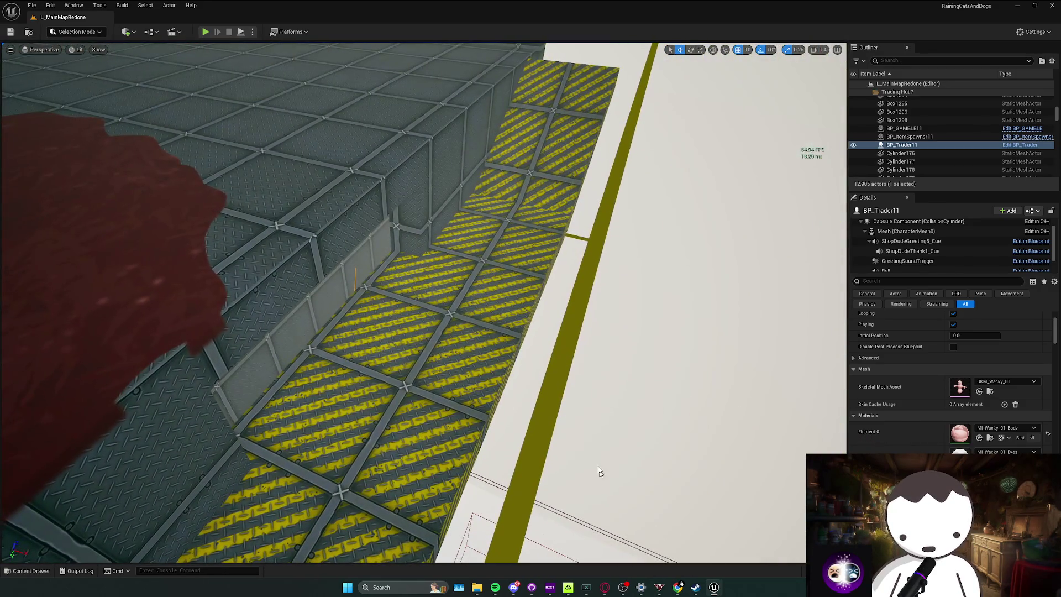
pyautogui.click(496, 587)
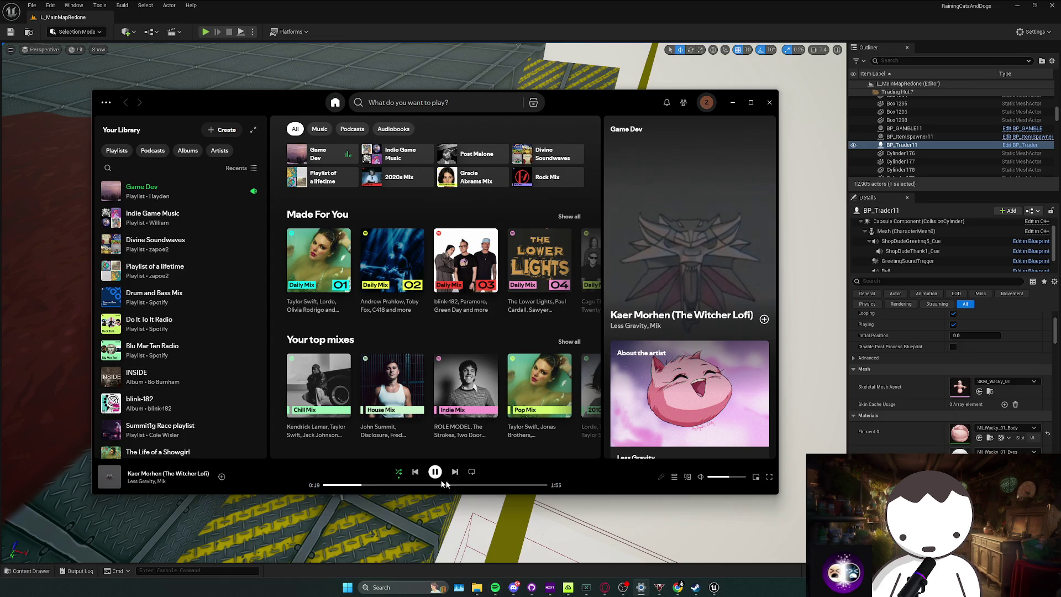
# Open Windows Sound mixer options via a 'sound mixer' search, then return to the Unreal level.
pyautogui.click(388, 592)
pyautogui.write('sound mixer options')
pyautogui.press('Return')
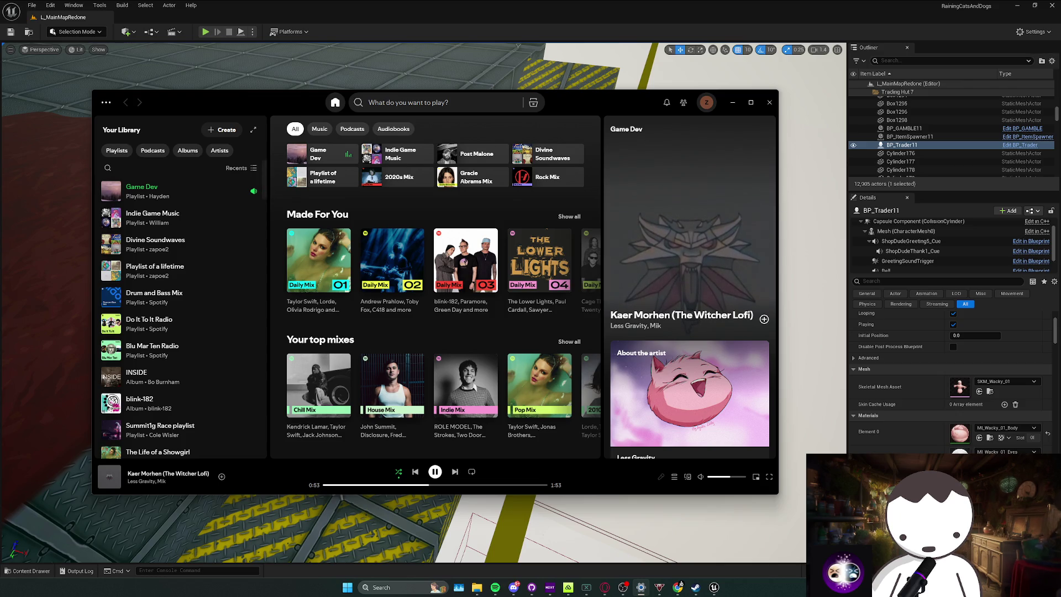
pyautogui.moveTo(313, 511); pyautogui.dragTo(310, 514)
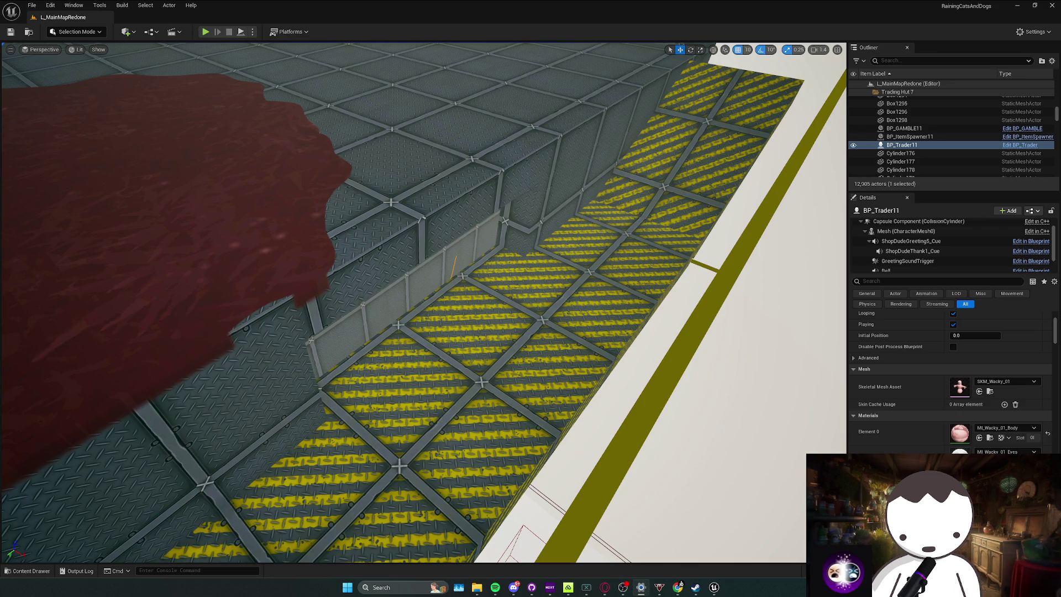
pyautogui.moveTo(184, 315); pyautogui.dragTo(256, 330)
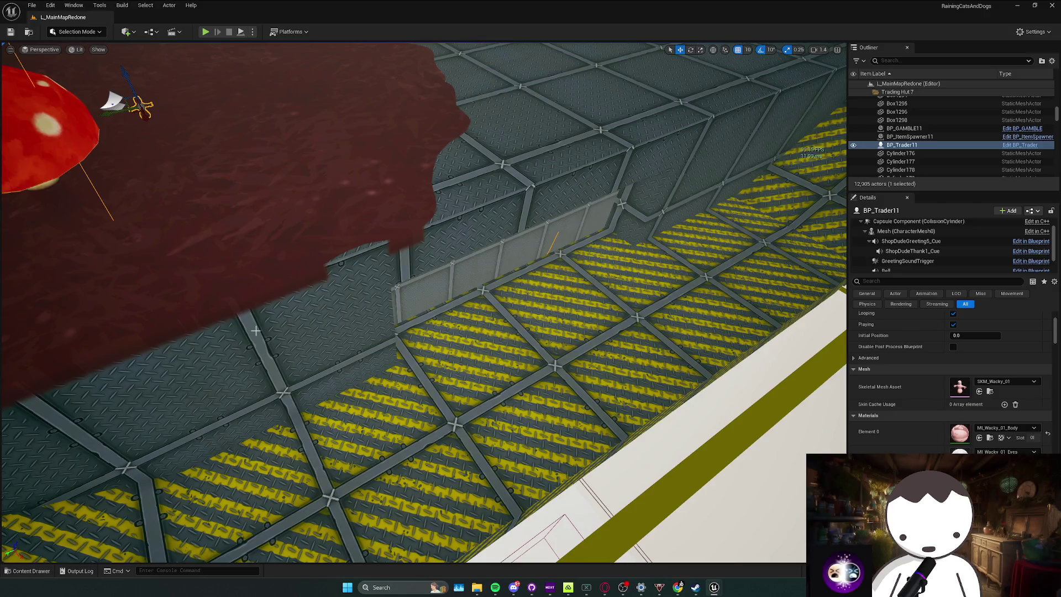
# Drop a checkpoint by the fence and number it 9.1.
pyautogui.moveTo(319, 350); pyautogui.dragTo(328, 362)
pyautogui.hotkey('ctrl', 'space')
pyautogui.moveTo(387, 431); pyautogui.dragTo(531, 326)
pyautogui.press('f')
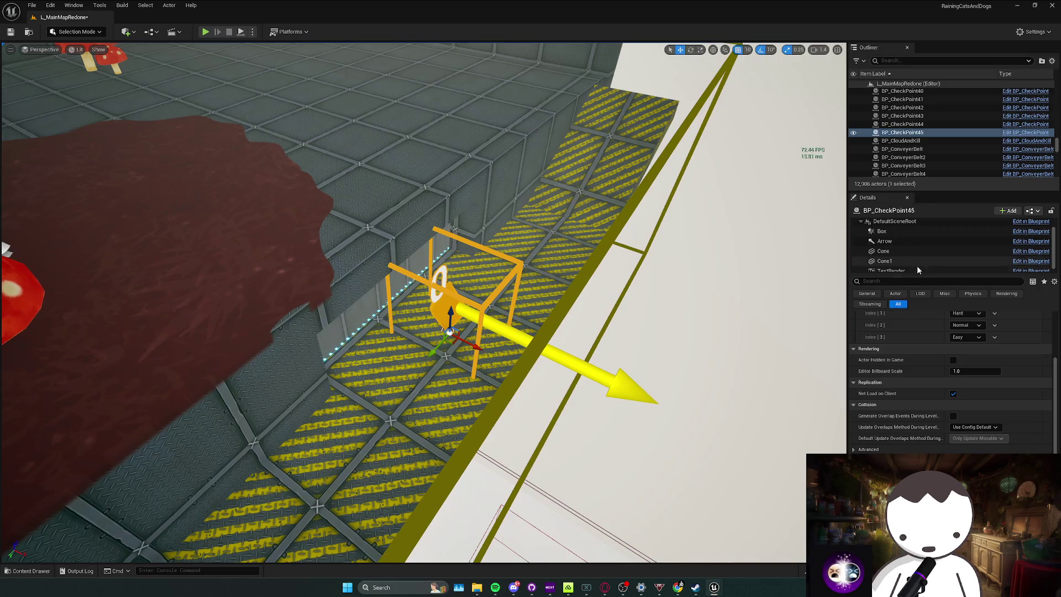
pyautogui.scroll(5, 932, 363)
pyautogui.click(976, 372)
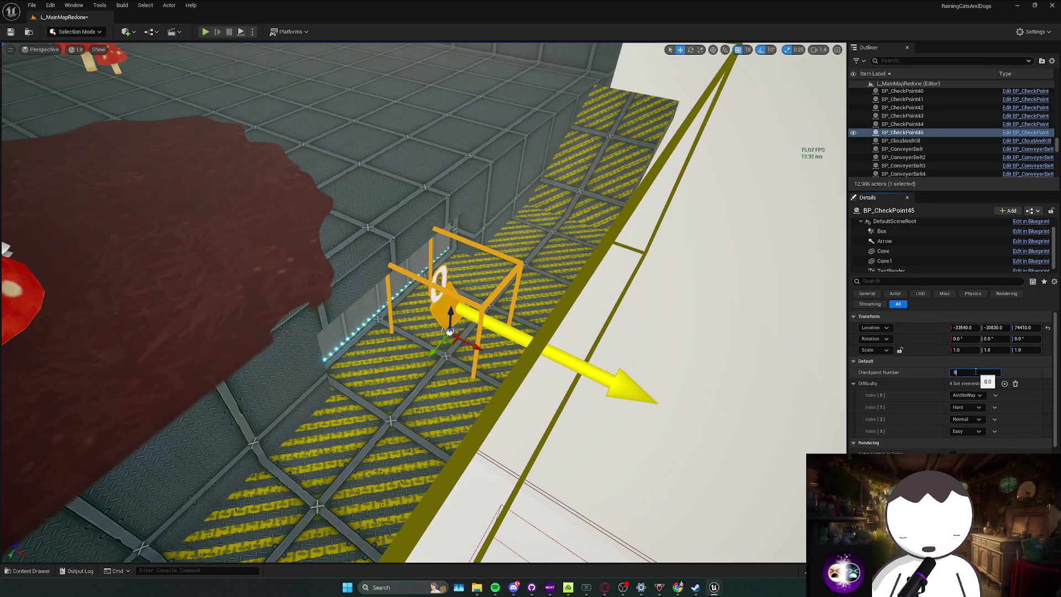
pyautogui.press('Return')
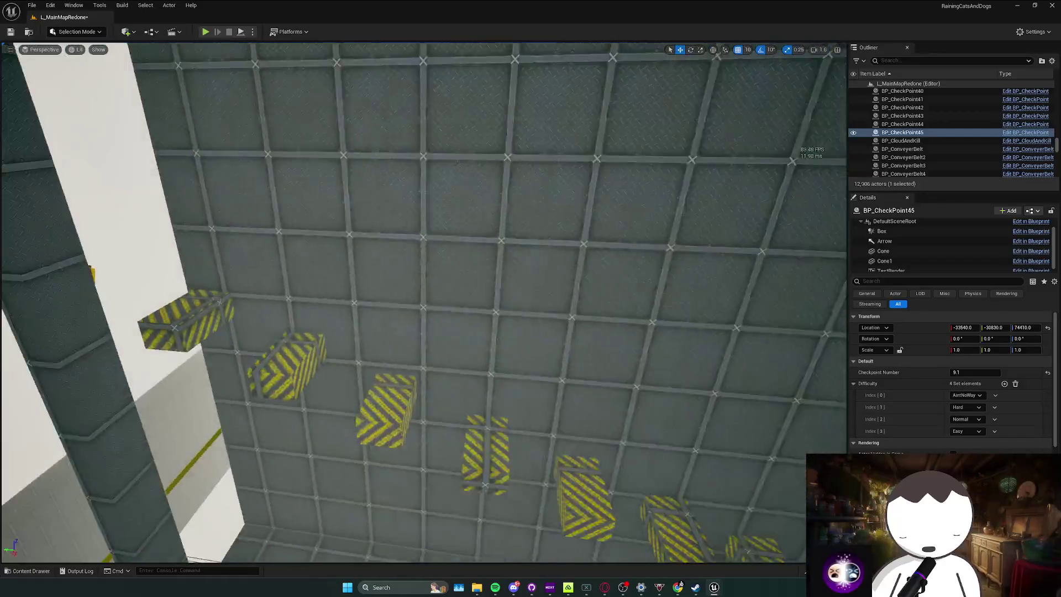
pyautogui.moveTo(567, 453); pyautogui.dragTo(567, 453)
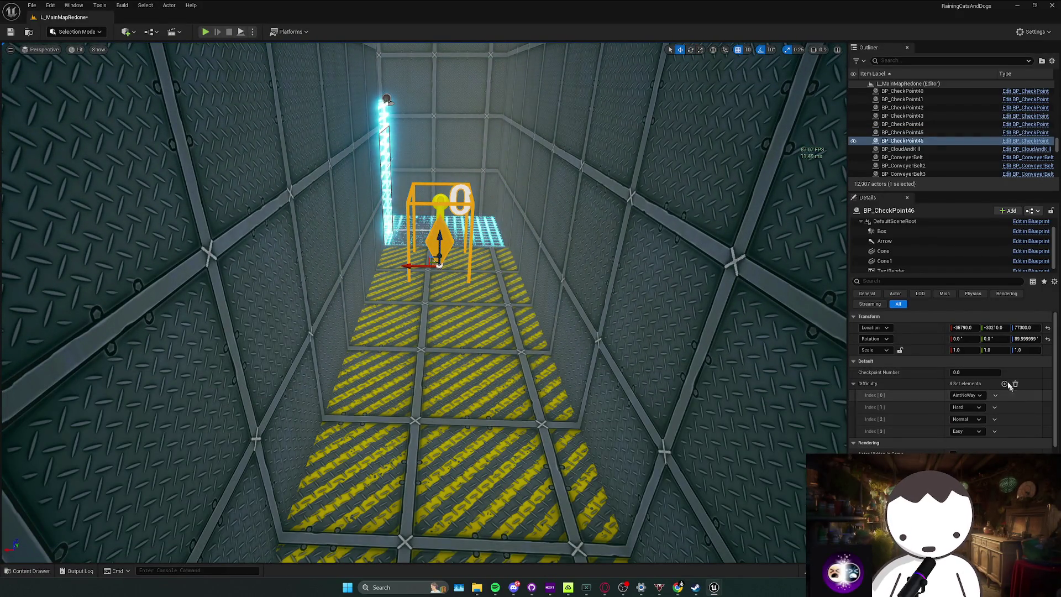
pyautogui.moveTo(497, 332)
pyautogui.mouseDown()
pyautogui.moveTo(472, 221)
pyautogui.moveTo(332, 237)
pyautogui.moveTo(398, 210)
pyautogui.moveTo(453, 232)
pyautogui.moveTo(470, 227)
pyautogui.moveTo(436, 238)
pyautogui.moveTo(453, 254)
pyautogui.moveTo(301, 404)
pyautogui.mouseUp()
# Add two more checkpoints, numbered 9.3 near the platforms and 9.4 by the tower wall.
pyautogui.hotkey('ctrl', 'space')
pyautogui.moveTo(241, 418); pyautogui.dragTo(391, 292)
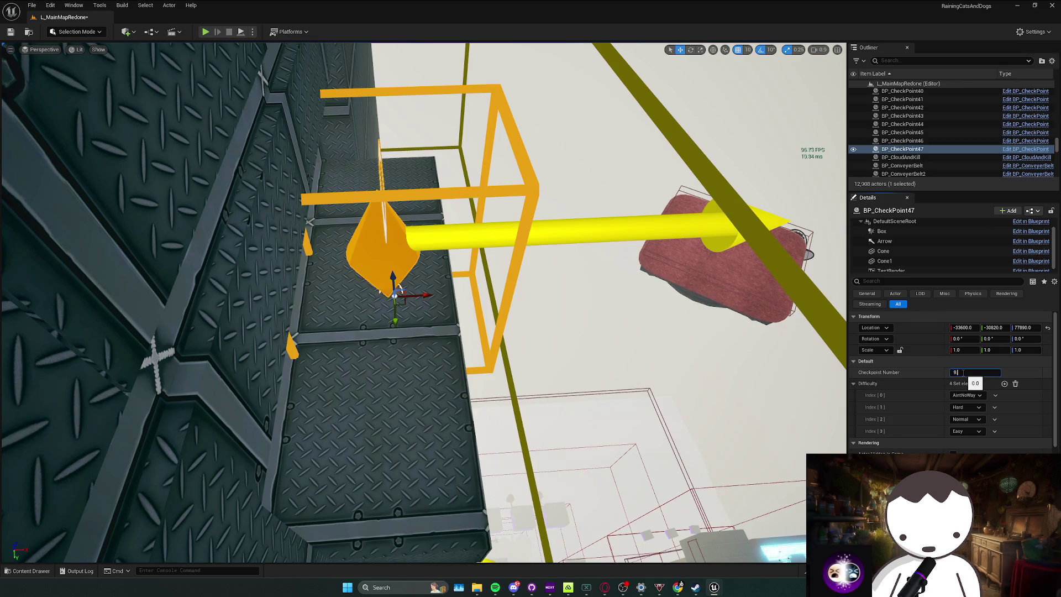
pyautogui.moveTo(442, 276); pyautogui.dragTo(398, 221)
pyautogui.moveTo(420, 298)
pyautogui.mouseDown()
pyautogui.moveTo(381, 266)
pyautogui.moveTo(452, 338)
pyautogui.moveTo(437, 332)
pyautogui.mouseUp()
pyautogui.hotkey('ctrl', 'space')
pyautogui.moveTo(213, 426); pyautogui.dragTo(382, 321)
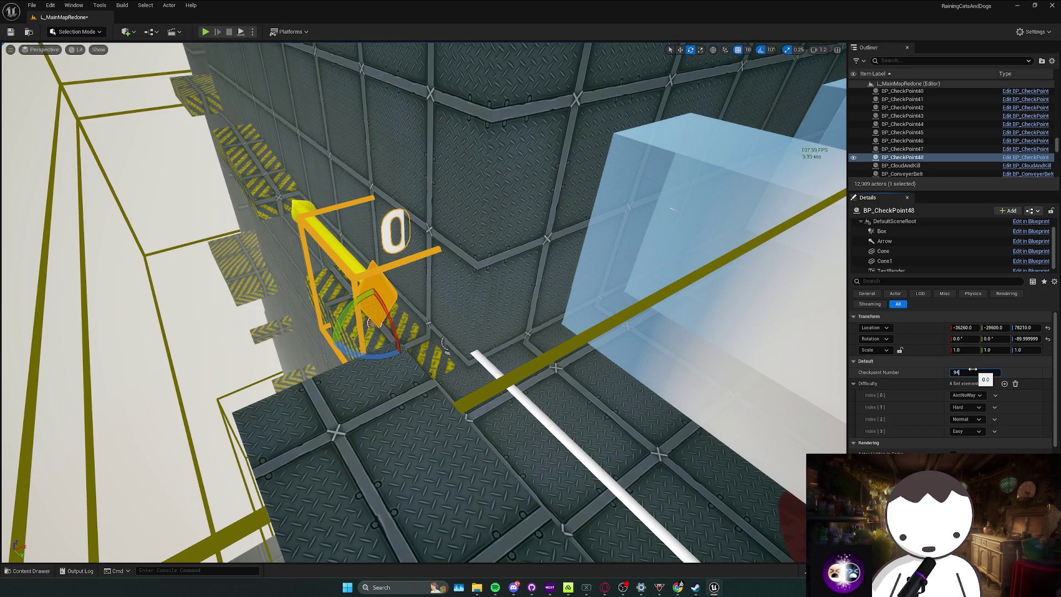
pyautogui.press('Return')
pyautogui.moveTo(420, 365)
pyautogui.mouseDown()
pyautogui.moveTo(428, 371)
pyautogui.moveTo(386, 405)
pyautogui.mouseUp()
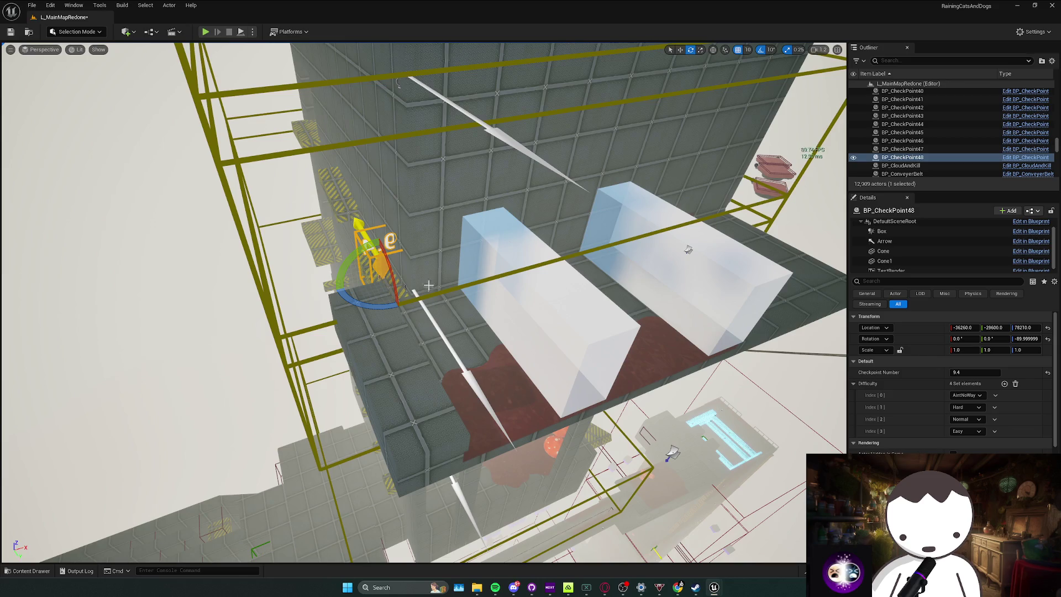
# Duplicate the grid slab beside the tower into a thin ledge, then start a playtest.
pyautogui.click(433, 261)
pyautogui.moveTo(425, 302)
pyautogui.keyDown('alt'); pyautogui.mouseDown()
pyautogui.moveTo(332, 308)
pyautogui.moveTo(316, 360)
pyautogui.mouseUp(); pyautogui.keyUp('alt')
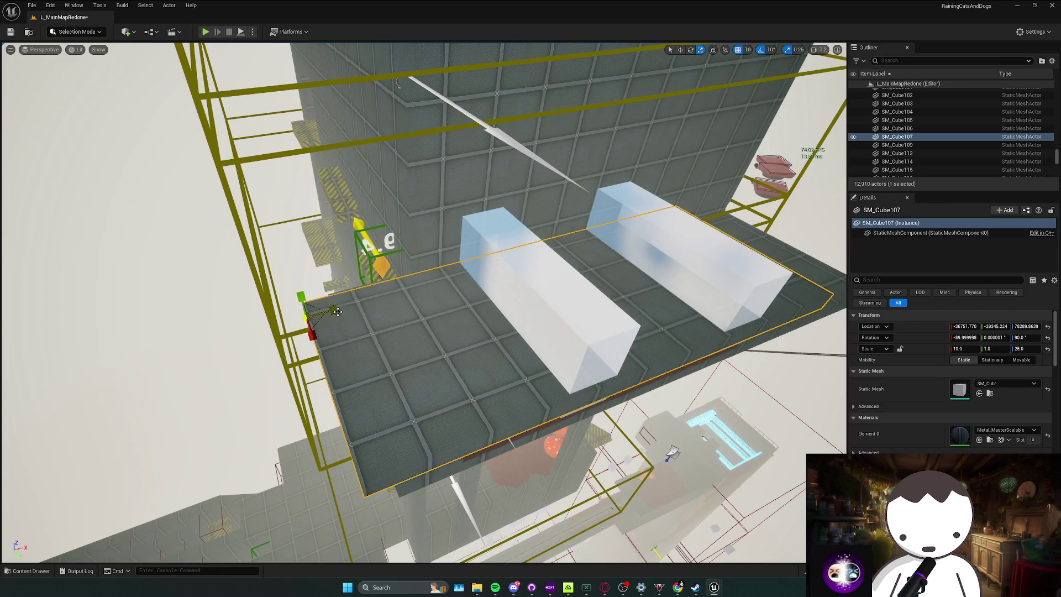
pyautogui.moveTo(333, 311); pyautogui.dragTo(405, 287)
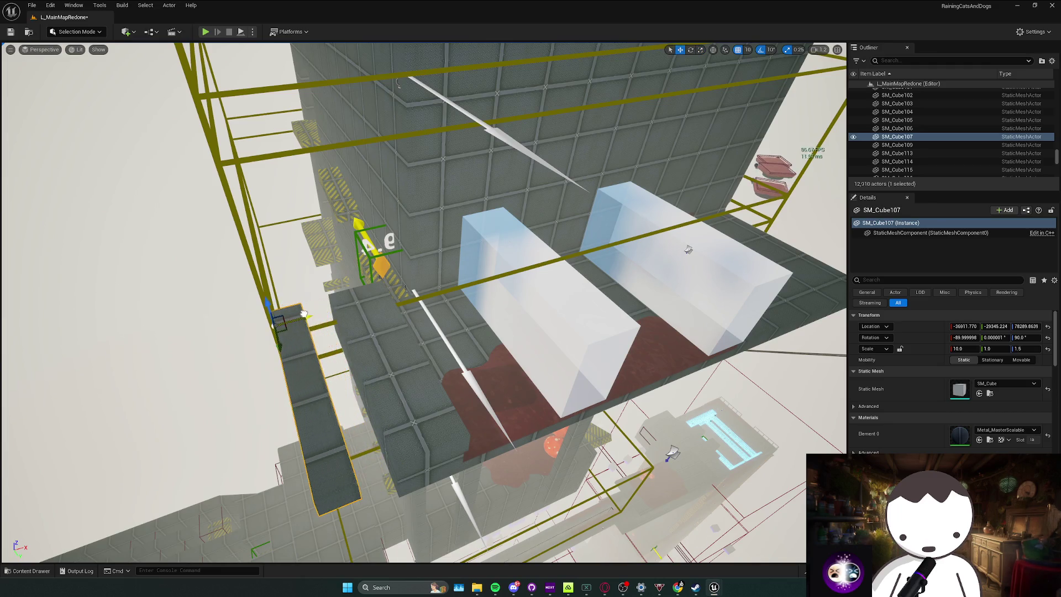
pyautogui.moveTo(303, 320)
pyautogui.mouseDown()
pyautogui.moveTo(298, 343)
pyautogui.moveTo(381, 235)
pyautogui.mouseUp()
pyautogui.press('e')
pyautogui.moveTo(283, 48); pyautogui.dragTo(283, 49)
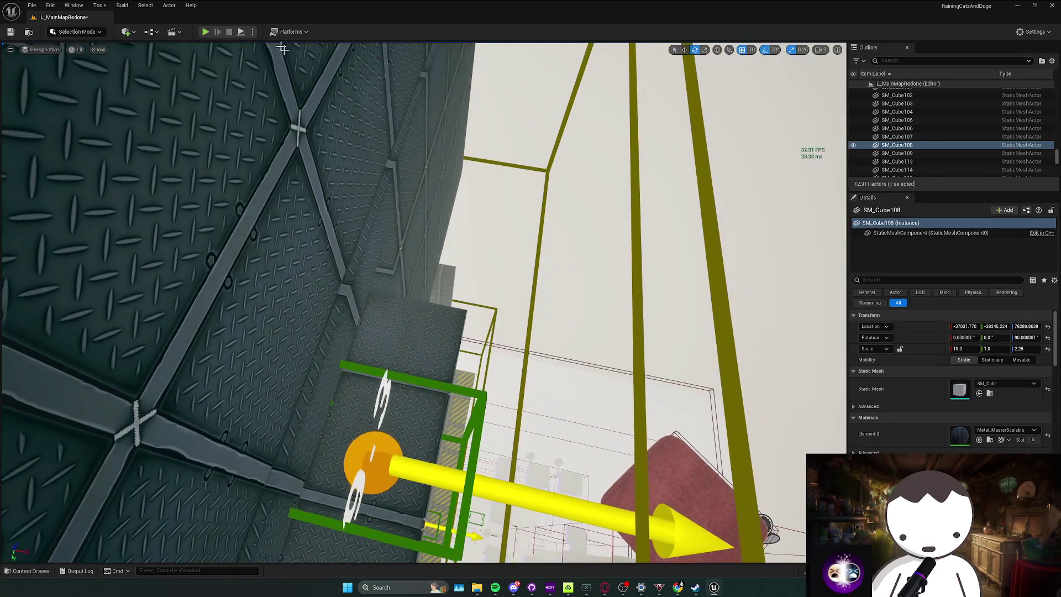
pyautogui.hotkey('alt', 'p')
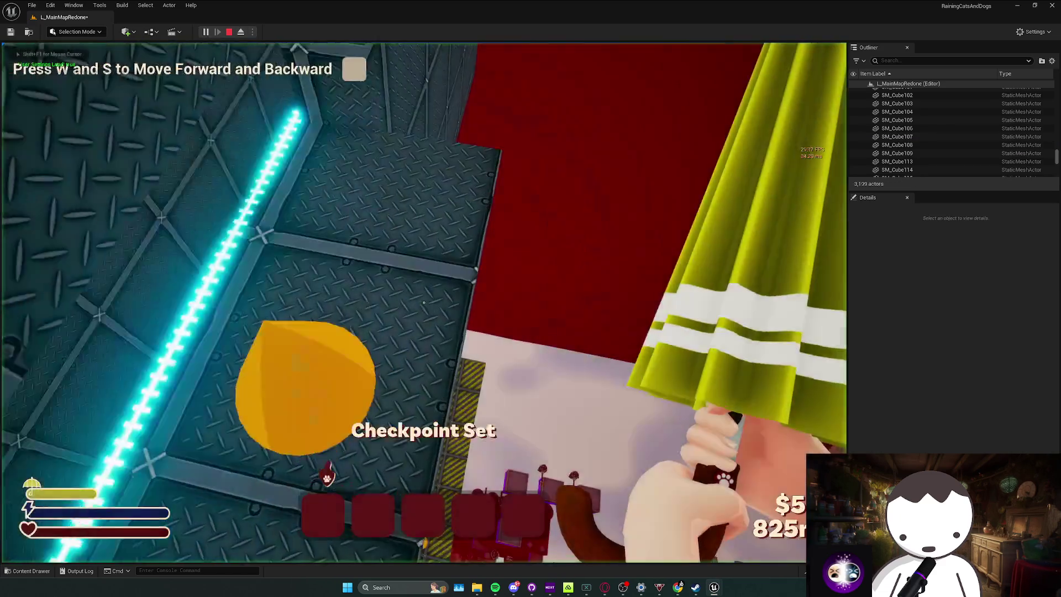
# Walk across the platforms and onto the new ledge in the playtest, then end it.
pyautogui.press('w')
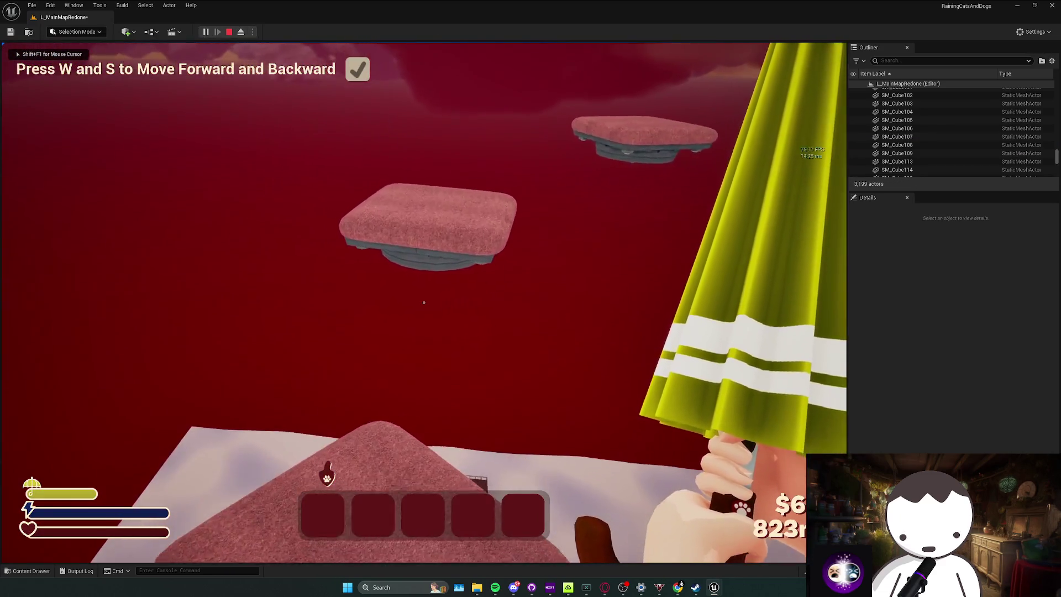
pyautogui.press('d')
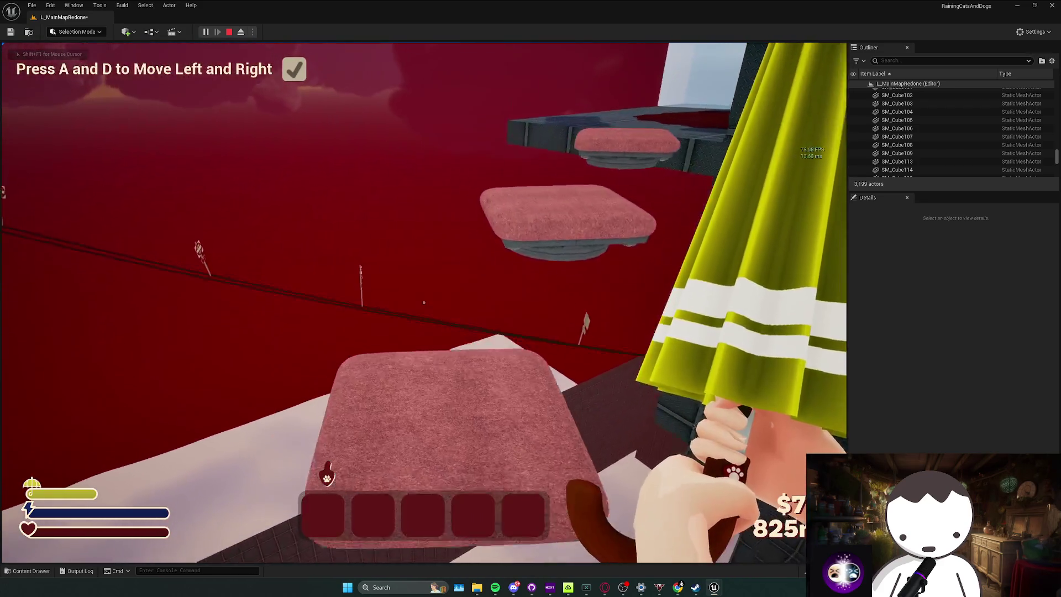
pyautogui.press('w')
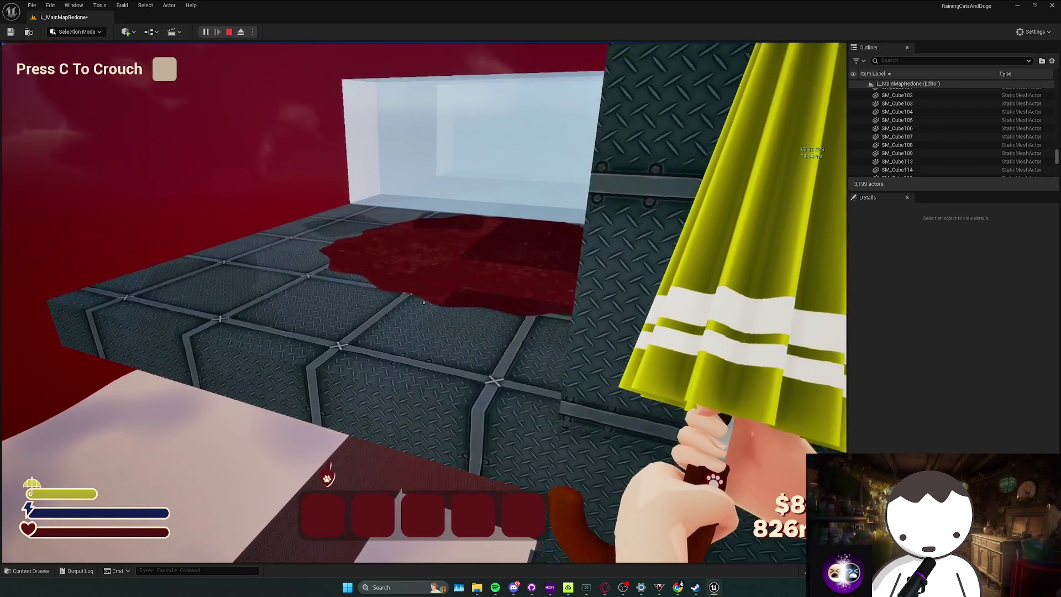
pyautogui.press('Escape')
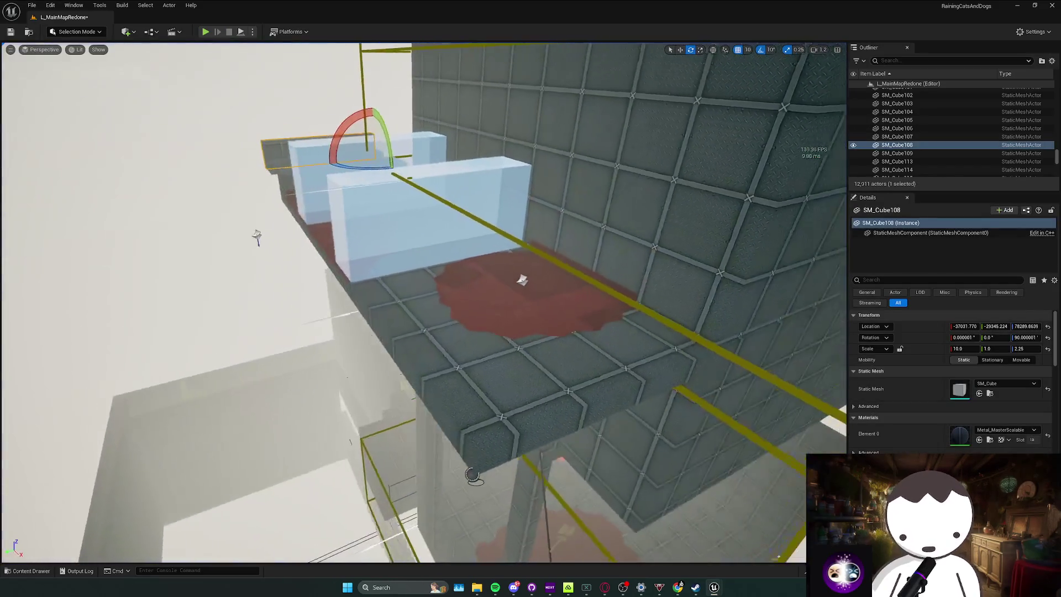
# Browse the Content Drawer into Blueprints > Gameplay.
pyautogui.hotkey('ctrl', 'space')
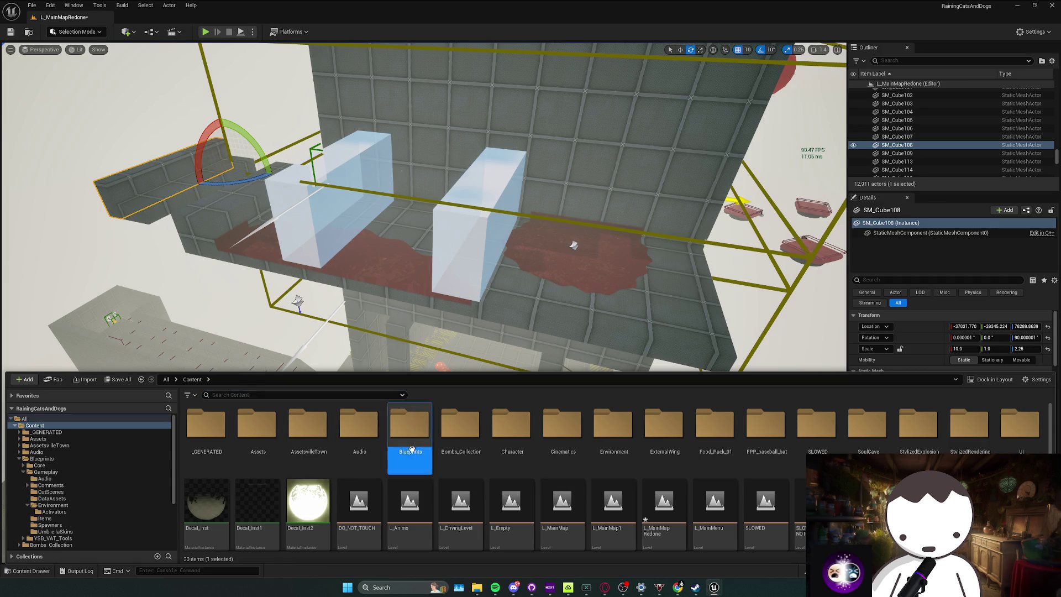
pyautogui.doubleClick(411, 449)
pyautogui.doubleClick(255, 439)
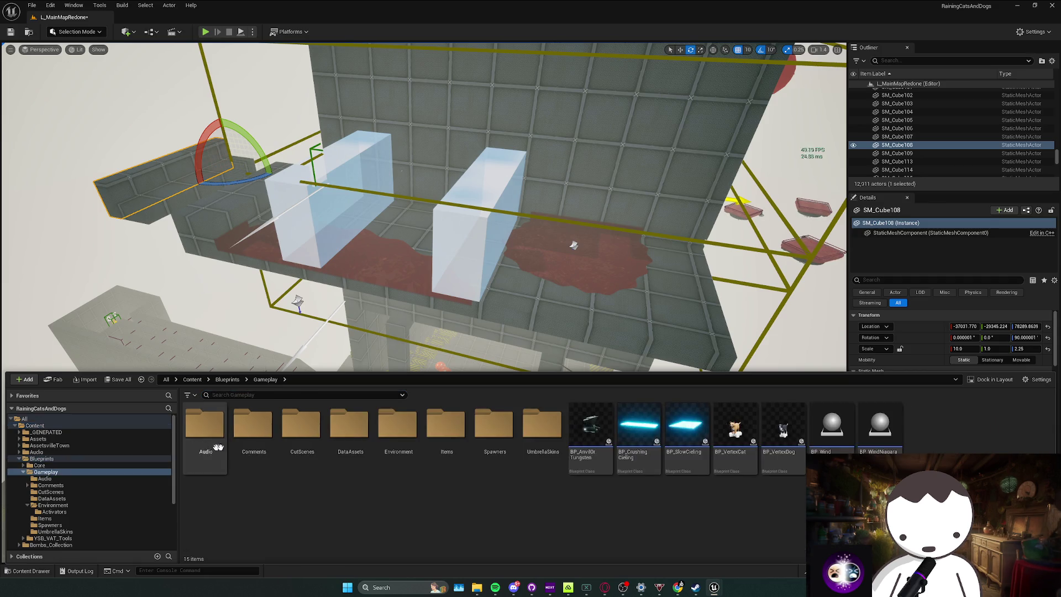
# Slide the cube ledge SM_Cube110 out to the tower's right and delete a leftover piece.
pyautogui.press('w')
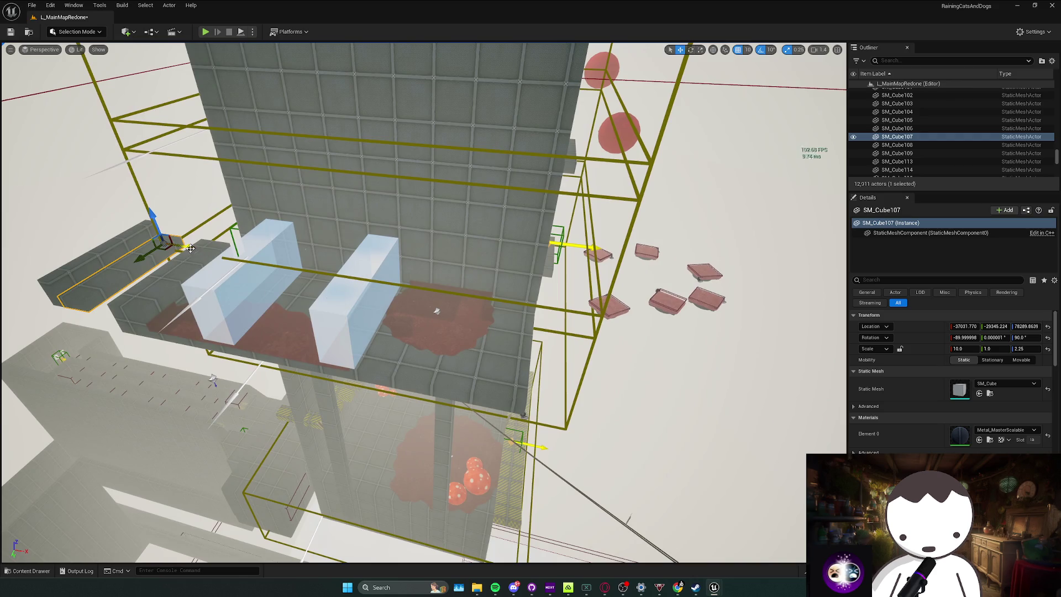
pyautogui.moveTo(573, 304); pyautogui.dragTo(605, 305)
pyautogui.click(608, 307)
pyautogui.press('Delete')
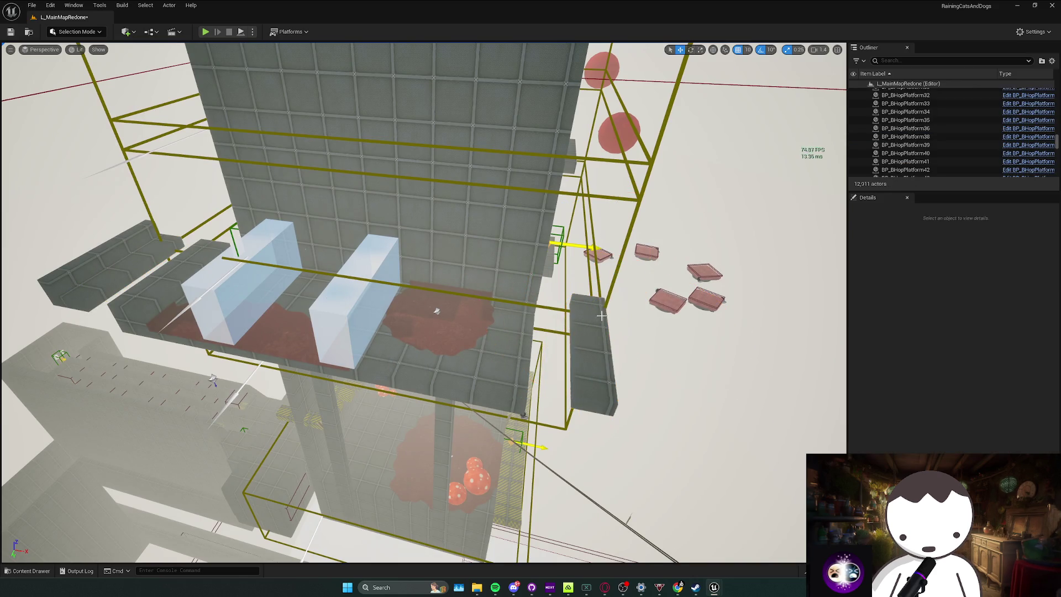
pyautogui.click(580, 297)
# Delete the extra left-side ledge SM_Cube108.
pyautogui.moveTo(555, 298); pyautogui.dragTo(287, 267)
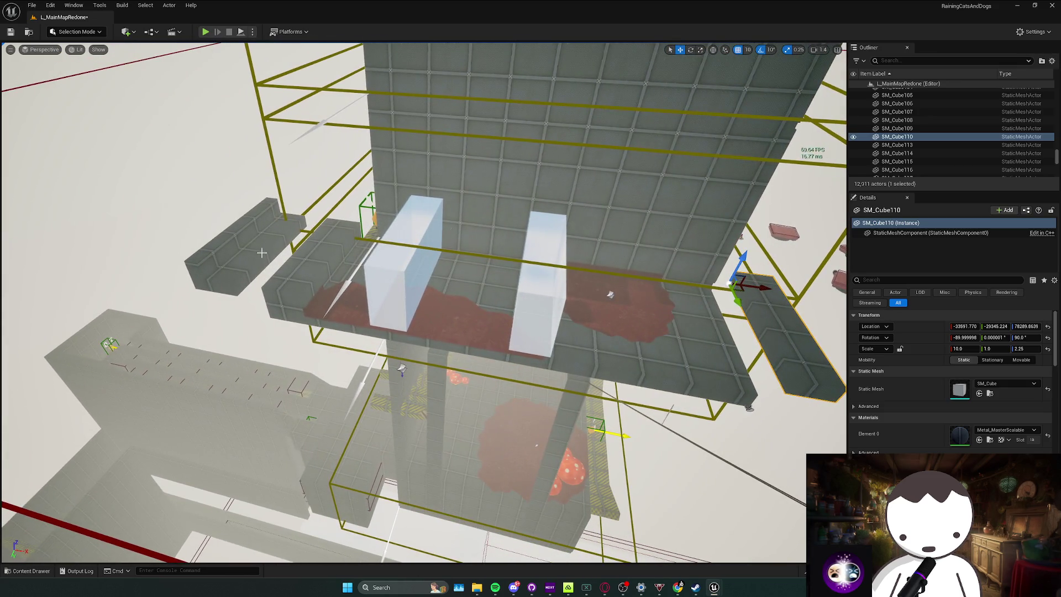
pyautogui.click(232, 241)
pyautogui.press('Delete')
pyautogui.moveTo(232, 241); pyautogui.dragTo(488, 287)
pyautogui.hotkey('ctrl', 'space')
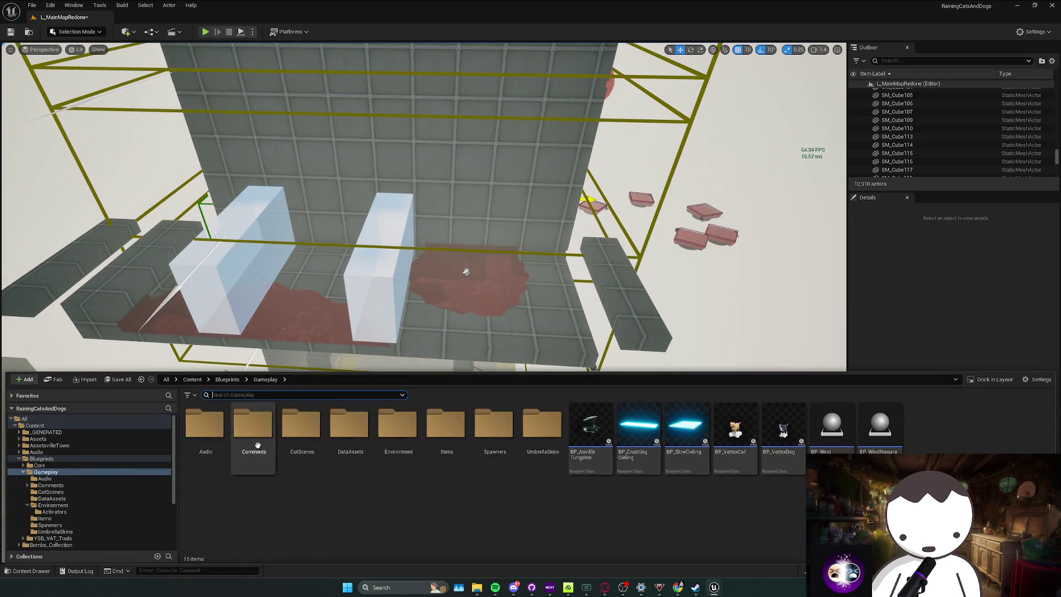
# Navigate Blueprints > Gameplay > Environment into the Activators folder, peeking into Core and CutScenes.
pyautogui.click(253, 451)
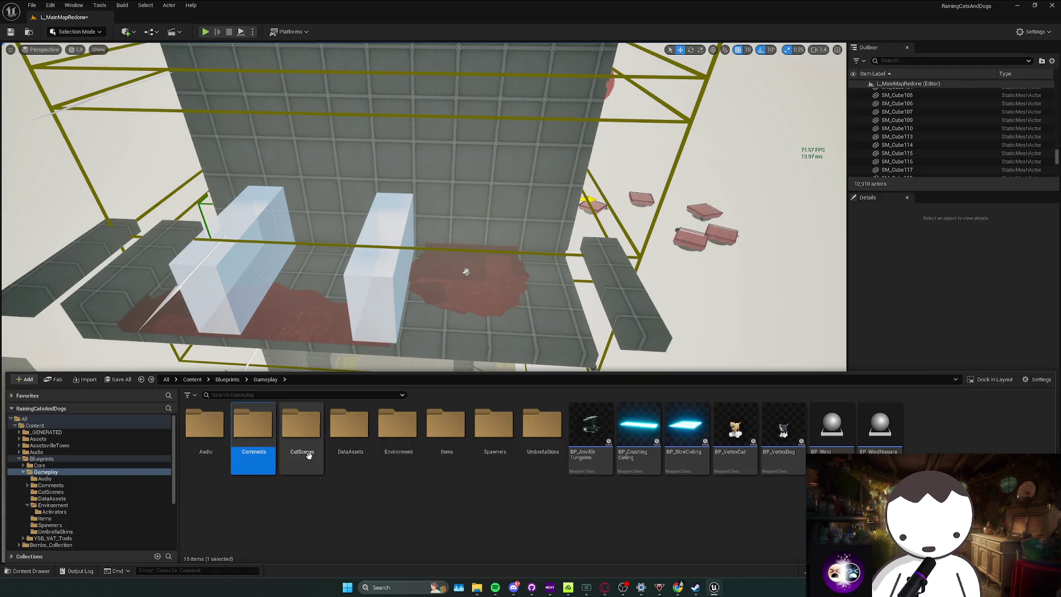
pyautogui.hotkey('alt', 'Left')
pyautogui.doubleClick(217, 452)
pyautogui.hotkey('alt', 'Left')
pyautogui.doubleClick(262, 454)
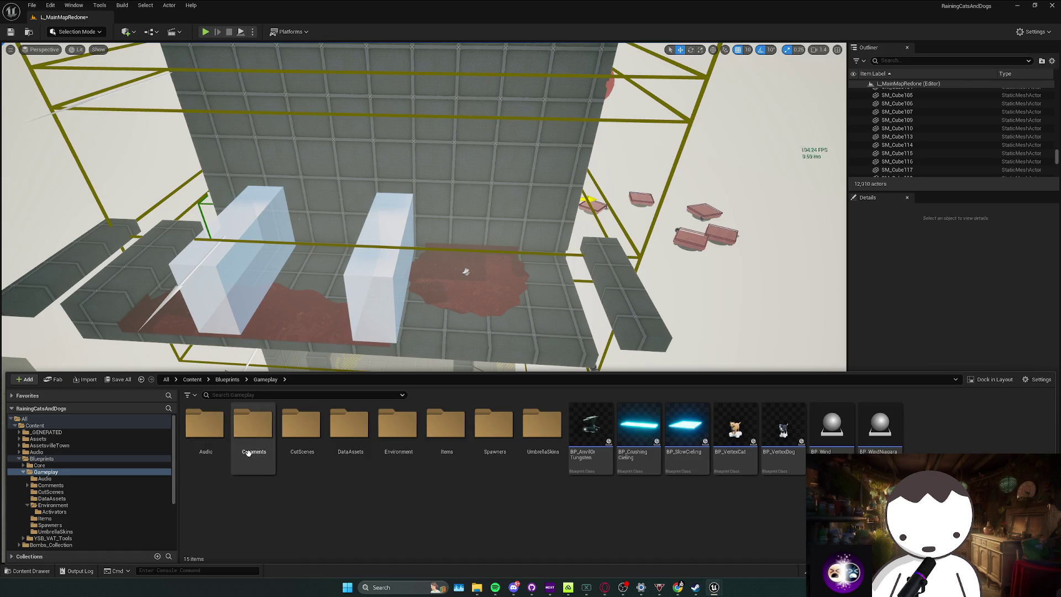
pyautogui.doubleClick(311, 453)
pyautogui.hotkey('alt', 'Left')
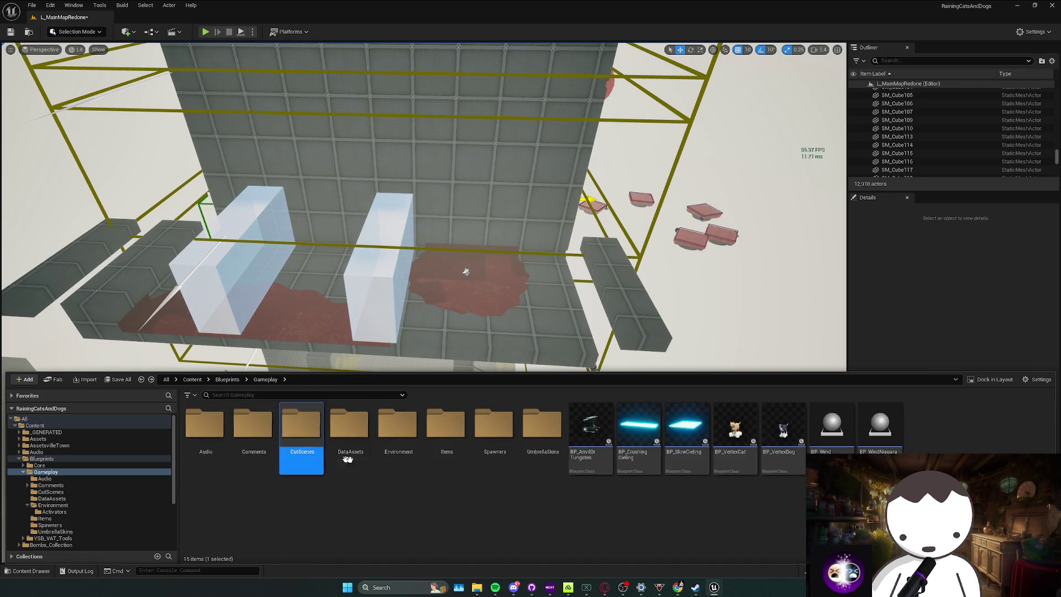
pyautogui.doubleClick(398, 434)
pyautogui.doubleClick(205, 434)
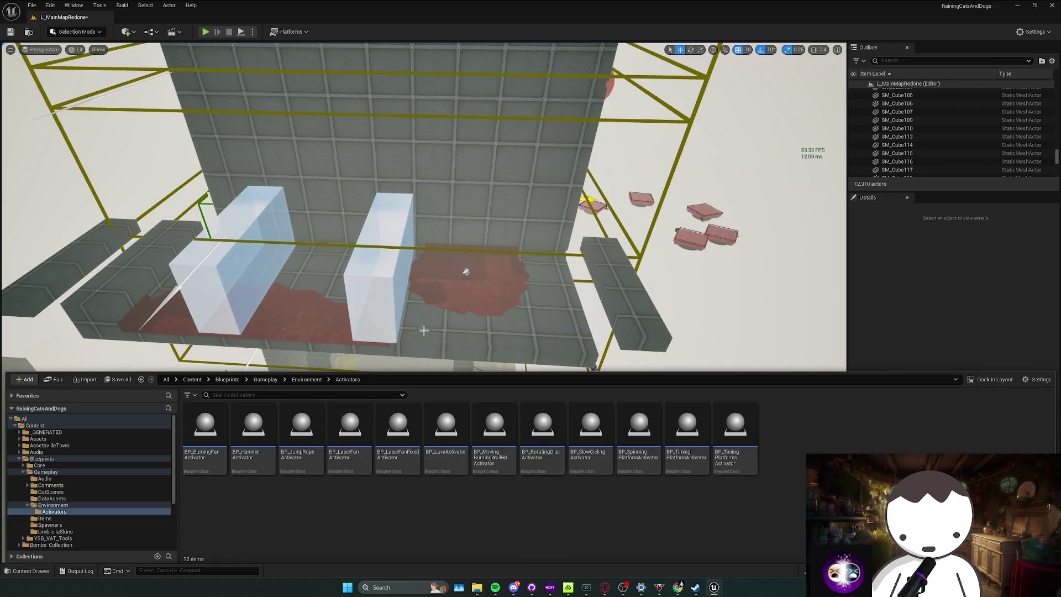
pyautogui.click(524, 325)
# Place a BP_TimingPlatformsActivator on the ledge and greatly enlarge its Box Extent.
pyautogui.hotkey('ctrl', 'space')
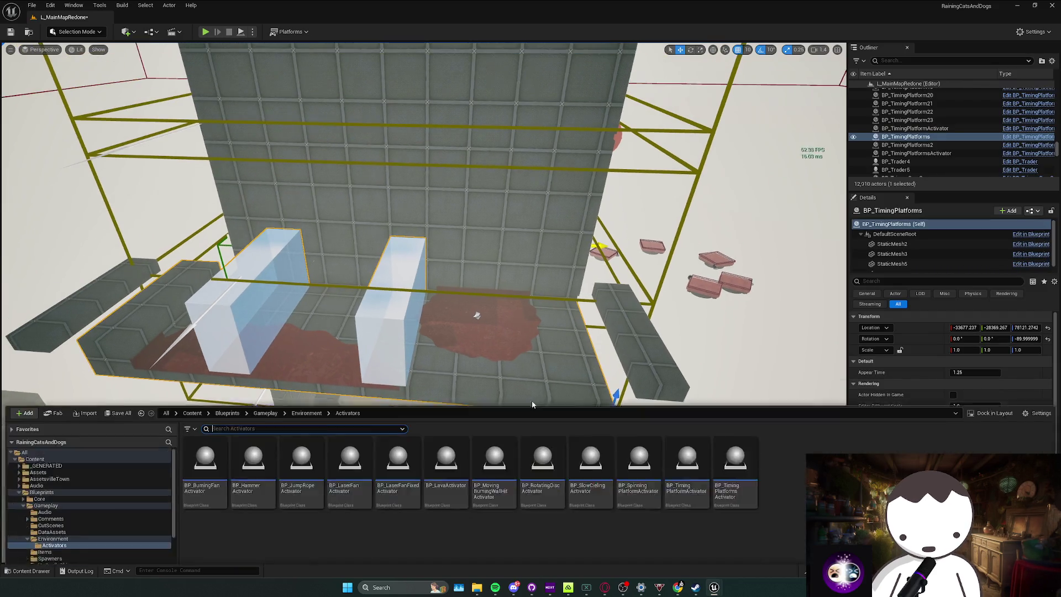
pyautogui.moveTo(730, 466); pyautogui.dragTo(386, 335)
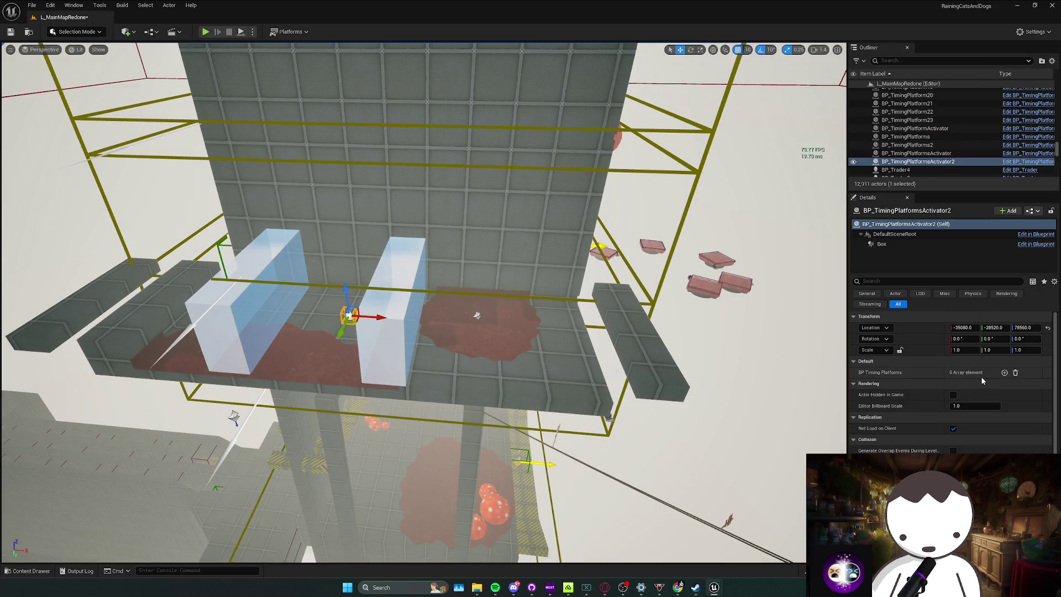
pyautogui.click(906, 246)
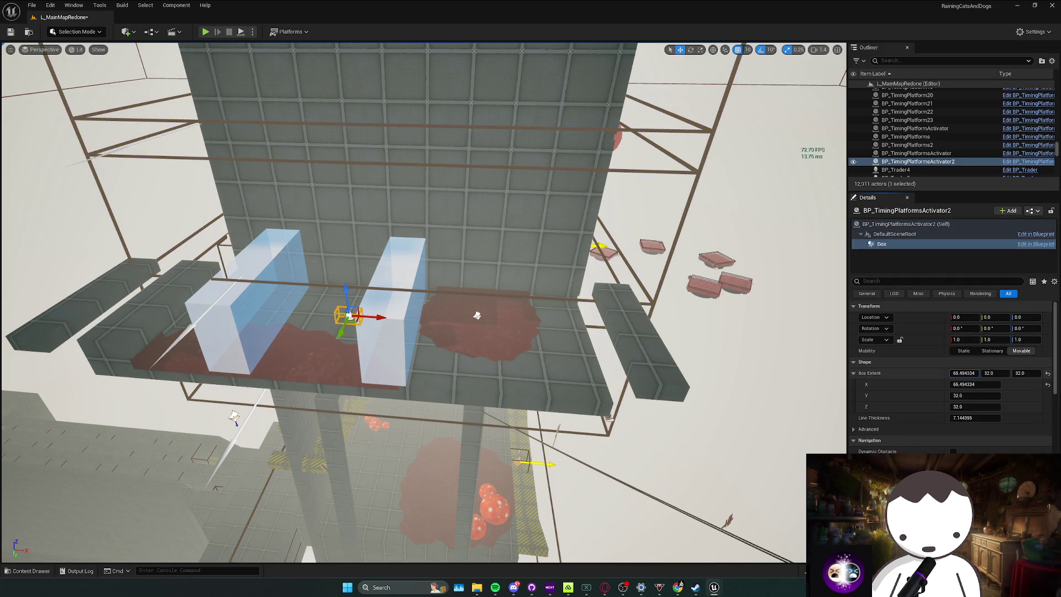
pyautogui.moveTo(983, 374)
pyautogui.mouseDown()
pyautogui.moveTo(1039, 374)
pyautogui.moveTo(1020, 374)
pyautogui.mouseUp()
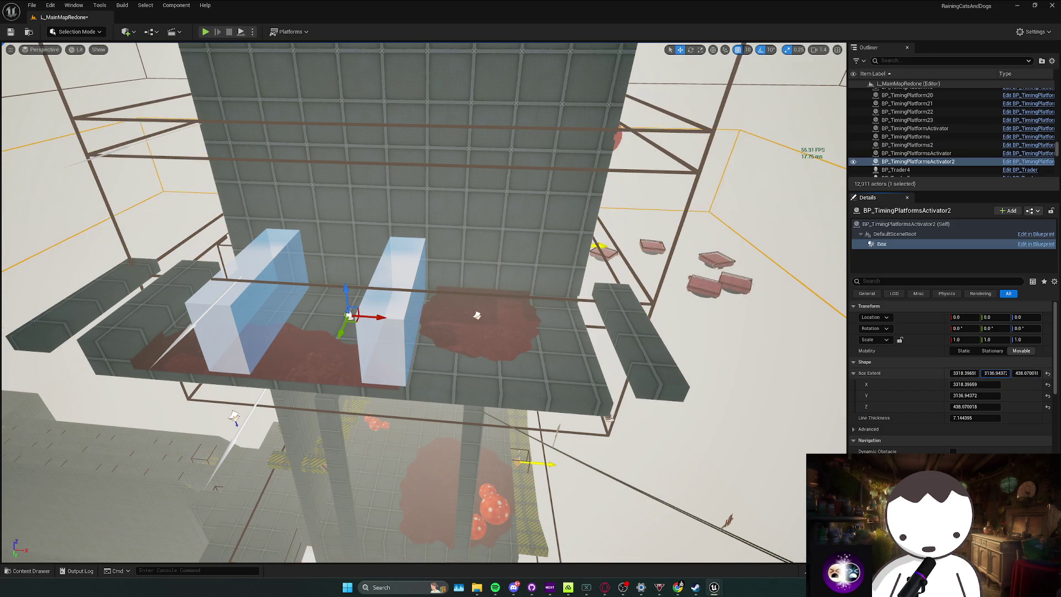
# Link BP_TimingPlatforms as the activator's single BP Timing Platforms array entry.
pyautogui.click(899, 224)
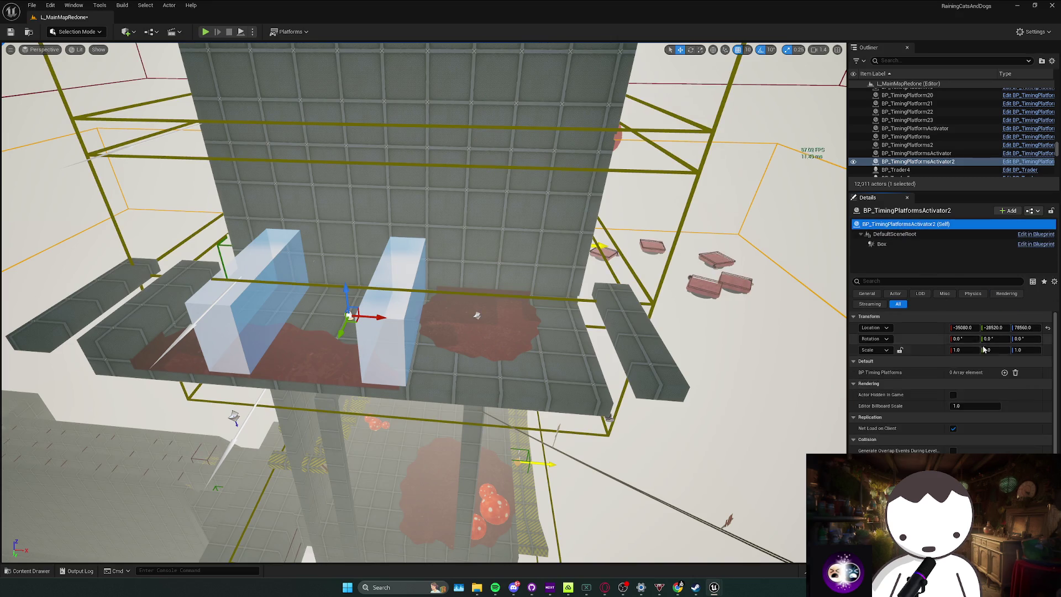
pyautogui.click(1004, 373)
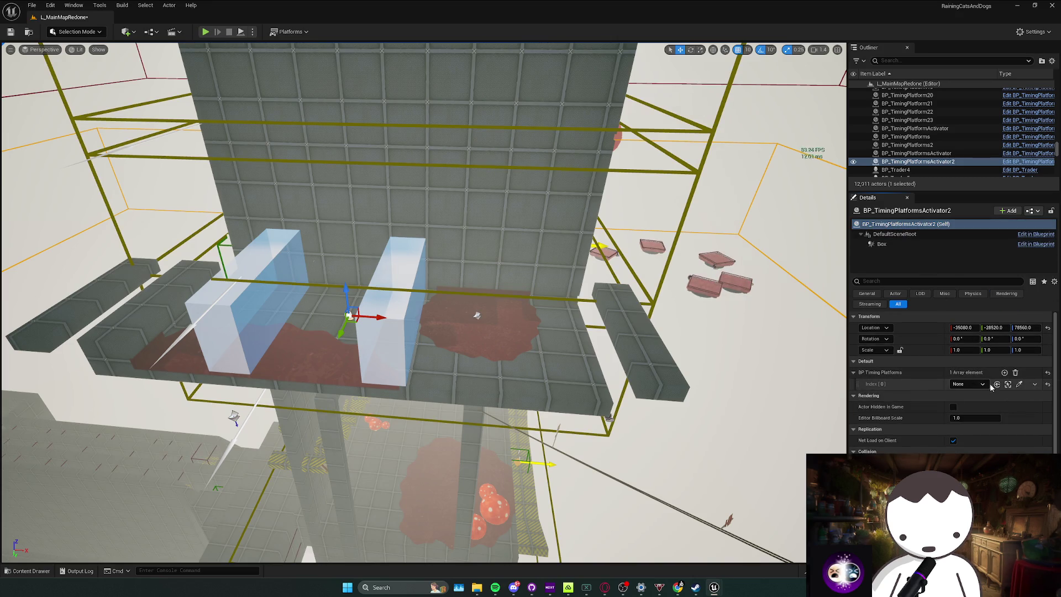
pyautogui.click(476, 336)
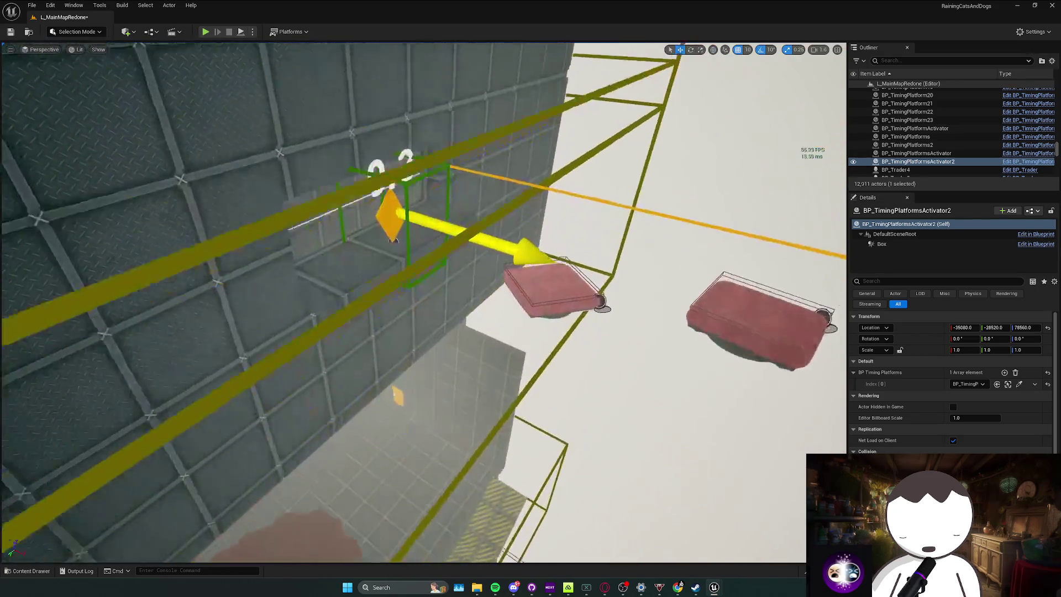
pyautogui.press('Escape')
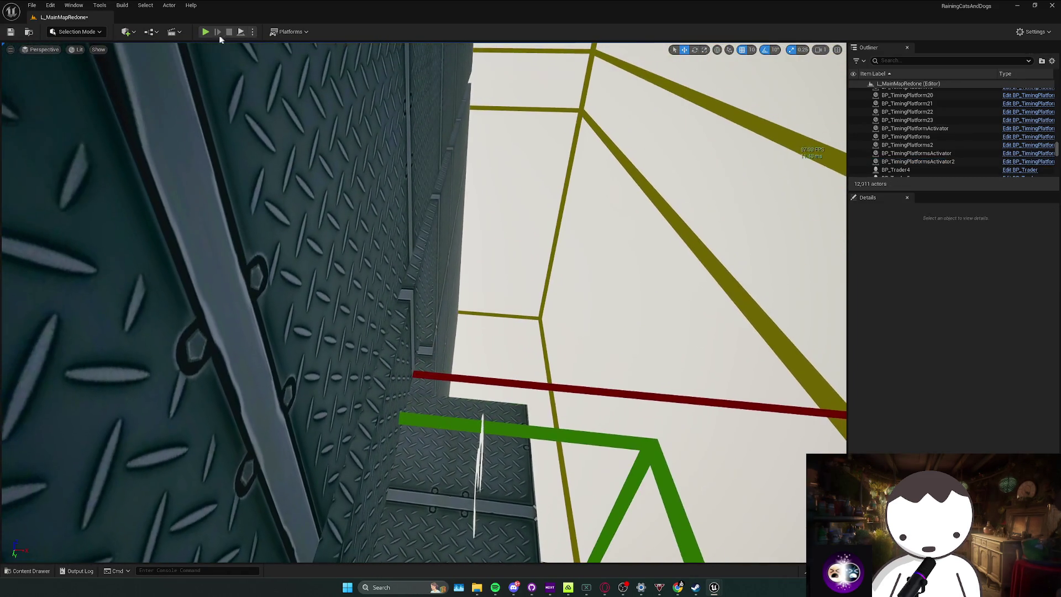
pyautogui.hotkey('alt', 'p')
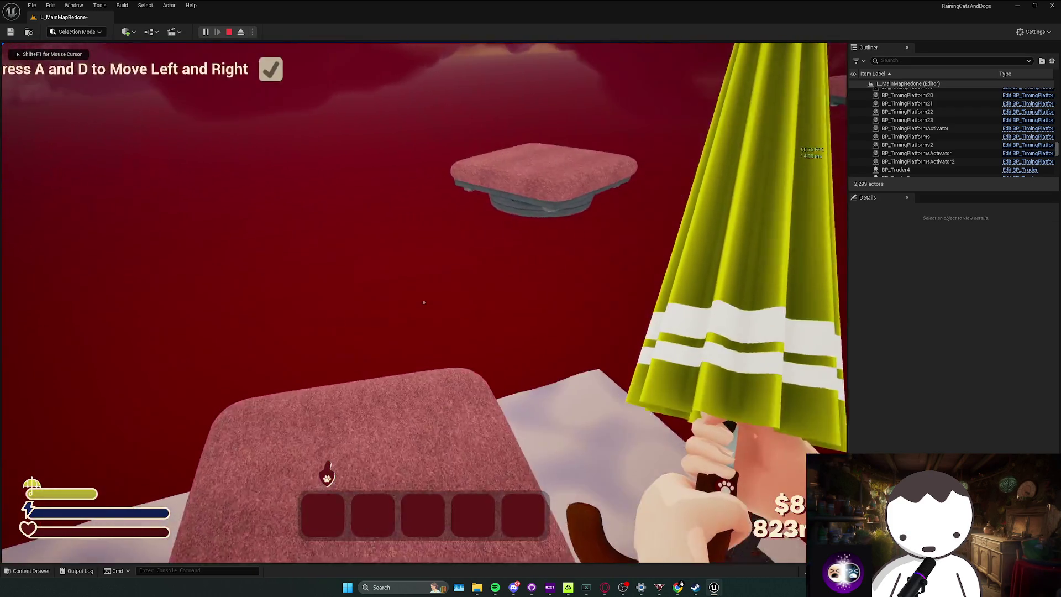
pyautogui.press('d')
pyautogui.press('space')
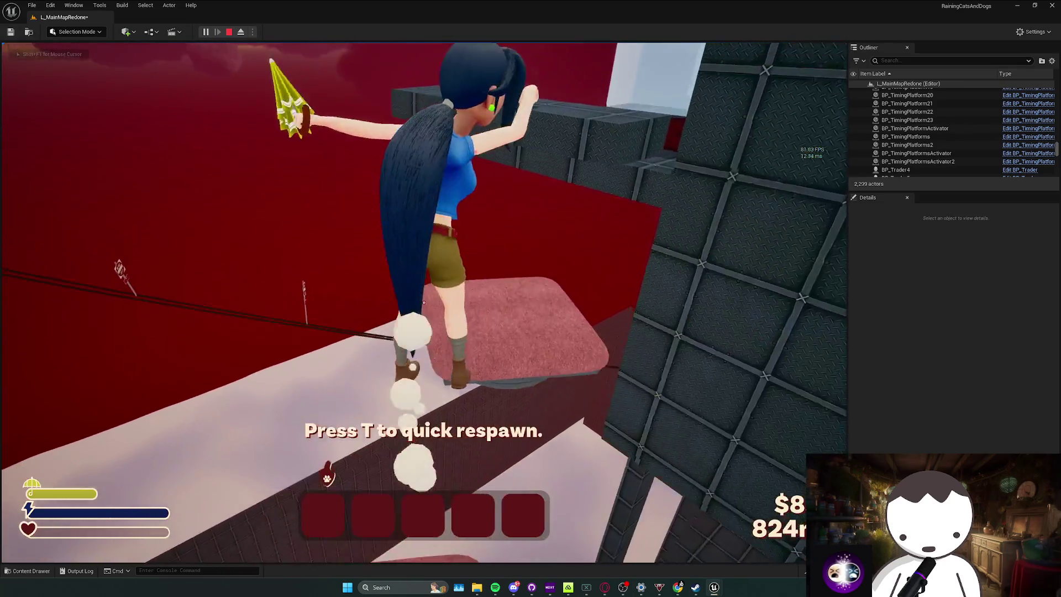
pyautogui.press('w')
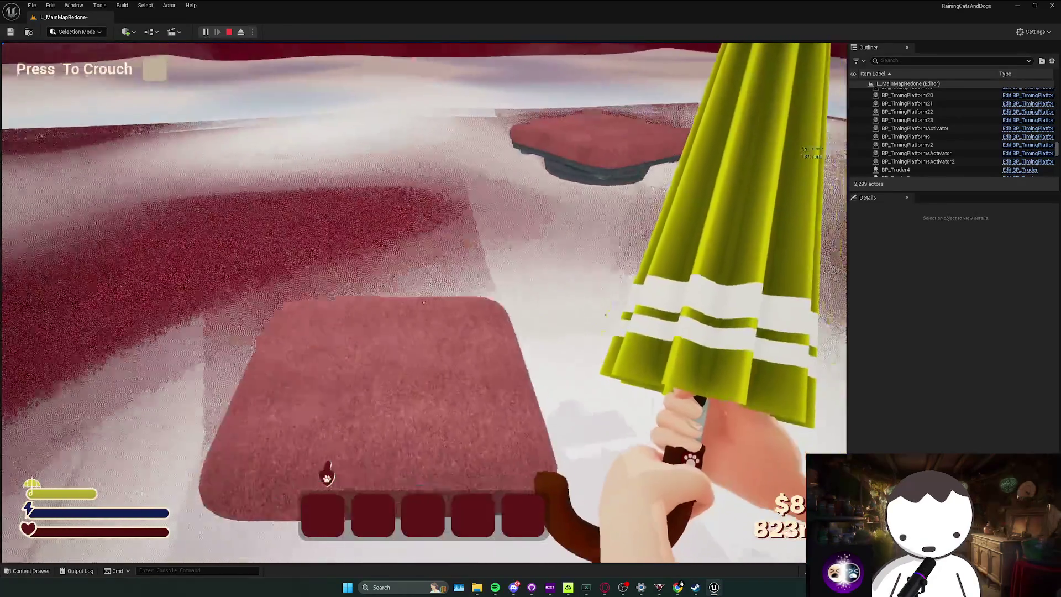
pyautogui.press('w')
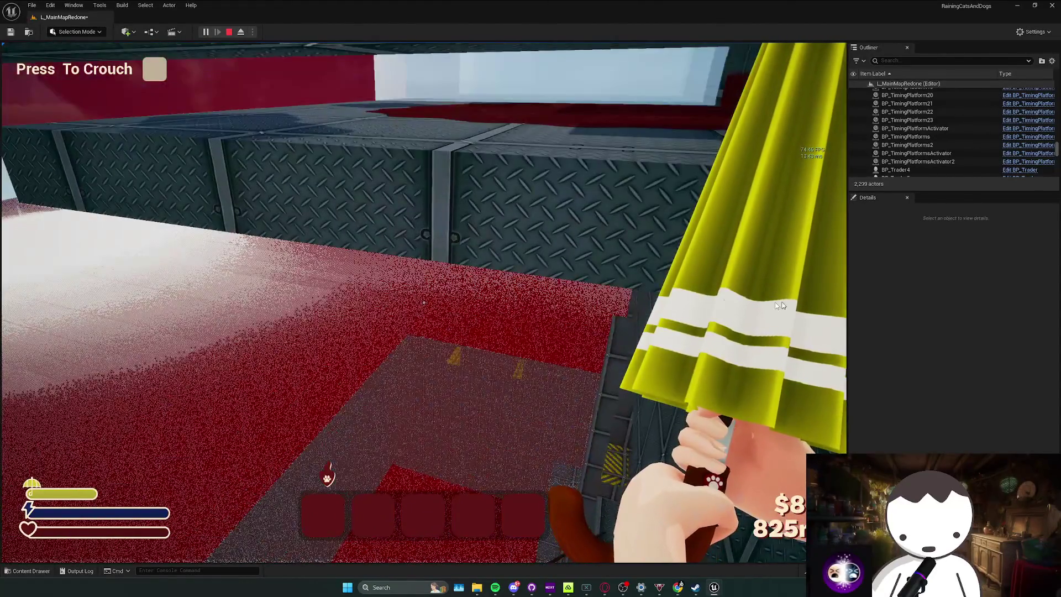
pyautogui.press('Escape')
pyautogui.click(546, 234)
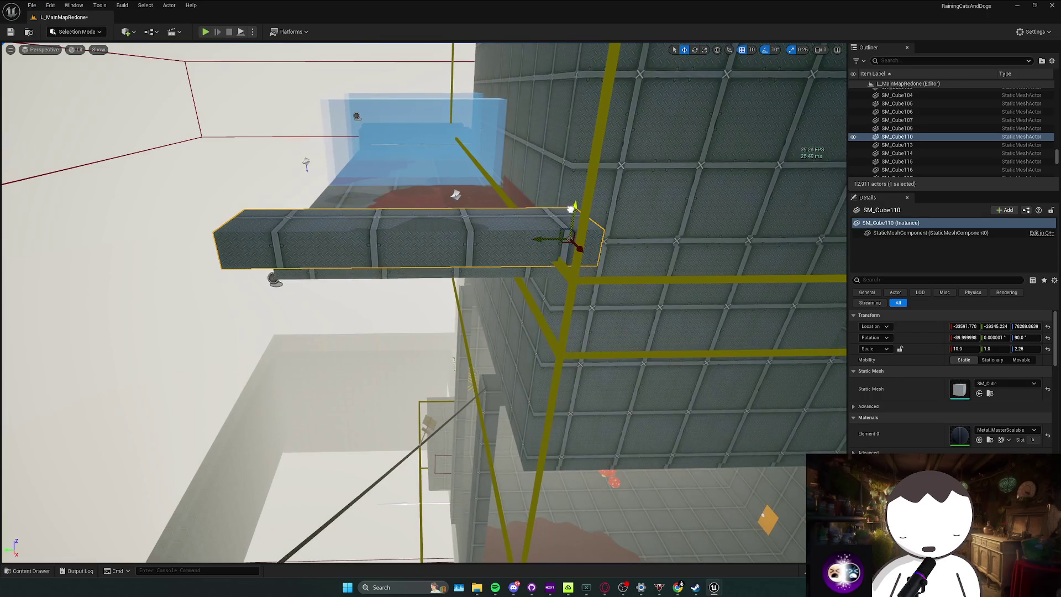
pyautogui.moveTo(567, 233); pyautogui.dragTo(434, 181)
pyautogui.press('Escape')
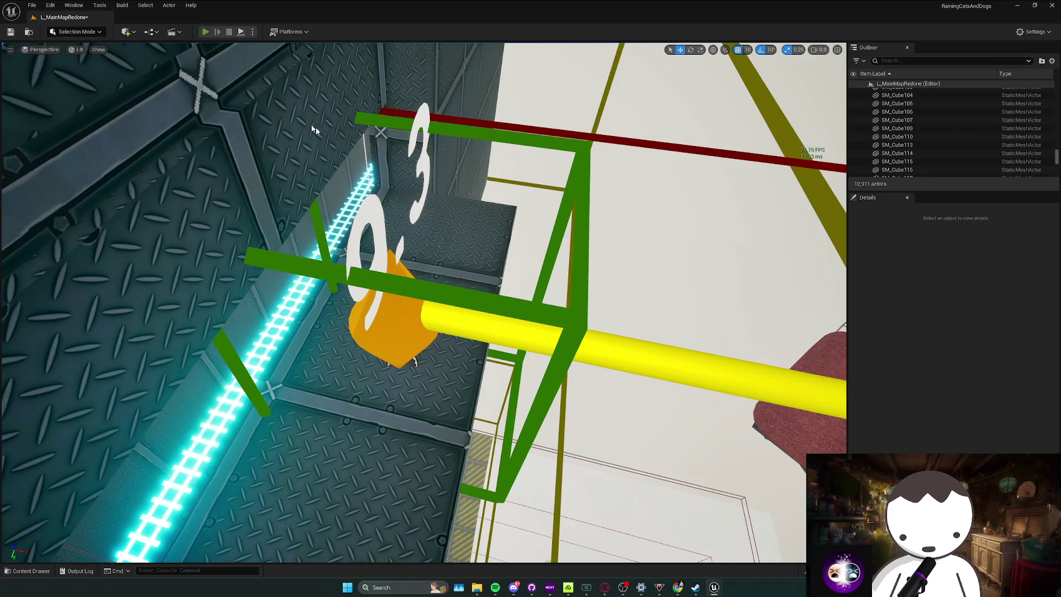
pyautogui.hotkey('alt', 'p')
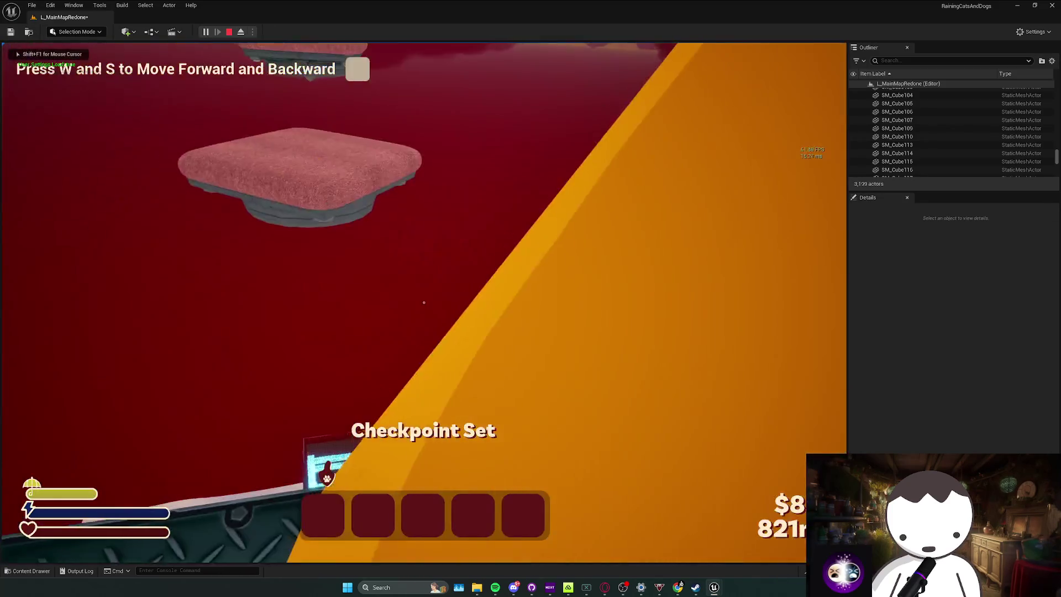
pyautogui.press('w')
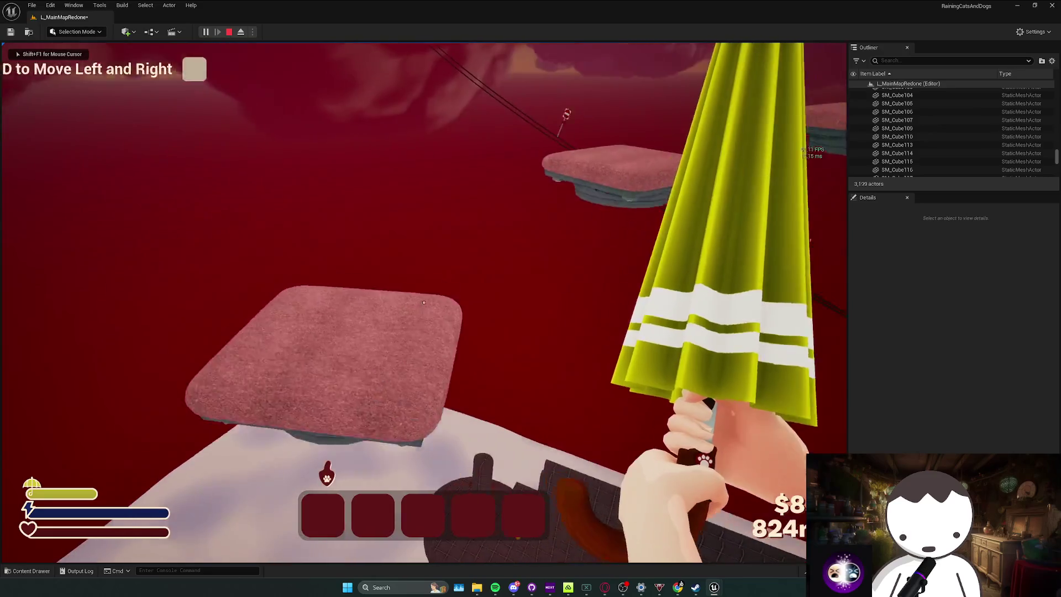
pyautogui.press('d')
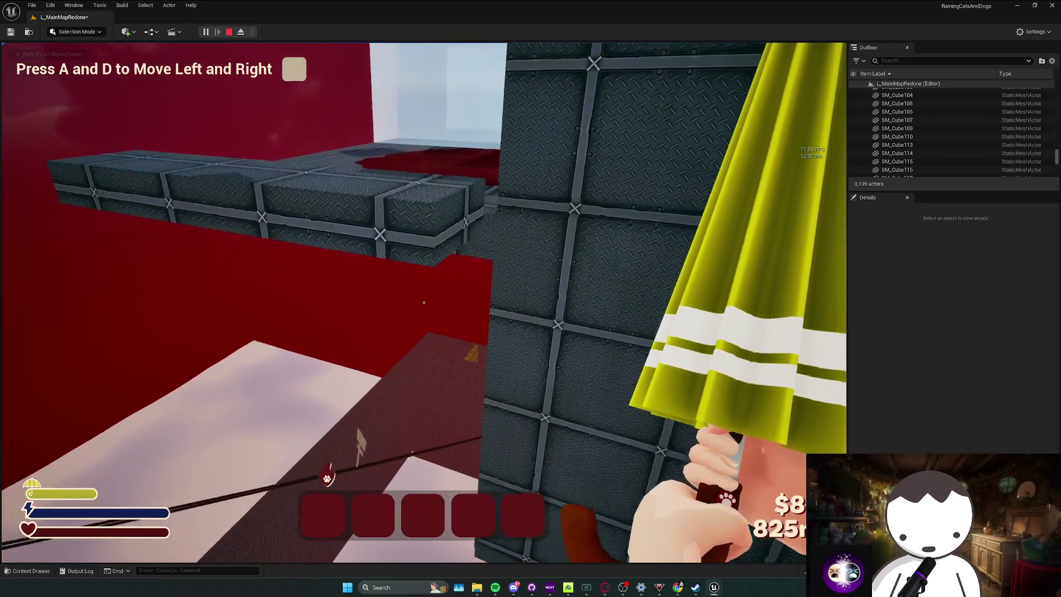
pyautogui.press('space')
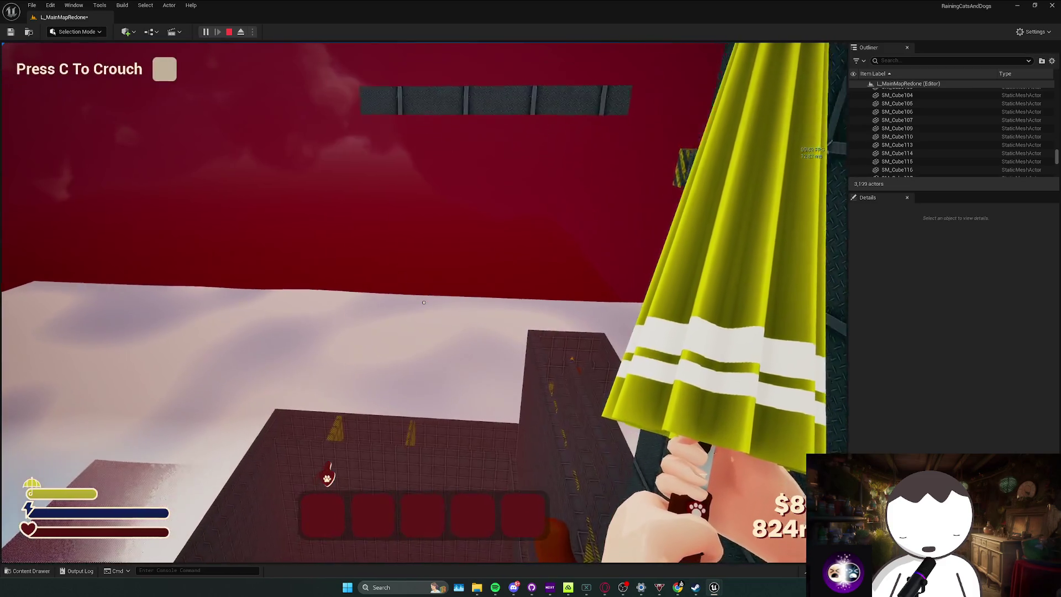
pyautogui.press('Escape')
pyautogui.moveTo(760, 140)
pyautogui.mouseDown()
pyautogui.moveTo(474, 284)
pyautogui.moveTo(544, 284)
pyautogui.moveTo(547, 326)
pyautogui.mouseUp()
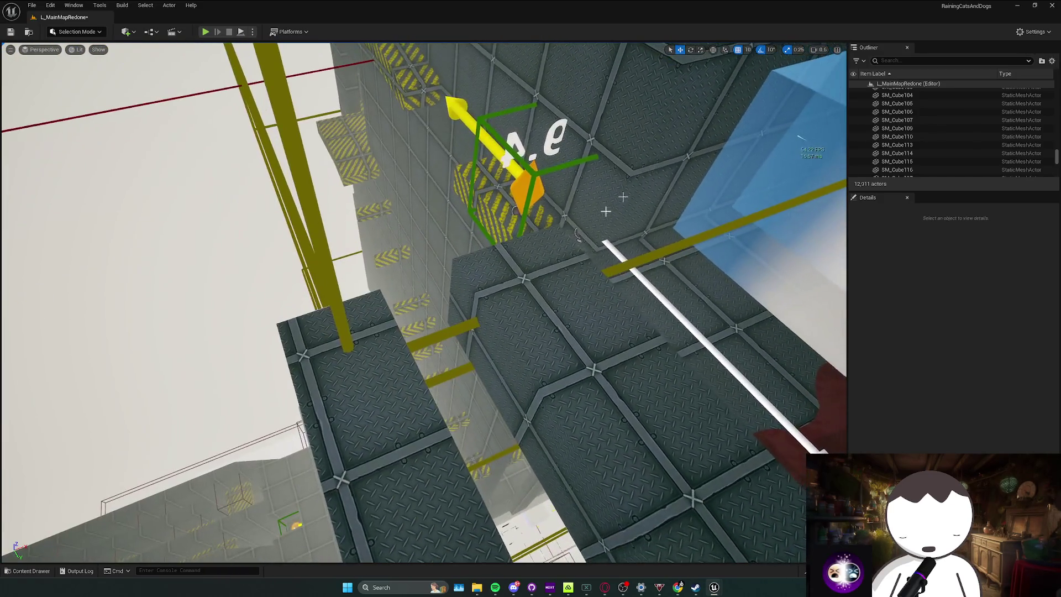
# Nudge the floor block SM_Cube107 slightly along X and check the gaps between floor blocks.
pyautogui.click(370, 339)
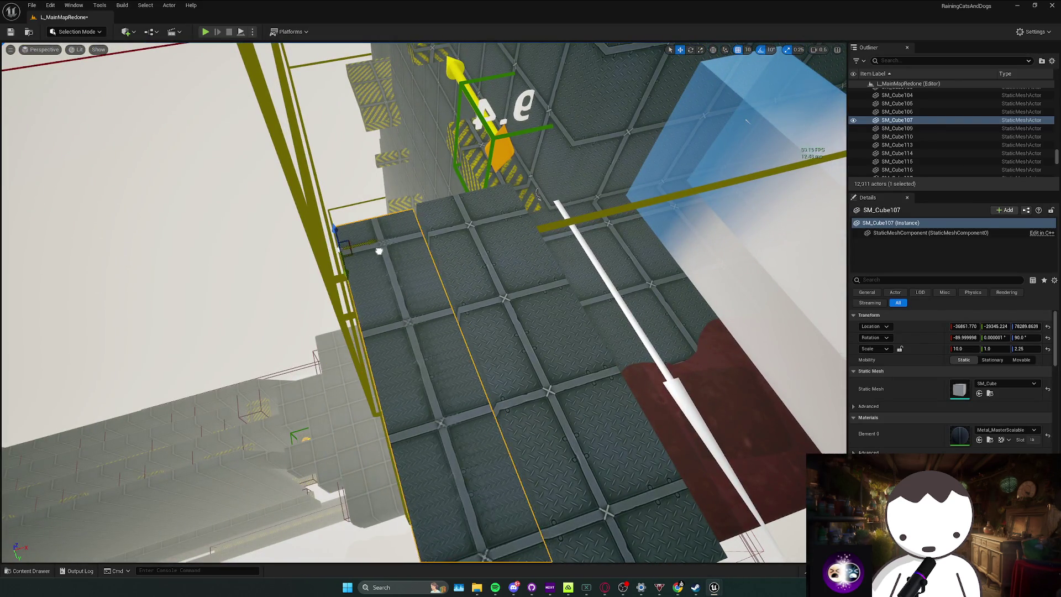
pyautogui.moveTo(384, 250); pyautogui.dragTo(404, 250)
pyautogui.moveTo(439, 211); pyautogui.dragTo(505, 282)
# Show the project's top-level Content folder in the asset browser.
pyautogui.moveTo(286, 324); pyautogui.dragTo(286, 325)
pyautogui.hotkey('ctrl', 'space')
pyautogui.moveTo(420, 360); pyautogui.dragTo(359, 309)
pyautogui.hotkey('ctrl', 'space')
pyautogui.click(193, 379)
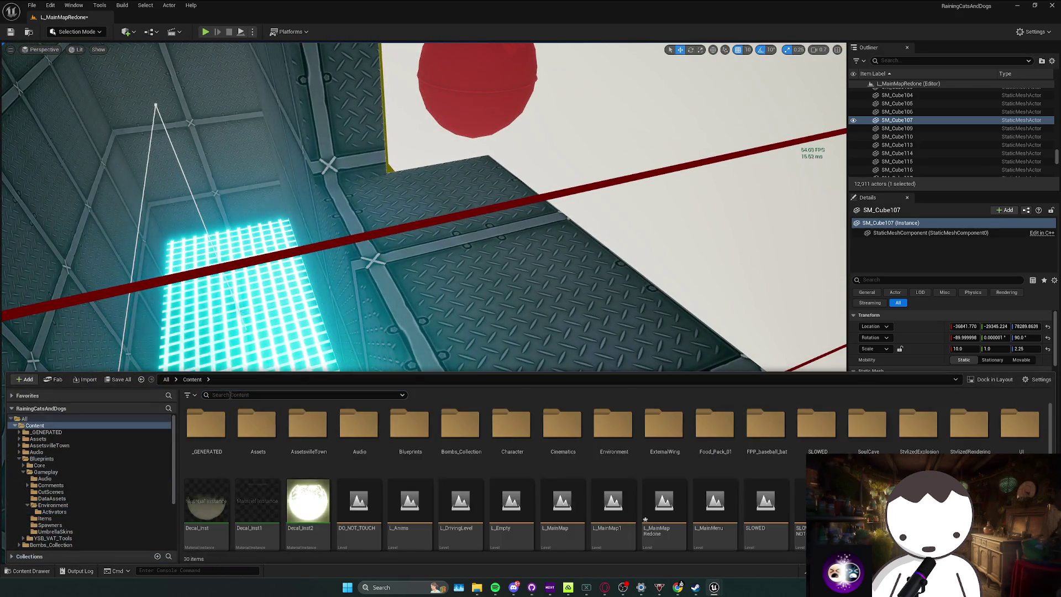
# Place checkpoint BP_CheckPoint49 in the level with checkpoint number 9.5.
pyautogui.write('jhone')
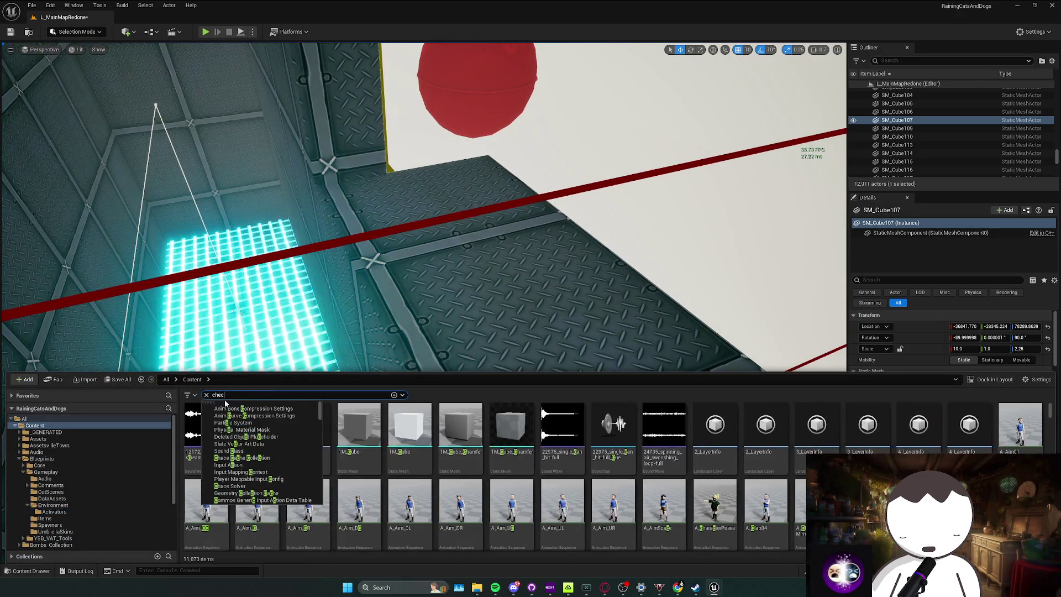
pyautogui.moveTo(203, 434); pyautogui.dragTo(494, 318)
pyautogui.press('f')
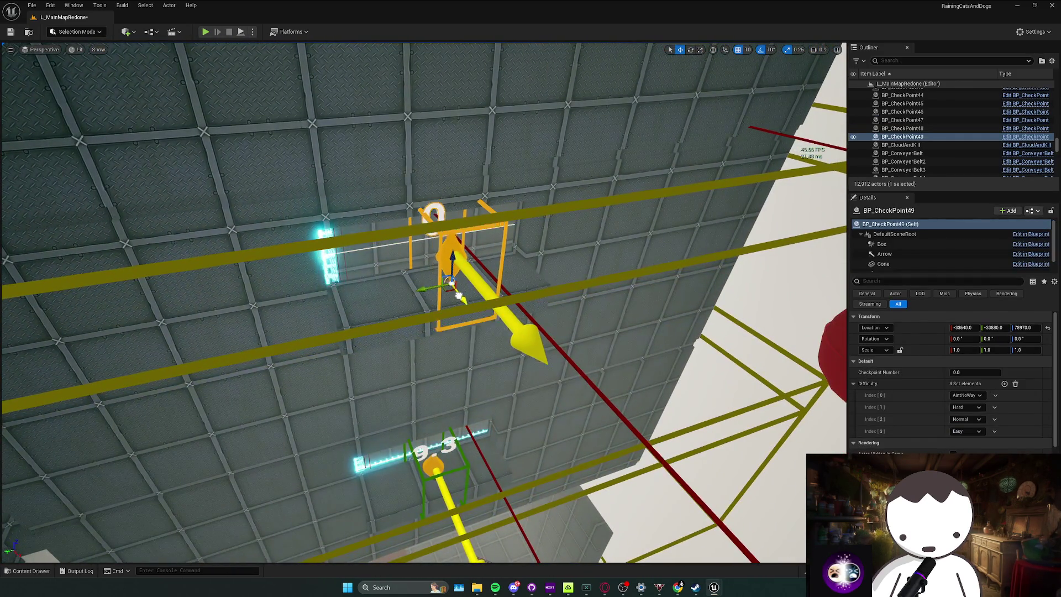
# Fly to the glowing room and drop a new checkpoint, BP_CheckPoint50, on the platform.
pyautogui.hotkey('ctrl', 'space')
pyautogui.hotkey('ctrl', 'space')
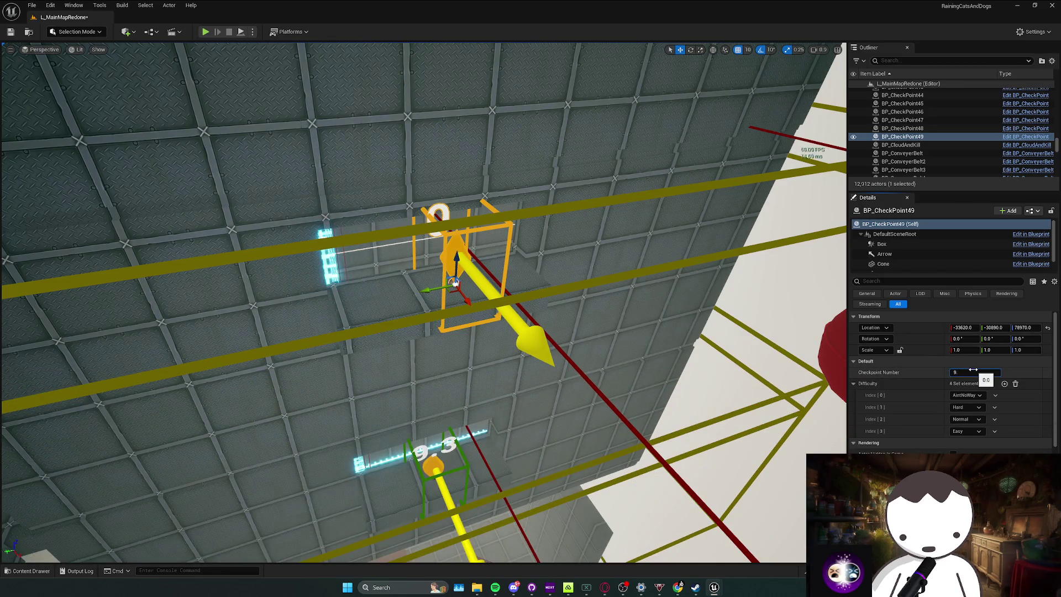
pyautogui.moveTo(420, 298)
pyautogui.mouseDown()
pyautogui.moveTo(586, 287)
pyautogui.moveTo(365, 298)
pyautogui.moveTo(331, 321)
pyautogui.moveTo(321, 310)
pyautogui.mouseUp()
pyautogui.moveTo(424, 303)
pyautogui.mouseDown()
pyautogui.moveTo(387, 309)
pyautogui.moveTo(398, 293)
pyautogui.moveTo(420, 287)
pyautogui.moveTo(415, 310)
pyautogui.moveTo(409, 298)
pyautogui.moveTo(426, 293)
pyautogui.moveTo(408, 310)
pyautogui.moveTo(414, 288)
pyautogui.moveTo(398, 298)
pyautogui.moveTo(426, 299)
pyautogui.moveTo(466, 398)
pyautogui.moveTo(438, 343)
pyautogui.mouseUp()
pyautogui.hotkey('ctrl', 'space')
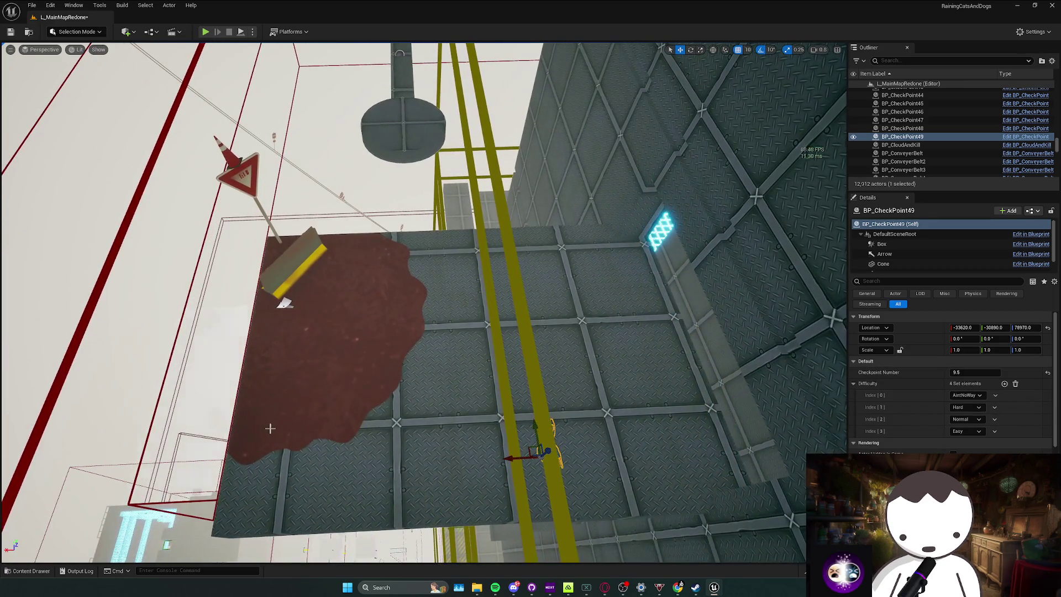
pyautogui.moveTo(205, 459); pyautogui.dragTo(428, 297)
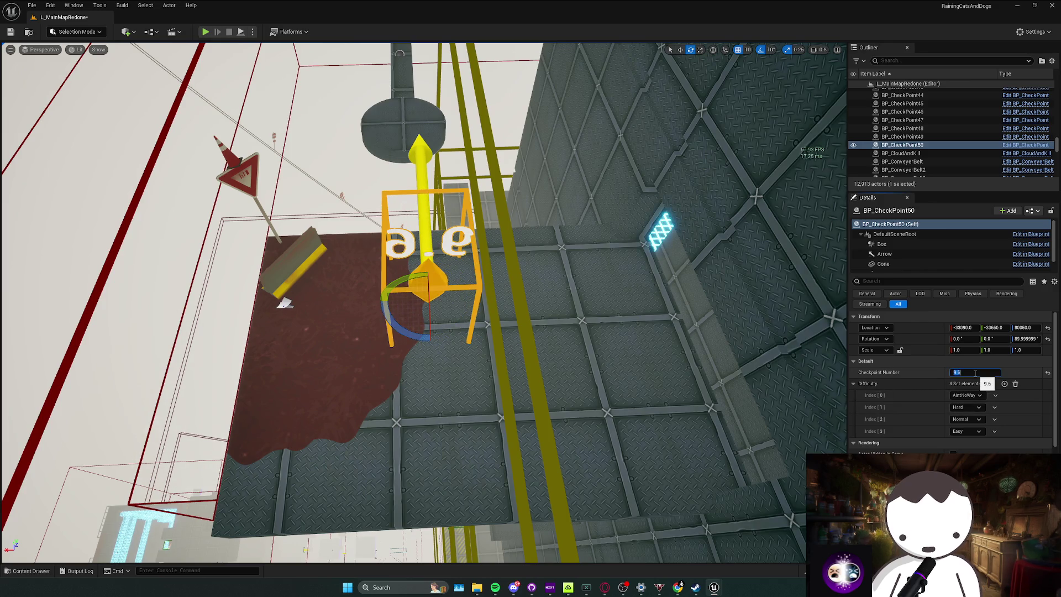
# Frame the new checkpoint BP_CheckPoint50 closely among the walls and platforms.
pyautogui.moveTo(631, 365); pyautogui.dragTo(594, 332)
pyautogui.press('f')
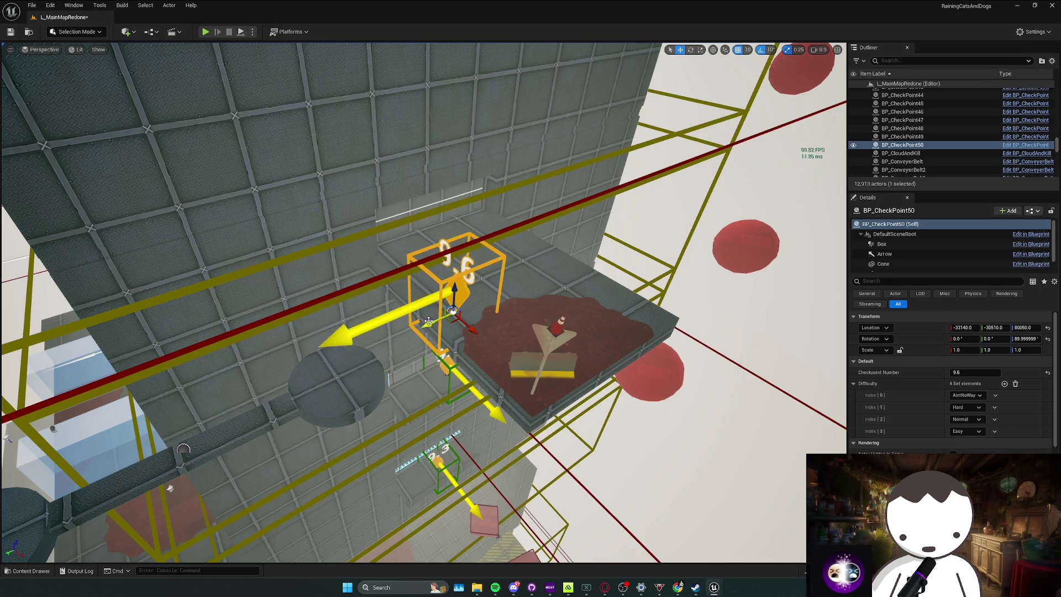
pyautogui.moveTo(443, 317)
pyautogui.mouseDown()
pyautogui.moveTo(418, 293)
pyautogui.moveTo(462, 310)
pyautogui.moveTo(442, 290)
pyautogui.moveTo(436, 298)
pyautogui.mouseUp()
pyautogui.hotkey('ctrl', 'space')
pyautogui.press('f')
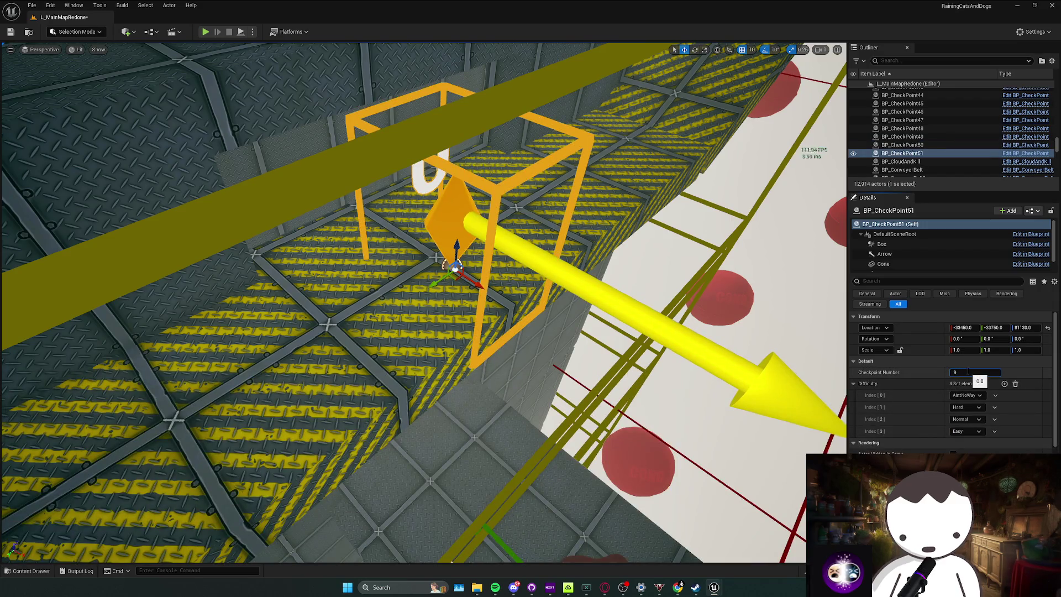
# Confirm checkpoint number 9.8 and delete the misplaced checkpoint 51.
pyautogui.press('Return')
pyautogui.moveTo(437, 298)
pyautogui.mouseDown()
pyautogui.moveTo(492, 295)
pyautogui.moveTo(494, 276)
pyautogui.mouseUp()
pyautogui.press('Delete')
# Place a new checkpoint in the shop doorway, switch to rotating it, and look inside the shop.
pyautogui.hotkey('ctrl', 'space')
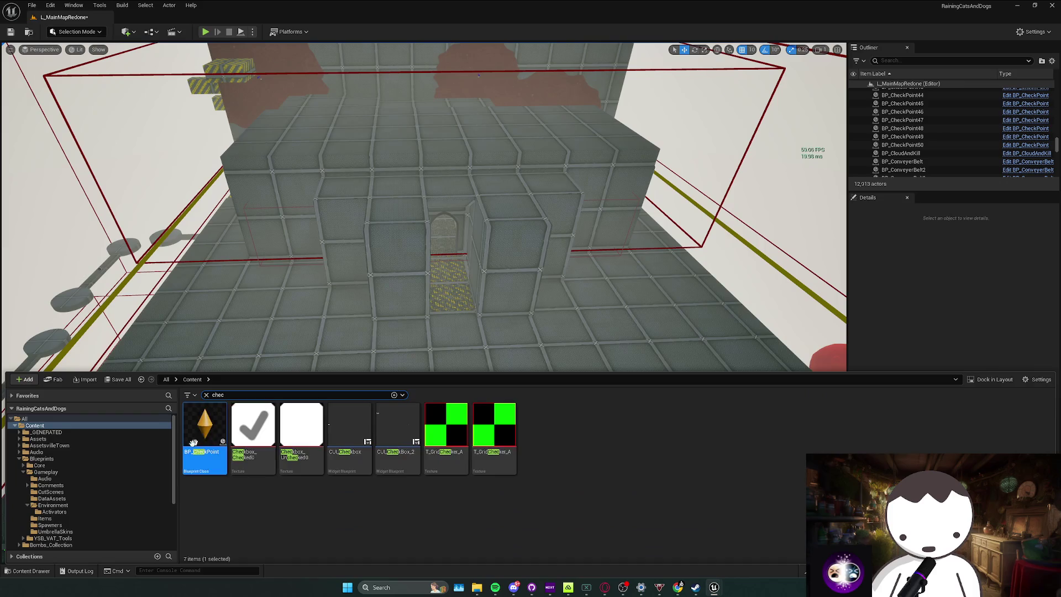
pyautogui.moveTo(227, 437)
pyautogui.mouseDown()
pyautogui.moveTo(449, 298)
pyautogui.moveTo(457, 325)
pyautogui.mouseUp()
pyautogui.press('e')
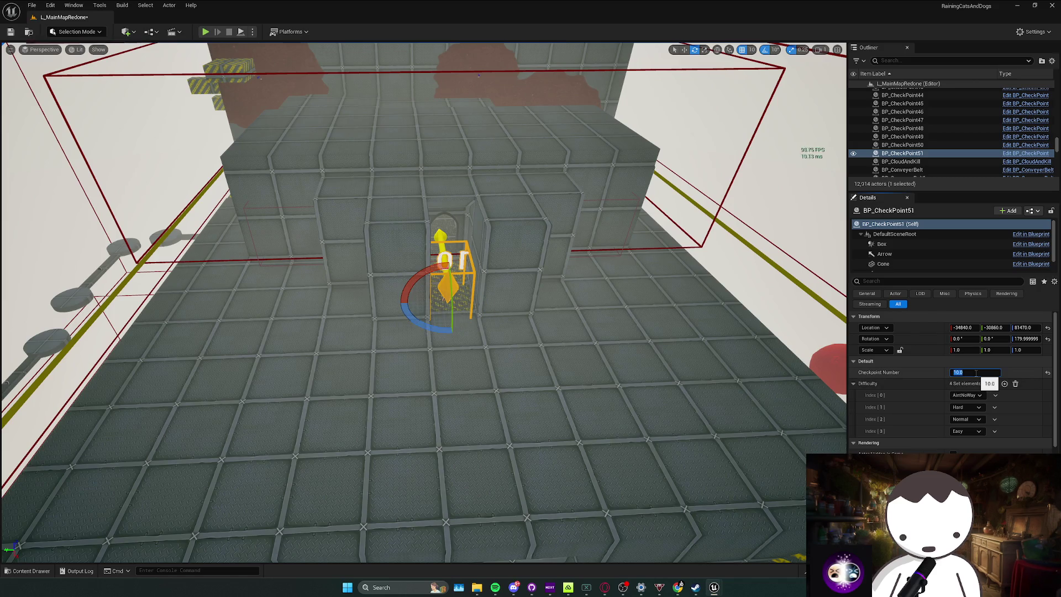
pyautogui.moveTo(520, 309); pyautogui.dragTo(519, 264)
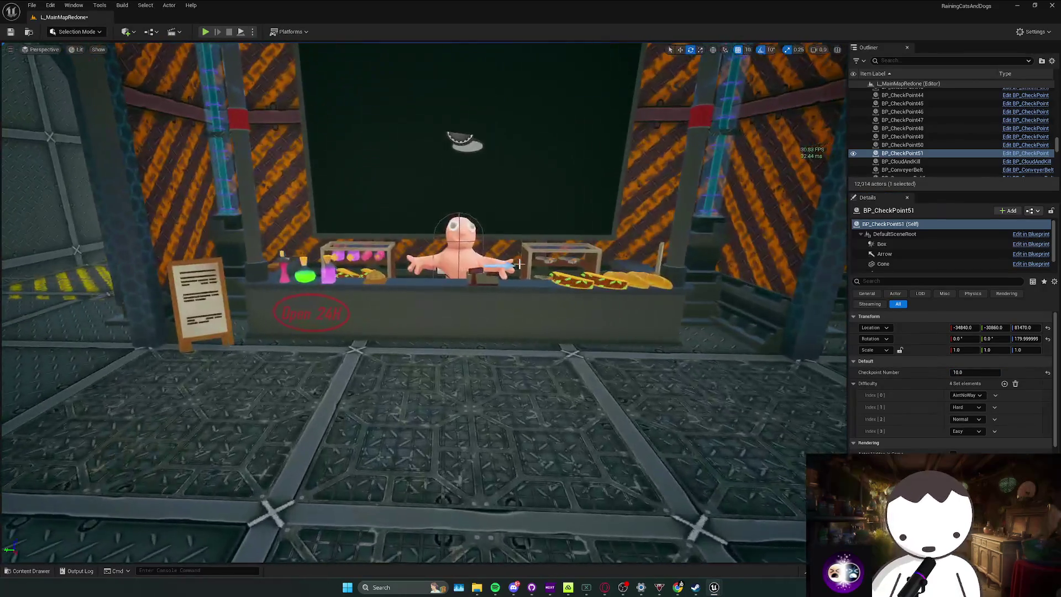
pyautogui.click(520, 264)
pyautogui.moveTo(520, 265)
pyautogui.mouseDown()
pyautogui.moveTo(497, 243)
pyautogui.moveTo(409, 252)
pyautogui.moveTo(420, 271)
pyautogui.moveTo(545, 316)
pyautogui.moveTo(356, 426)
pyautogui.moveTo(390, 350)
pyautogui.mouseUp()
pyautogui.hotkey('ctrl', 'space')
pyautogui.hotkey('ctrl', 'space')
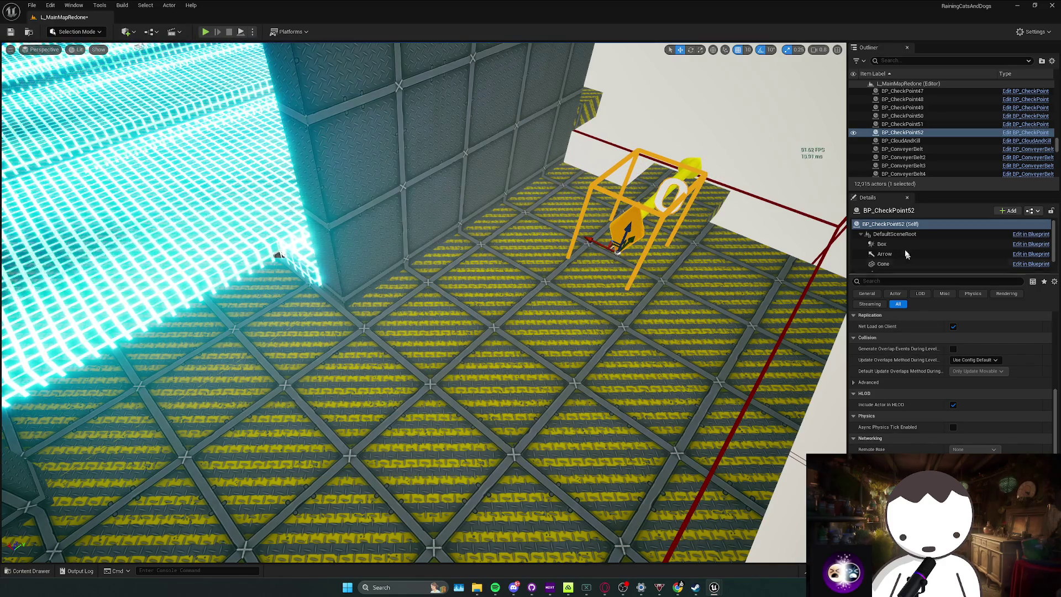
# Place checkpoint BP_CheckPoint53 near the glowing stairs, rotate it, and shift it along the ledge.
pyautogui.scroll(5, 956, 333)
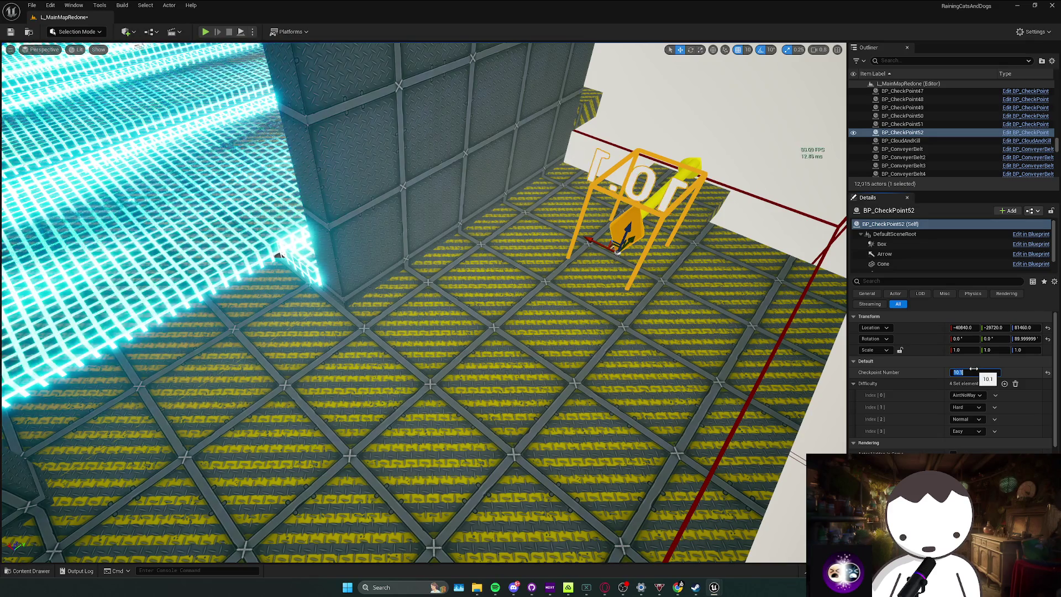
pyautogui.moveTo(617, 251)
pyautogui.mouseDown()
pyautogui.moveTo(554, 216)
pyautogui.moveTo(525, 235)
pyautogui.mouseUp()
pyautogui.scroll(2, 554, 217)
pyautogui.scroll(-1, 539, 226)
pyautogui.hotkey('ctrl', 'space')
pyautogui.moveTo(209, 464)
pyautogui.mouseDown()
pyautogui.moveTo(465, 277)
pyautogui.moveTo(455, 346)
pyautogui.mouseUp()
pyautogui.press('e')
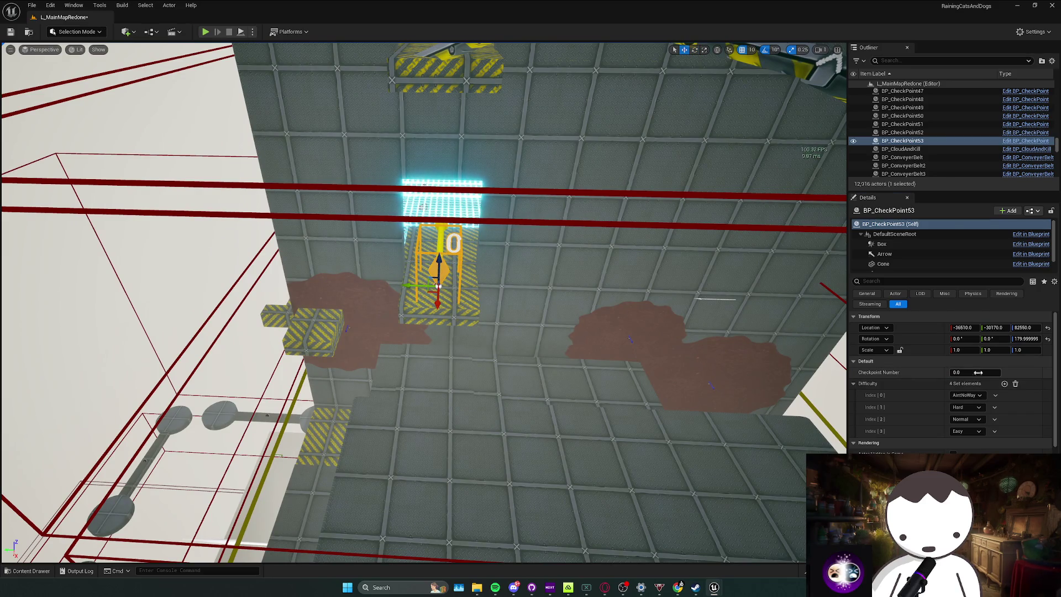
pyautogui.moveTo(498, 277)
pyautogui.mouseDown()
pyautogui.moveTo(497, 221)
pyautogui.moveTo(505, 265)
pyautogui.moveTo(491, 266)
pyautogui.moveTo(505, 268)
pyautogui.mouseUp()
pyautogui.scroll(1, 497, 260)
pyautogui.moveTo(497, 404); pyautogui.dragTo(497, 404)
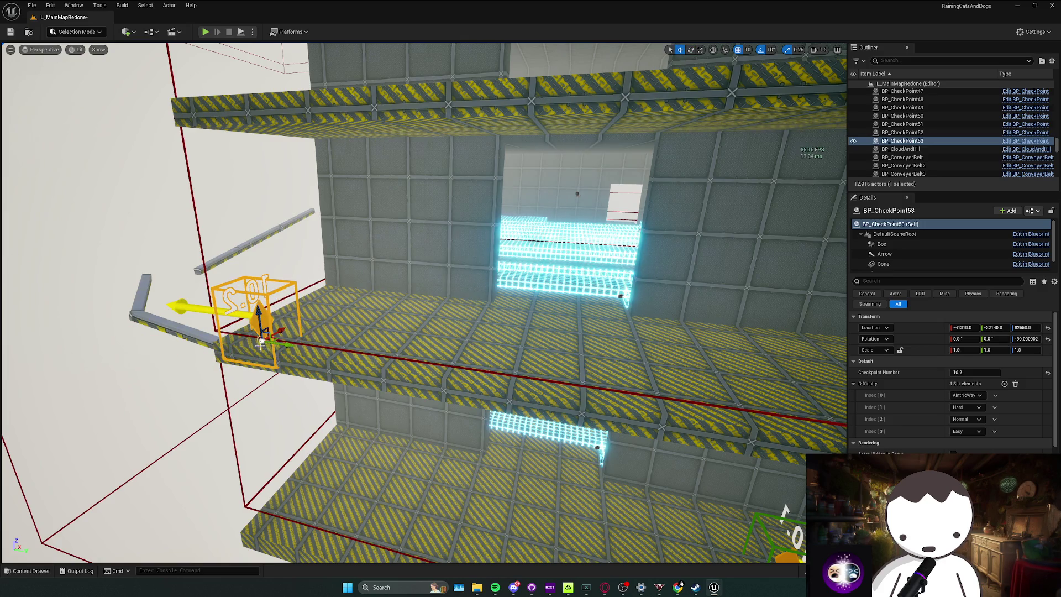
pyautogui.moveTo(295, 339)
pyautogui.mouseDown()
pyautogui.moveTo(356, 260)
pyautogui.moveTo(287, 344)
pyautogui.mouseUp()
# Save the map and place checkpoint BP_CheckPoint54 on the ledge by the stairs.
pyautogui.hotkey('ctrl', 's')
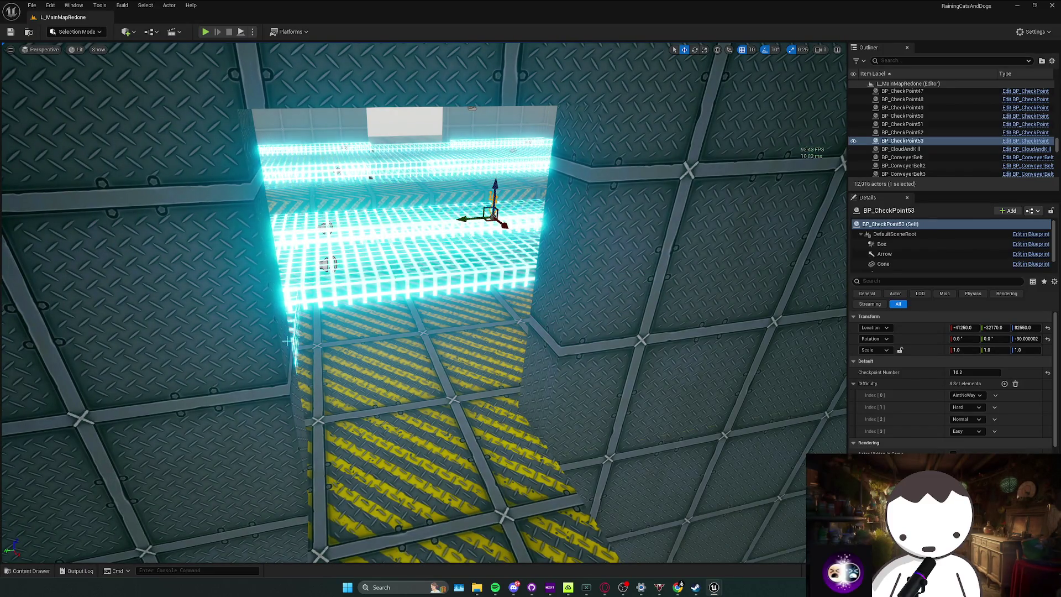
pyautogui.moveTo(287, 341); pyautogui.dragTo(287, 281)
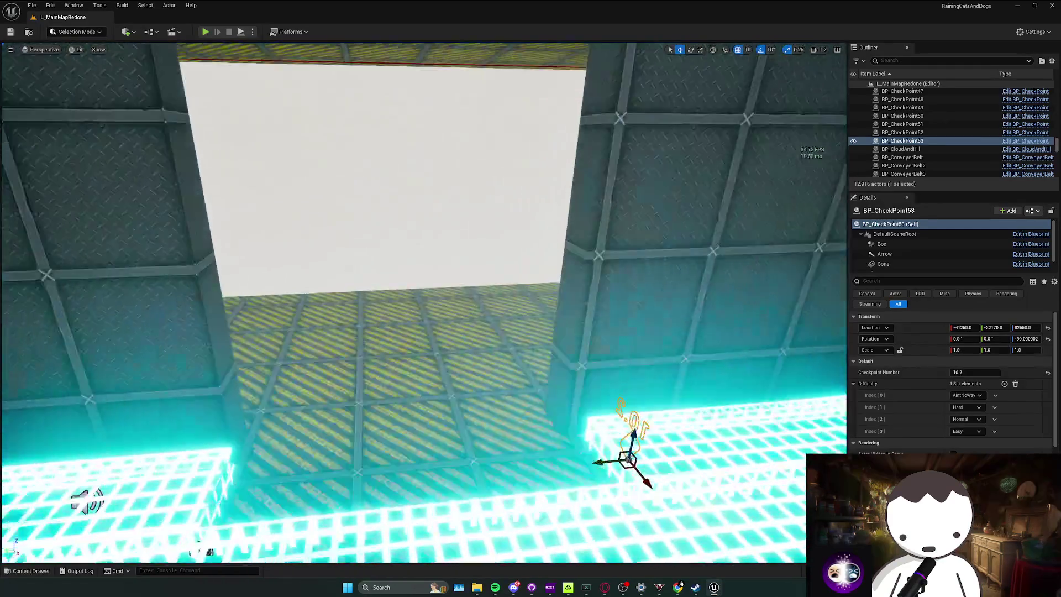
pyautogui.hotkey('ctrl', 'space')
pyautogui.moveTo(322, 330); pyautogui.dragTo(332, 266)
pyautogui.press('f')
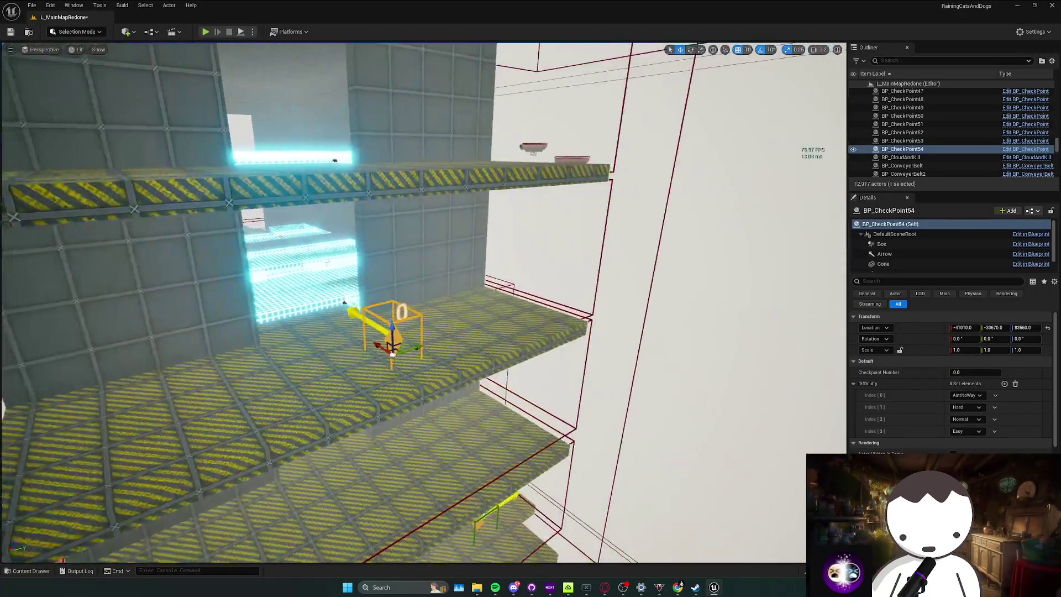
pyautogui.moveTo(281, 354); pyautogui.dragTo(374, 312)
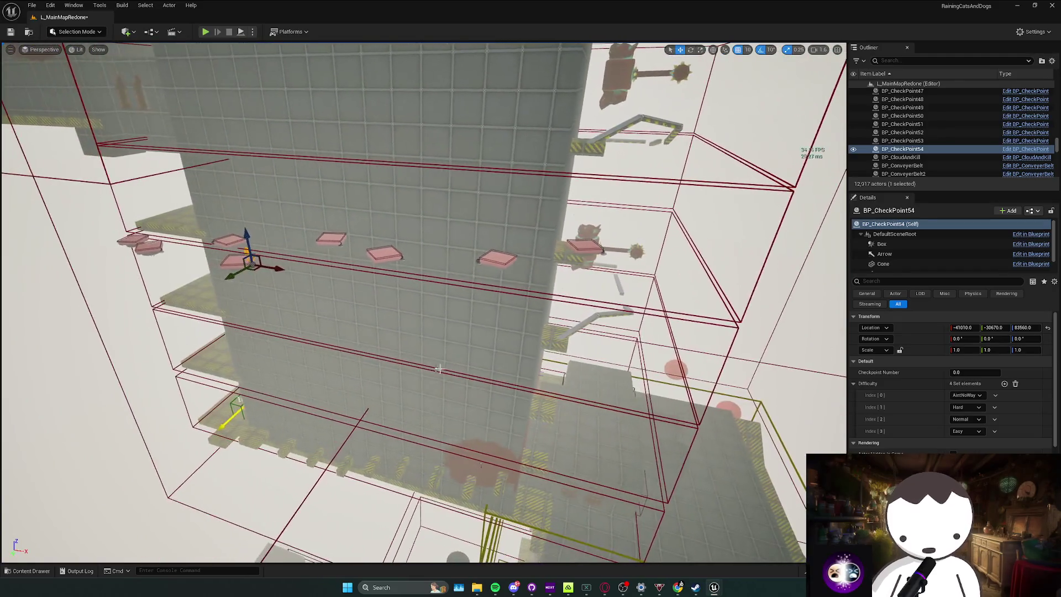
pyautogui.press('w')
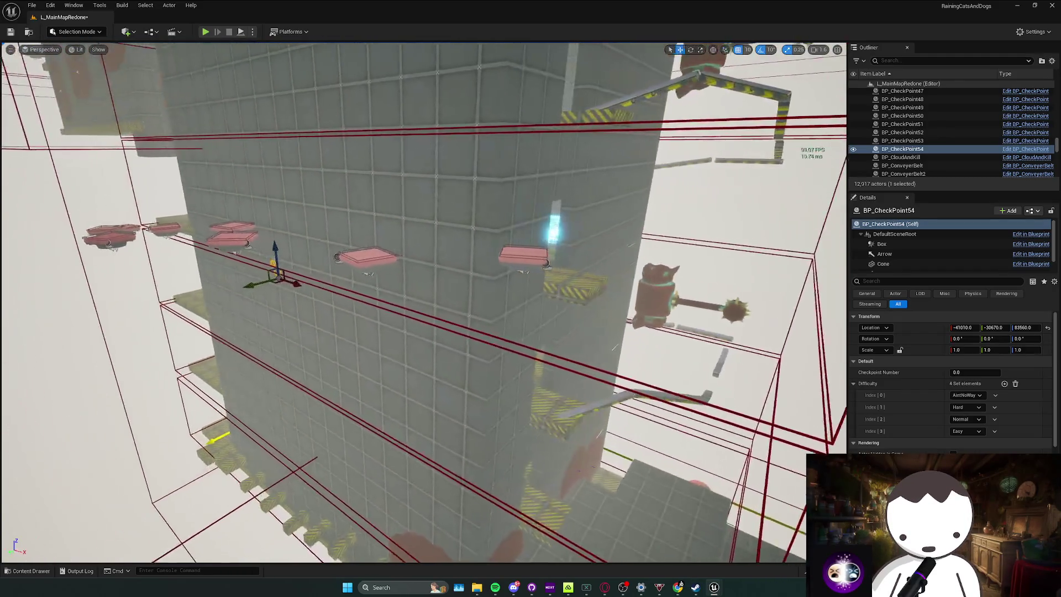
pyautogui.press('s')
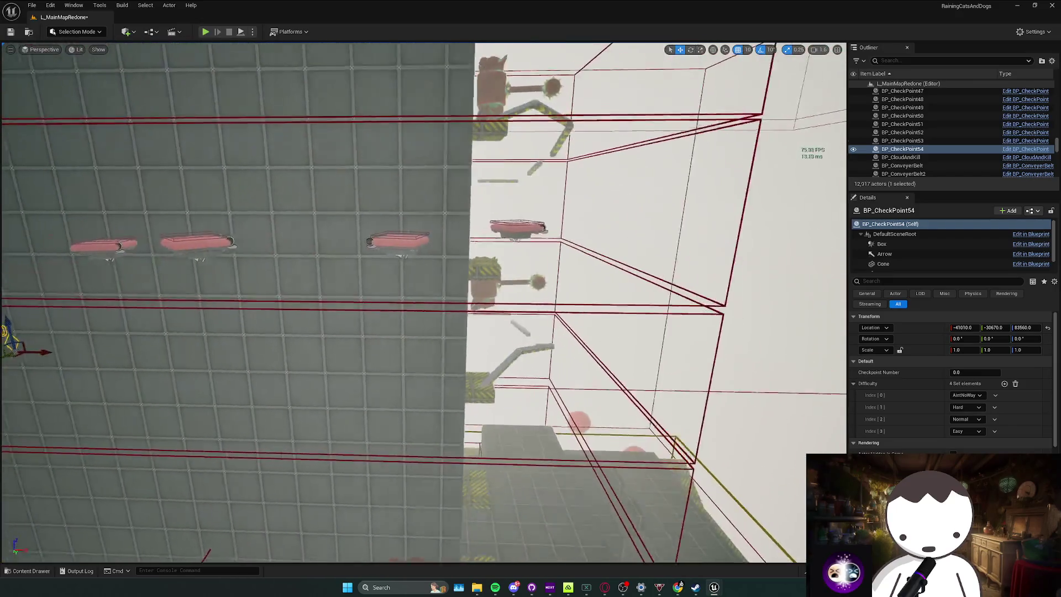
pyautogui.press('w')
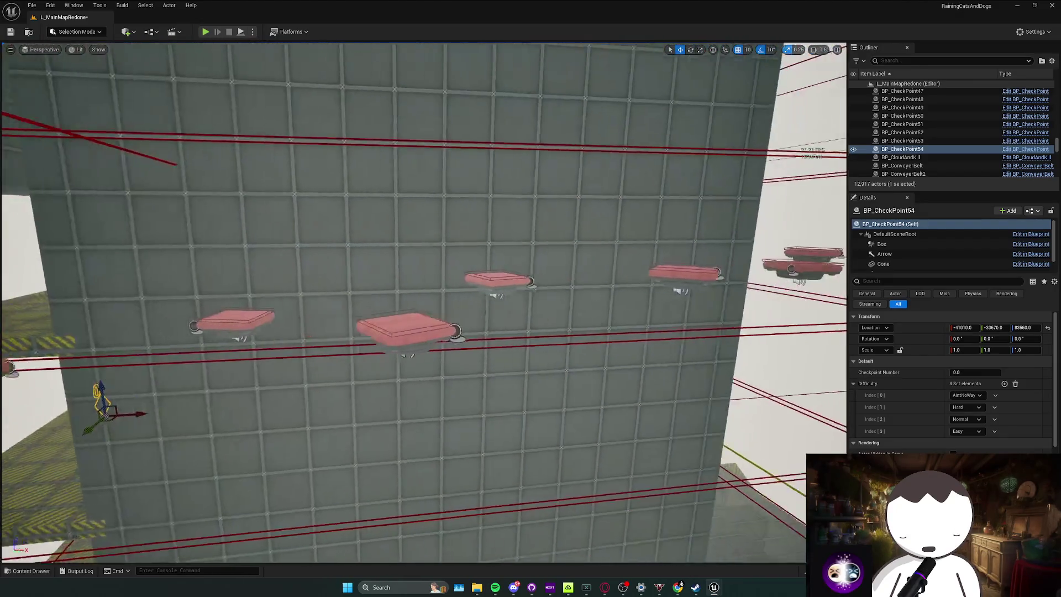
pyautogui.press('s')
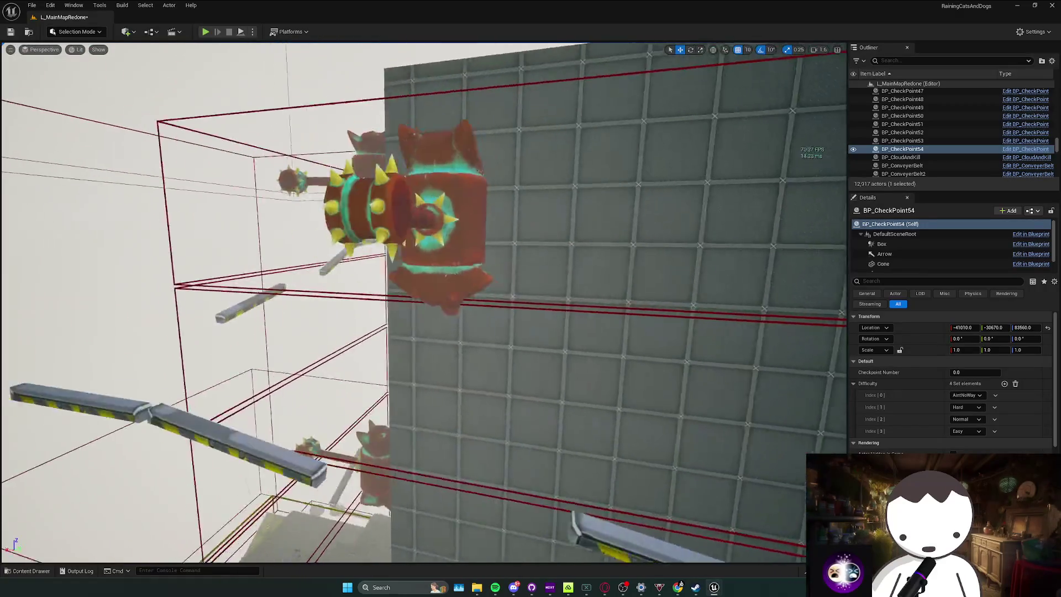
pyautogui.press('w')
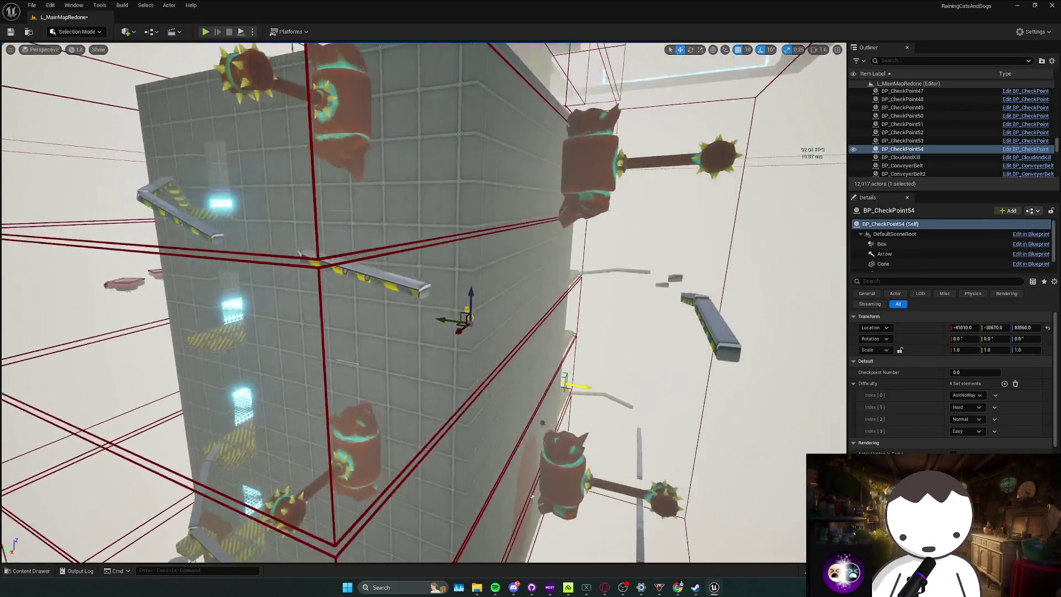
pyautogui.press('s')
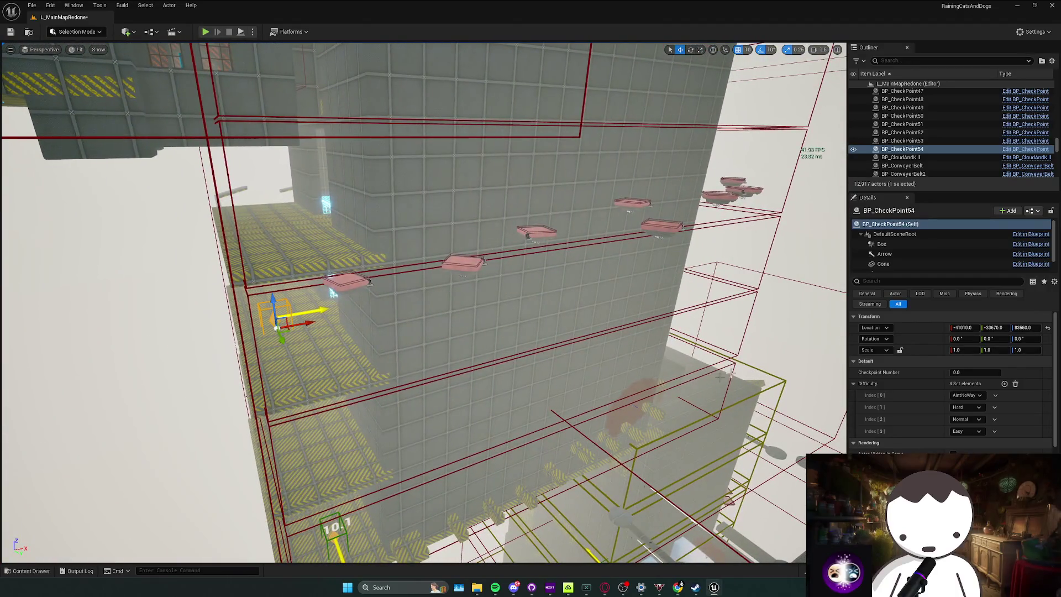
# Select four pink bhop platforms and frame them in view.
pyautogui.click(349, 282)
pyautogui.keyDown('ctrl'); pyautogui.click(461, 263); pyautogui.keyUp('ctrl')
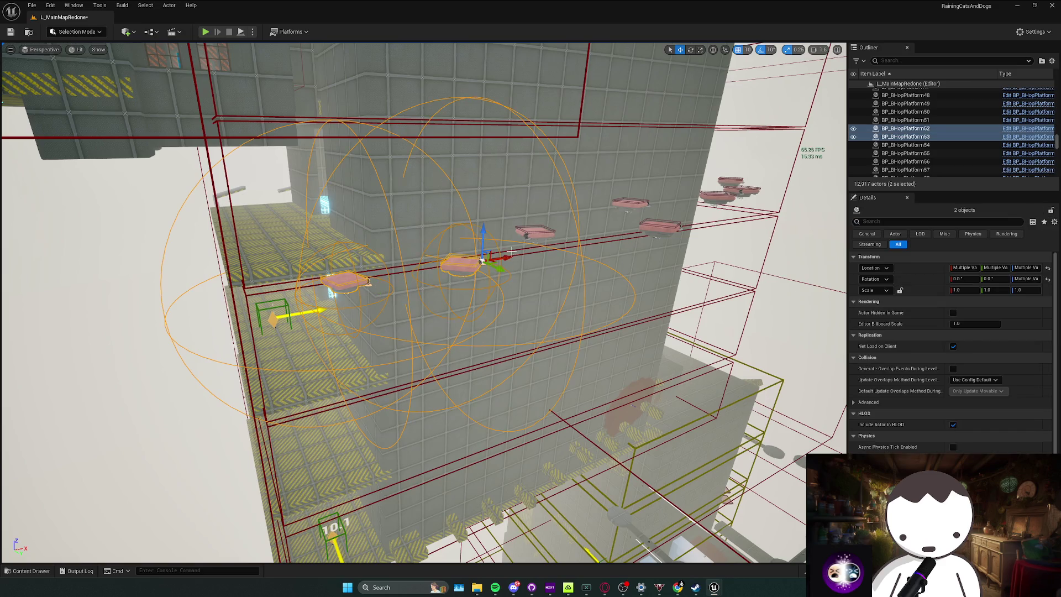
pyautogui.keyDown('ctrl'); pyautogui.click(661, 230); pyautogui.keyUp('ctrl')
pyautogui.press('f')
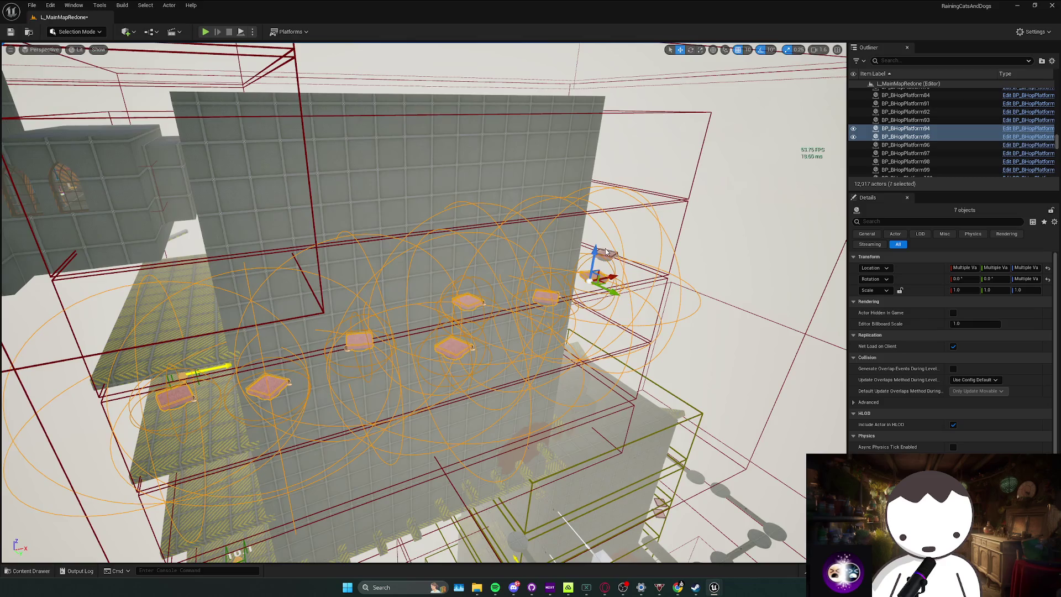
pyautogui.keyDown('ctrl'); pyautogui.click(606, 252); pyautogui.keyUp('ctrl')
pyautogui.press('f')
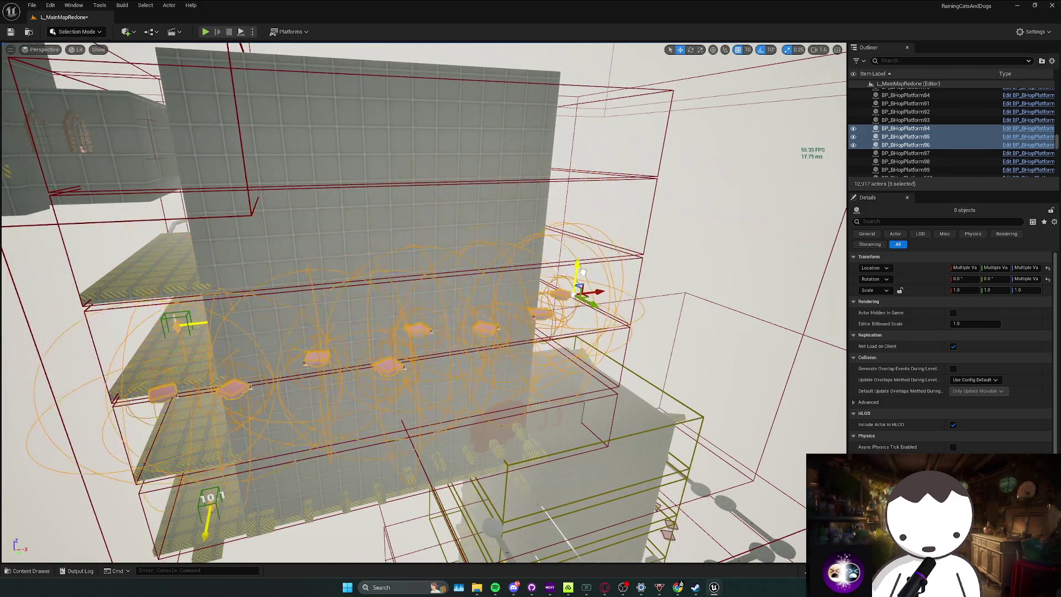
# Orbit around the tower and pick out the single platform BP_BHopPlatform96.
pyautogui.moveTo(583, 267); pyautogui.dragTo(70, 267)
pyautogui.moveTo(574, 331); pyautogui.dragTo(466, 343)
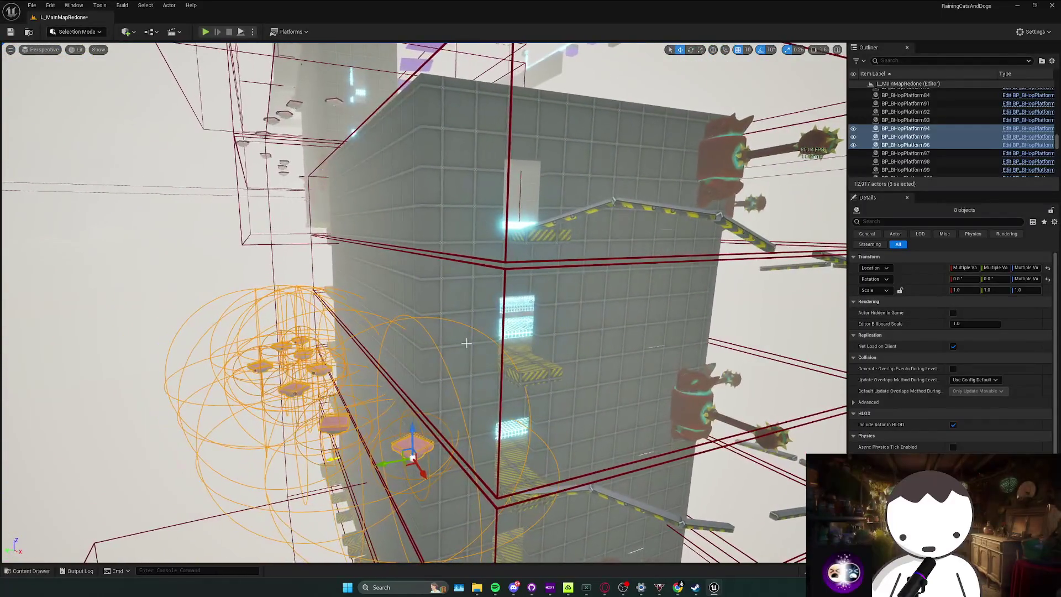
pyautogui.moveTo(406, 437); pyautogui.dragTo(396, 448)
pyautogui.moveTo(398, 391); pyautogui.dragTo(362, 378)
pyautogui.click(322, 332)
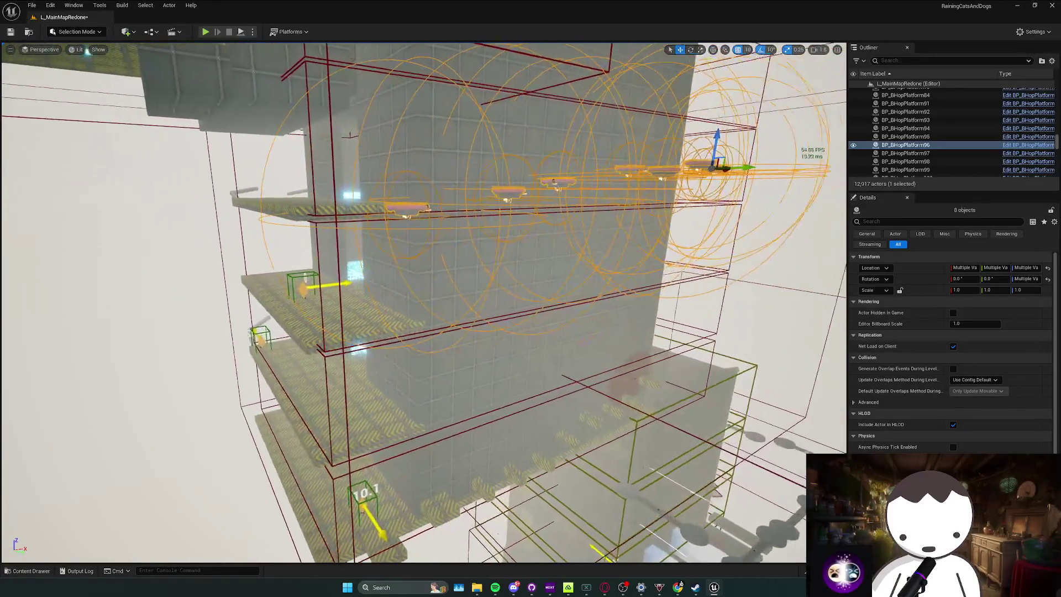
pyautogui.moveTo(362, 378); pyautogui.dragTo(359, 377)
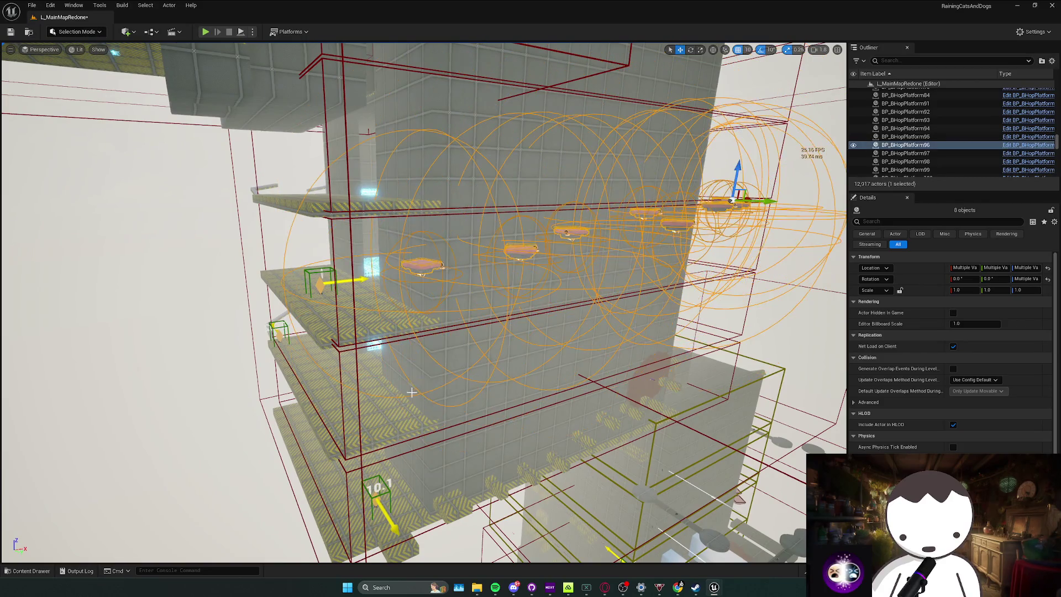
pyautogui.moveTo(412, 391)
pyautogui.mouseDown()
pyautogui.moveTo(431, 387)
pyautogui.moveTo(413, 443)
pyautogui.mouseUp()
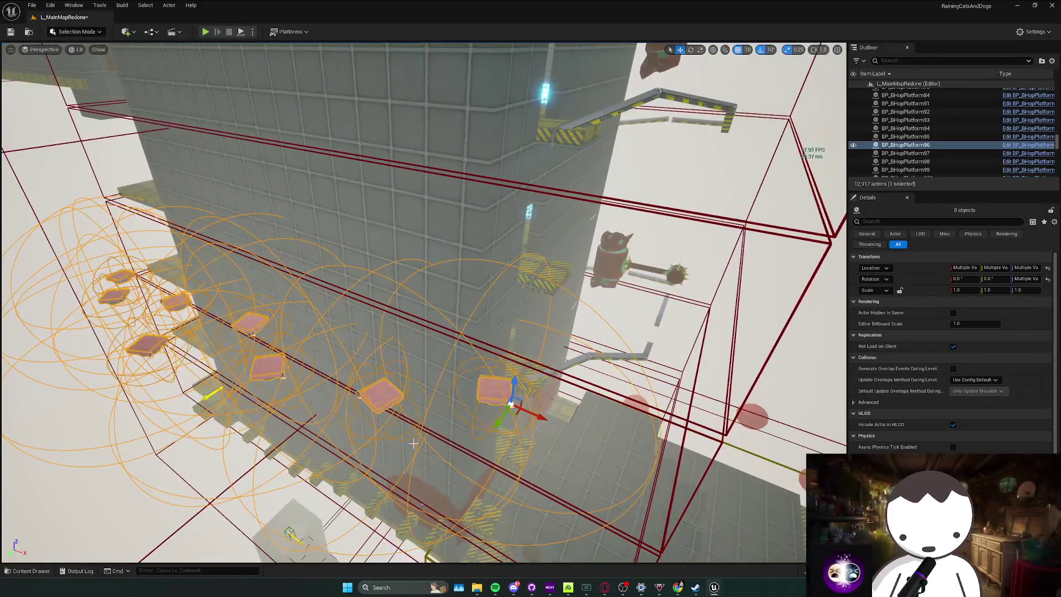
pyautogui.click(503, 391)
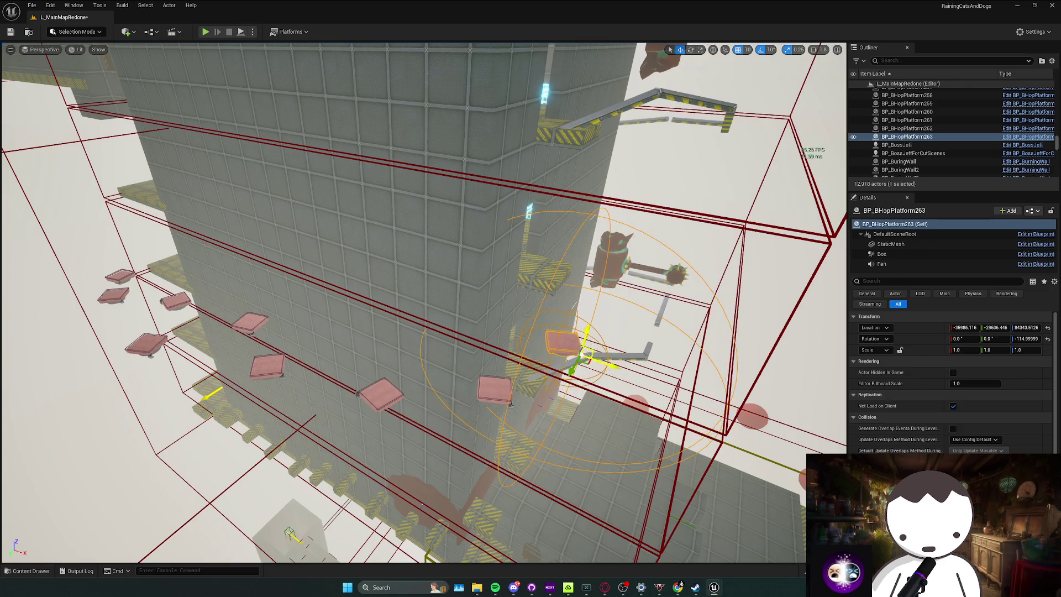
# Turn bhop platform BP_BHopPlatform264 to about -65° yaw.
pyautogui.press('f')
pyautogui.press('e')
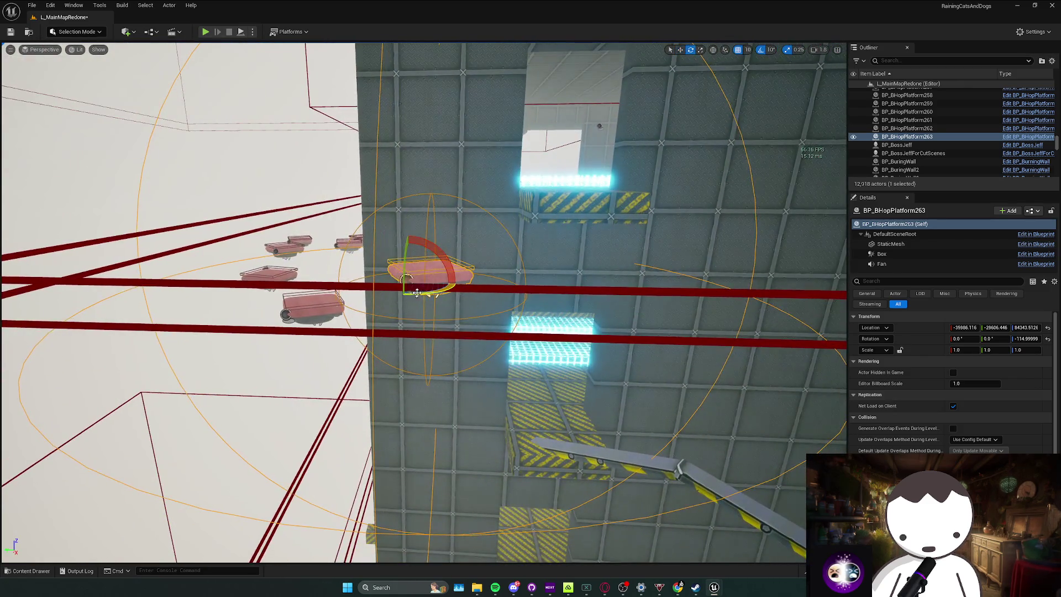
pyautogui.moveTo(405, 278); pyautogui.dragTo(431, 292)
pyautogui.click(438, 296)
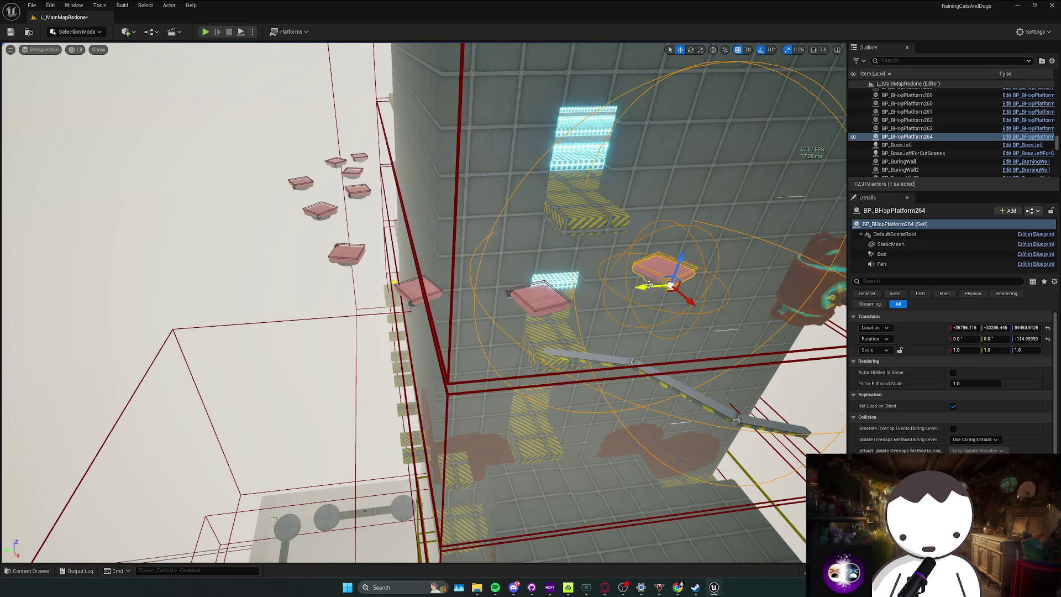
pyautogui.scroll(5, 638, 291)
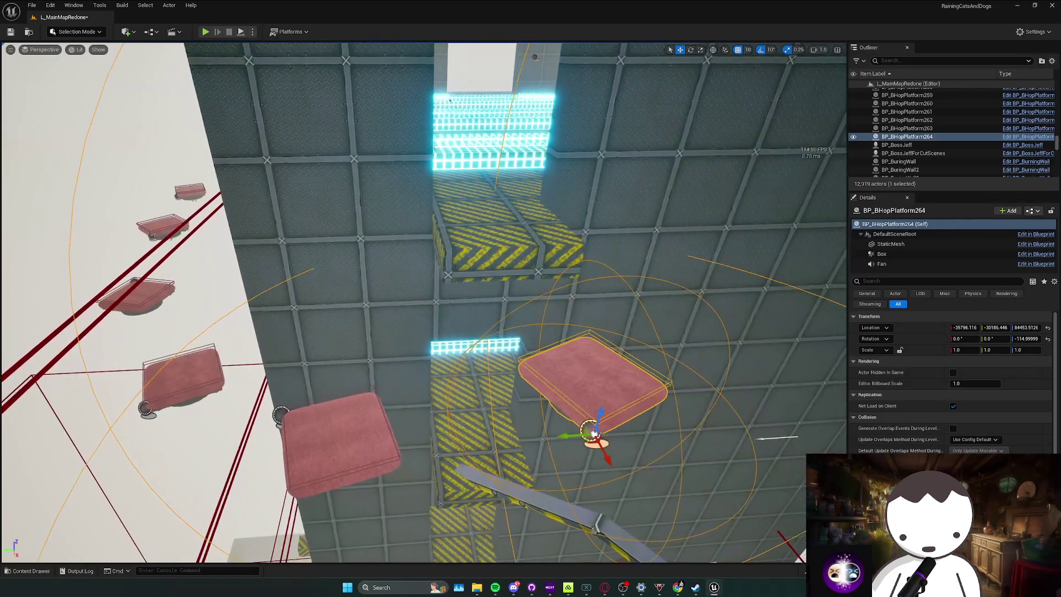
pyautogui.moveTo(629, 309); pyautogui.dragTo(553, 342)
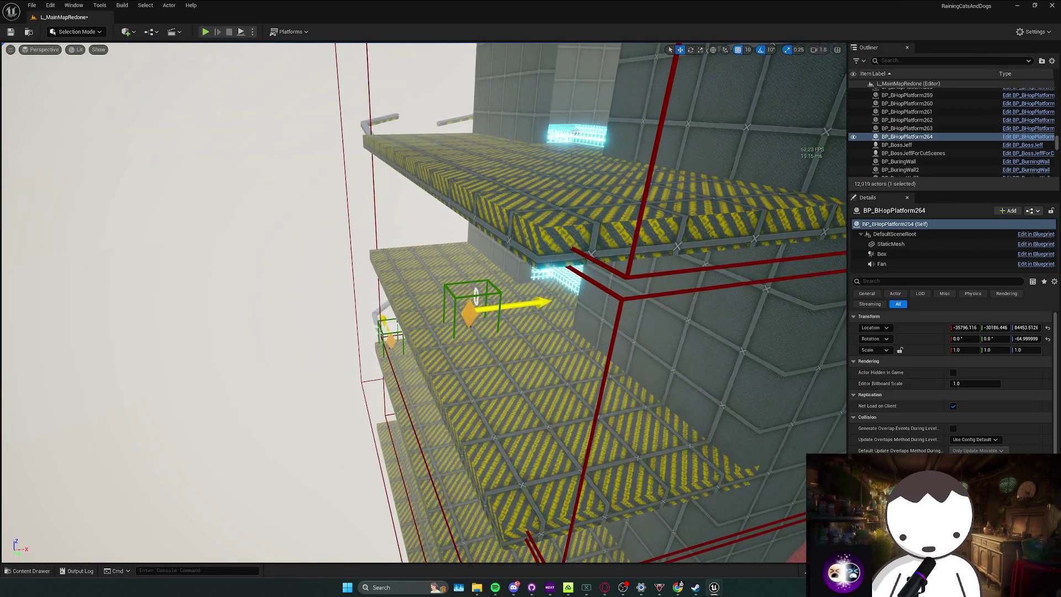
# Select and frame checkpoint BP_CheckPoint54 on the tower ledge, ready to rotate.
pyautogui.click(462, 303)
pyautogui.press('f')
pyautogui.press('e')
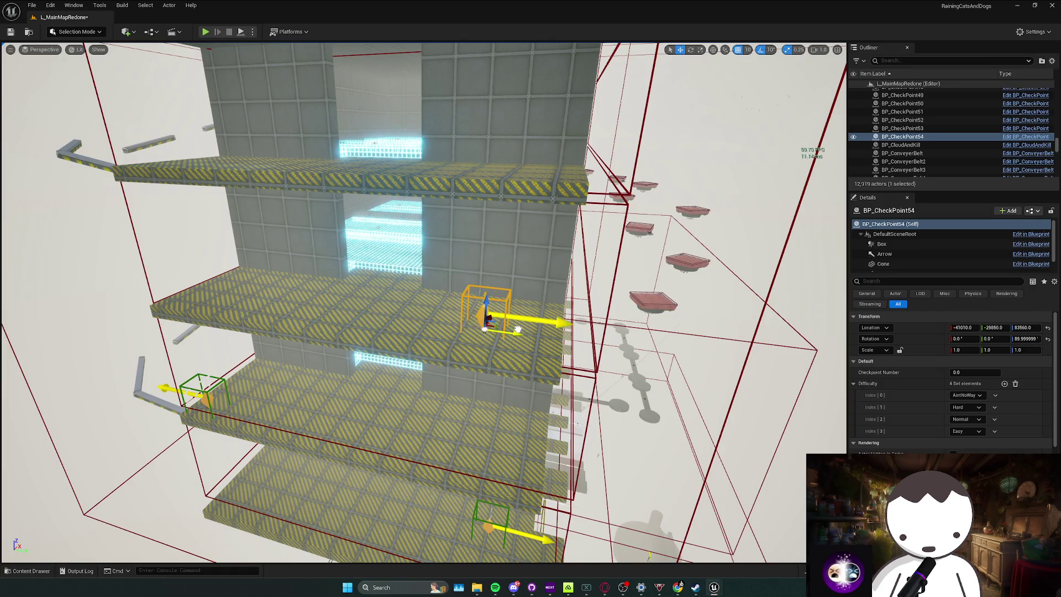
# Move BP_CheckPoint54 to Y -29600, number it 10.3, and start a play test.
pyautogui.moveTo(538, 330); pyautogui.dragTo(555, 330)
pyautogui.press('f')
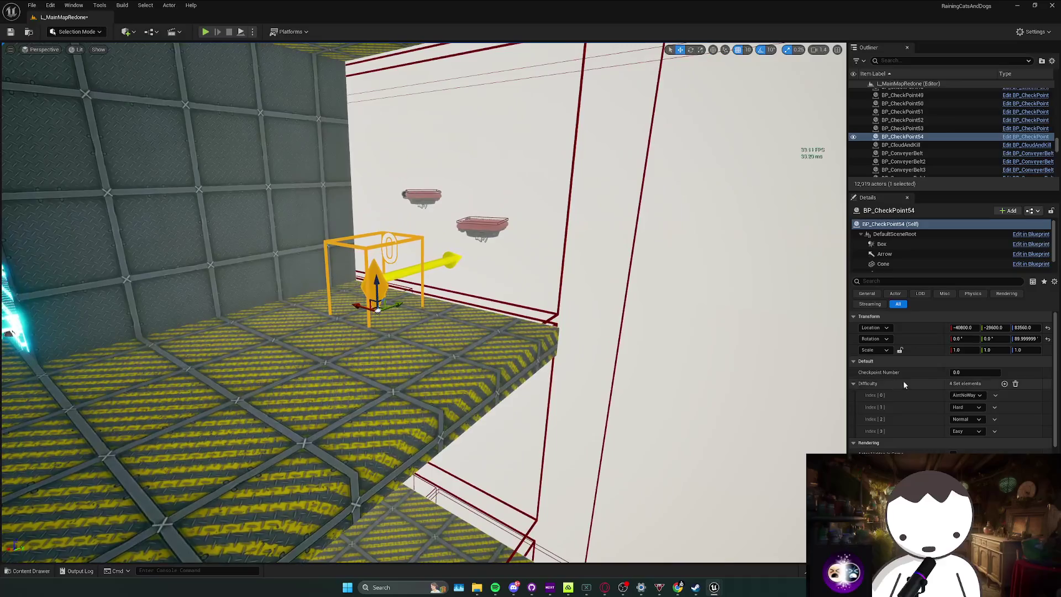
pyautogui.click(977, 373)
pyautogui.write('10.3')
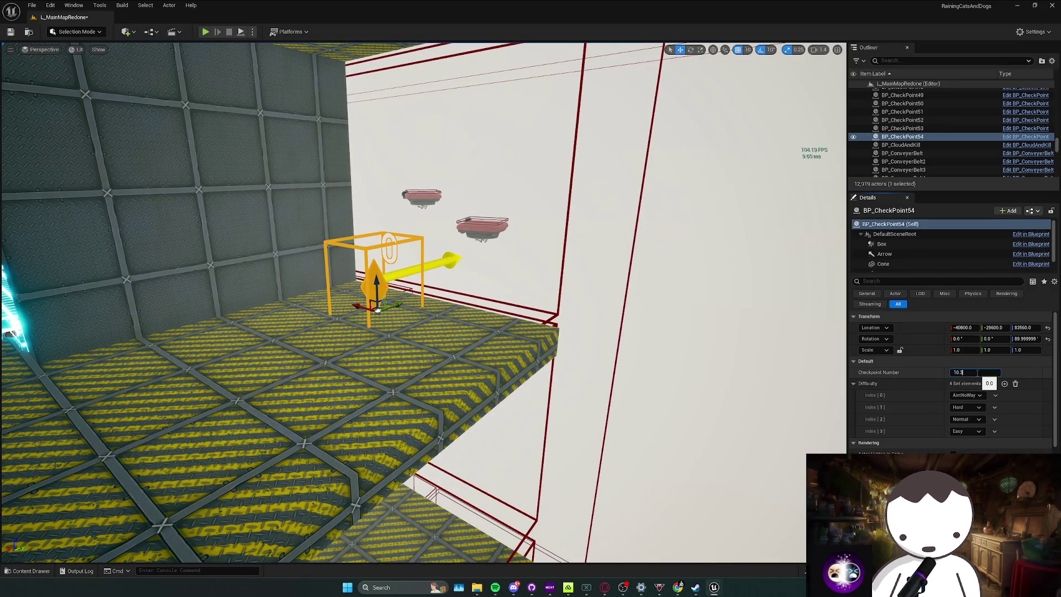
pyautogui.press('Return')
pyautogui.moveTo(420, 298); pyautogui.dragTo(332, 298)
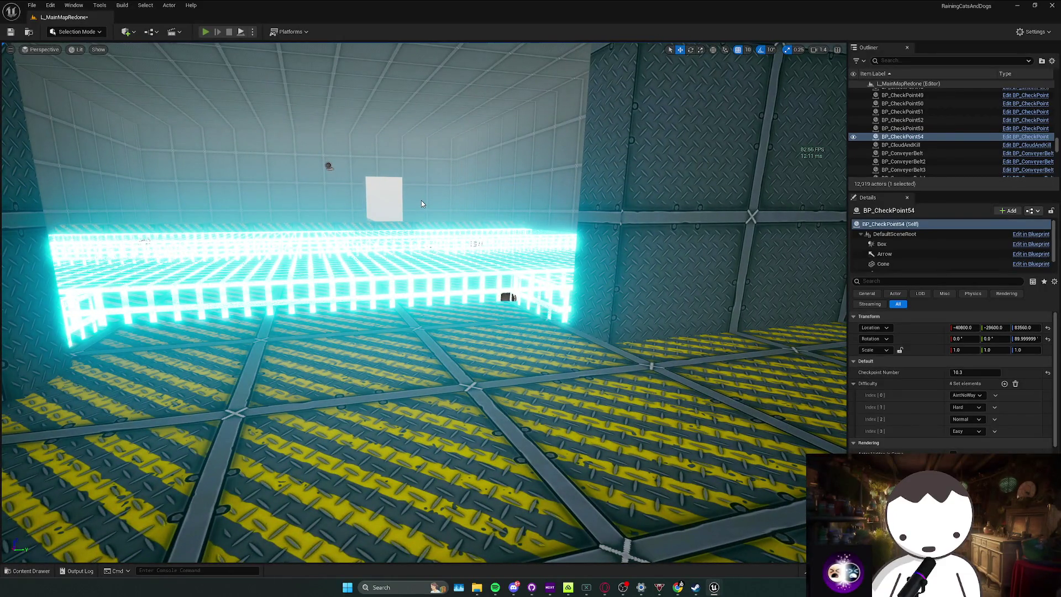
pyautogui.hotkey('alt', 'p')
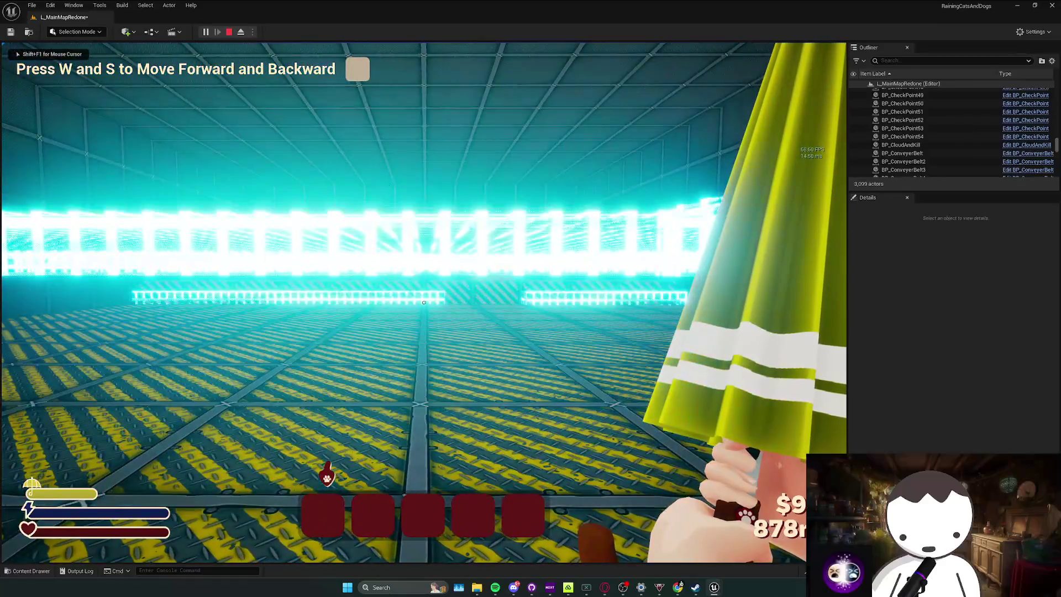
# Stop the test, replay, and walk the character with W, S, A and D until falling.
pyautogui.press('Escape')
pyautogui.moveTo(397, 244)
pyautogui.mouseDown()
pyautogui.moveTo(397, 221)
pyautogui.moveTo(381, 210)
pyautogui.moveTo(398, 238)
pyautogui.mouseUp()
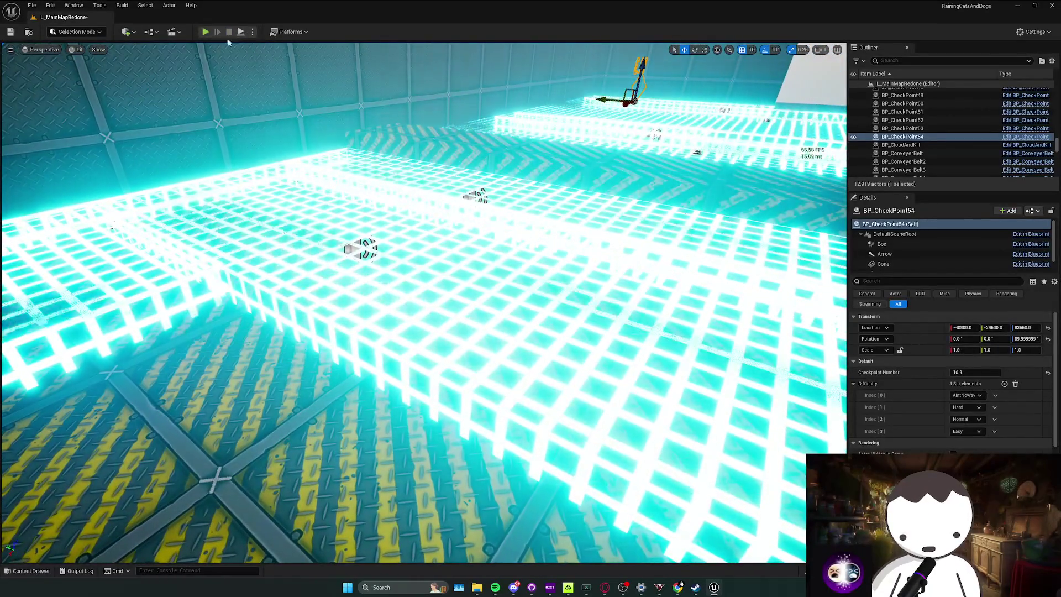
pyautogui.hotkey('alt', 'p')
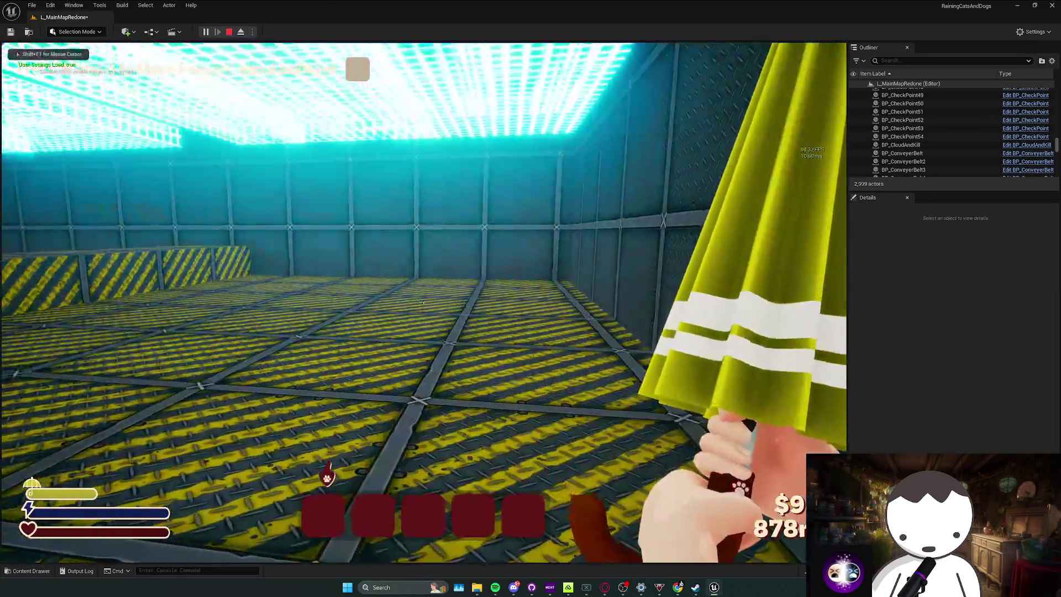
pyautogui.moveTo(423, 303)
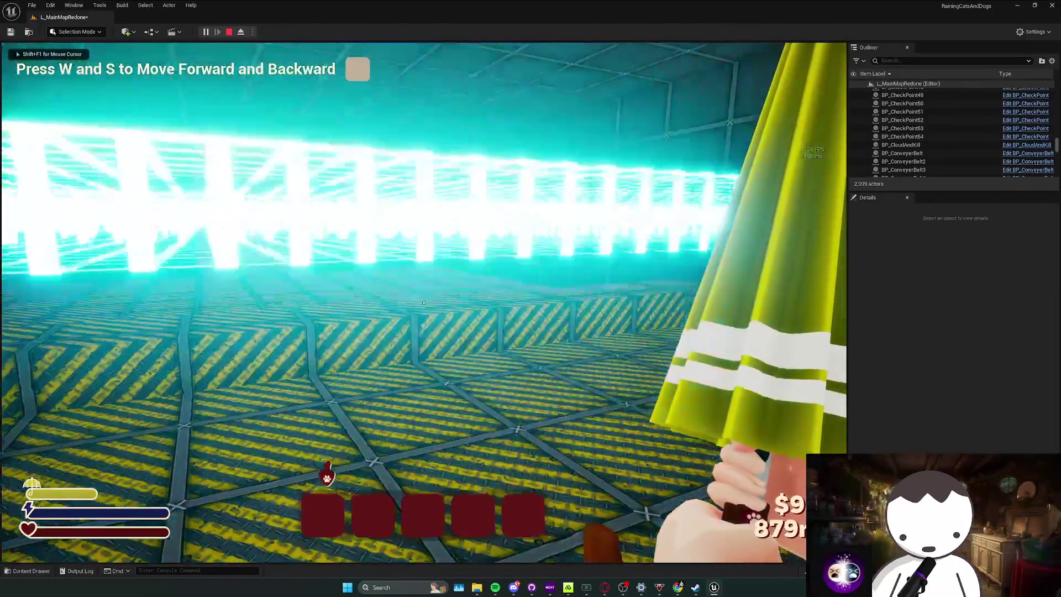
pyautogui.press('w')
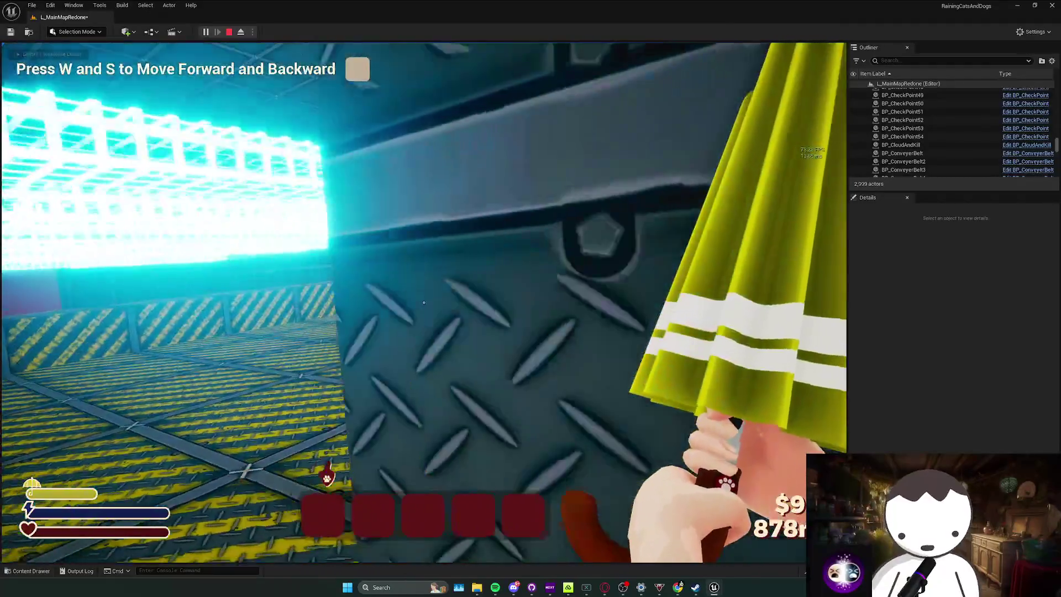
pyautogui.press('s')
pyautogui.press('a')
pyautogui.press('d')
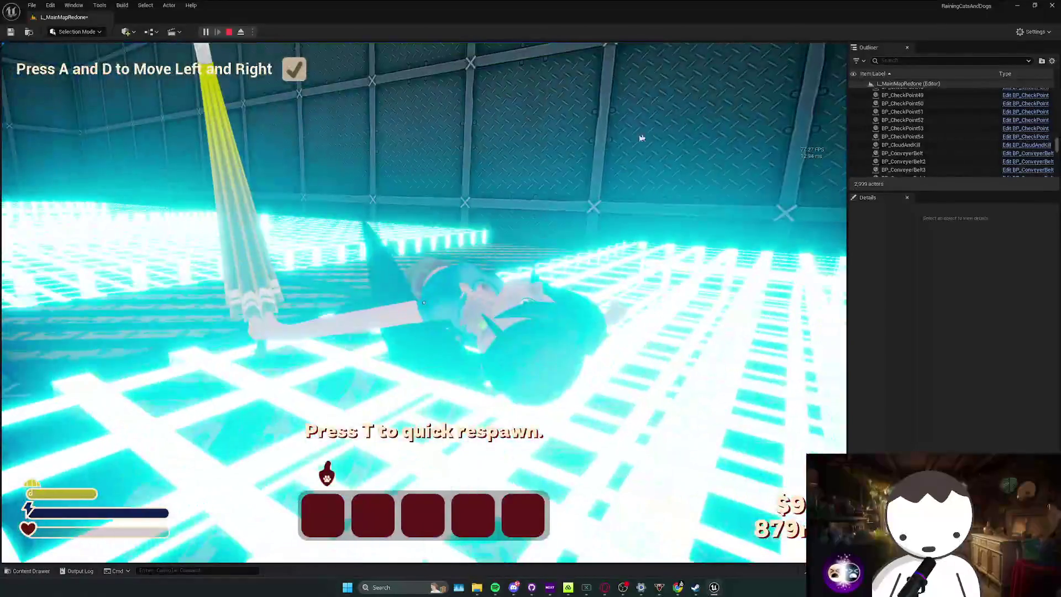
pyautogui.press('Escape')
# Run one more brief play test toward the striped floor and stop it.
pyautogui.moveTo(423, 302); pyautogui.dragTo(353, 321)
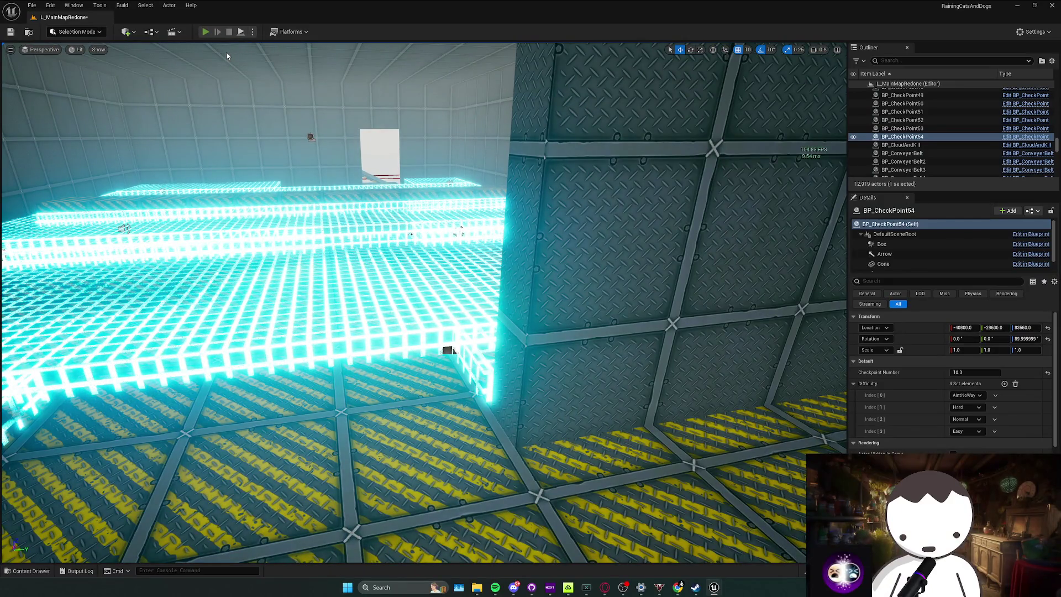
pyautogui.hotkey('alt', 'p')
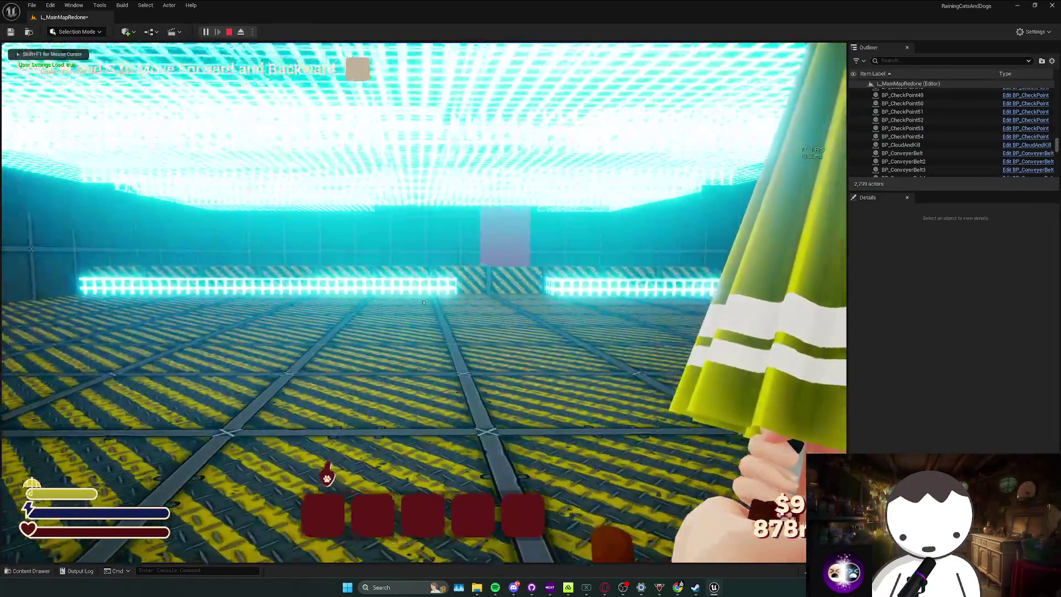
pyautogui.press('Escape')
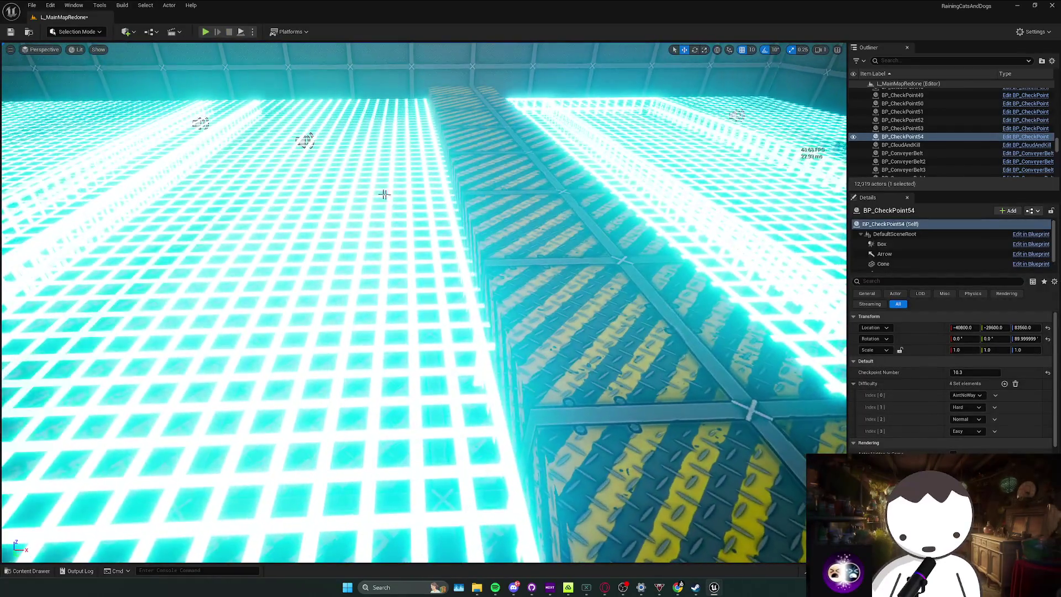
# Inspect the burning grid walls, the cube ledge and BP_MovingBurningWallHitActivator3.
pyautogui.click(384, 194)
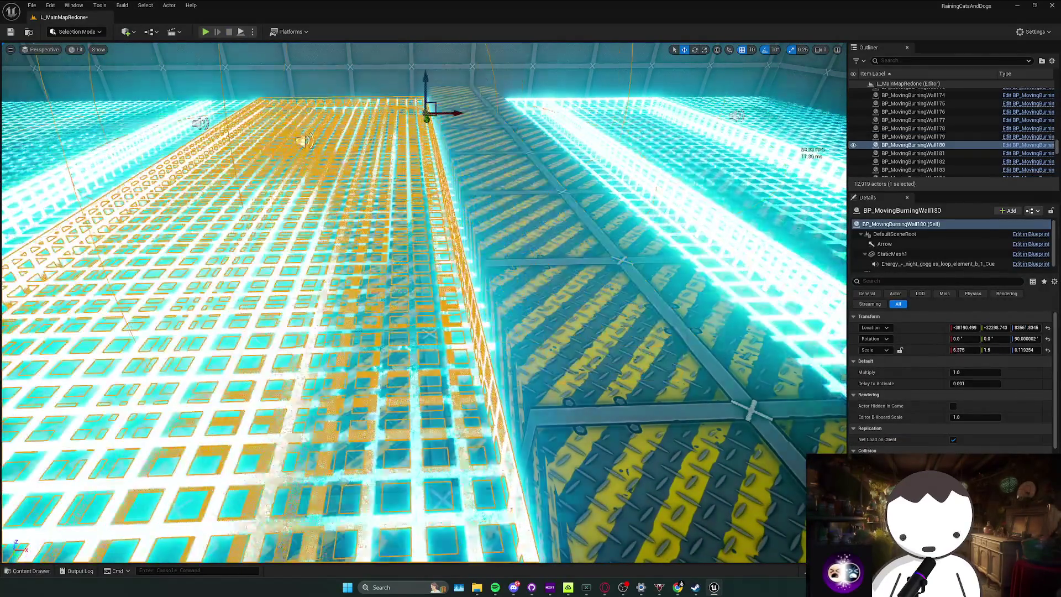
pyautogui.click(464, 275)
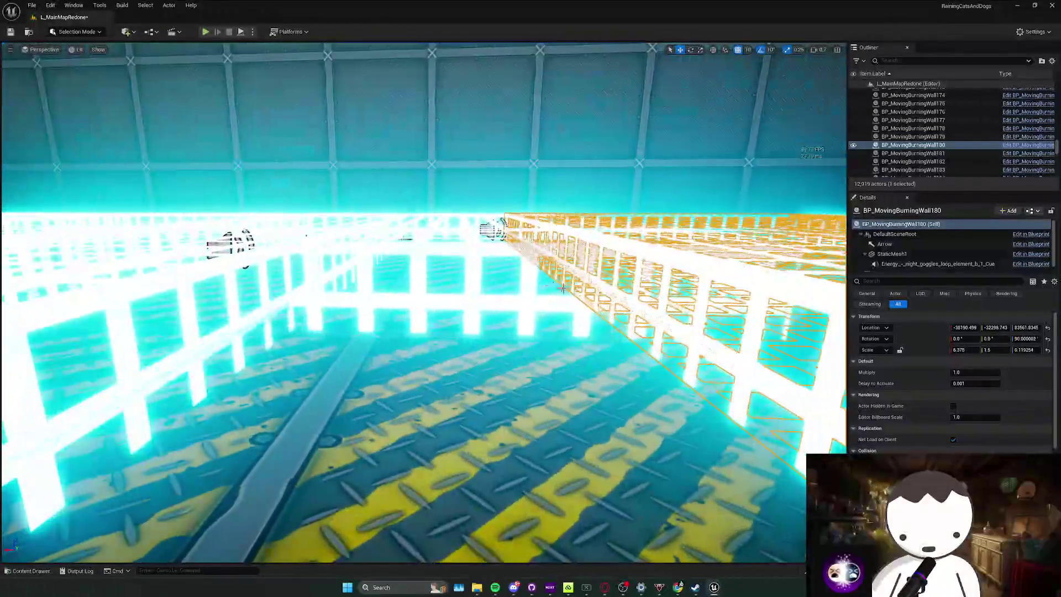
pyautogui.click(563, 288)
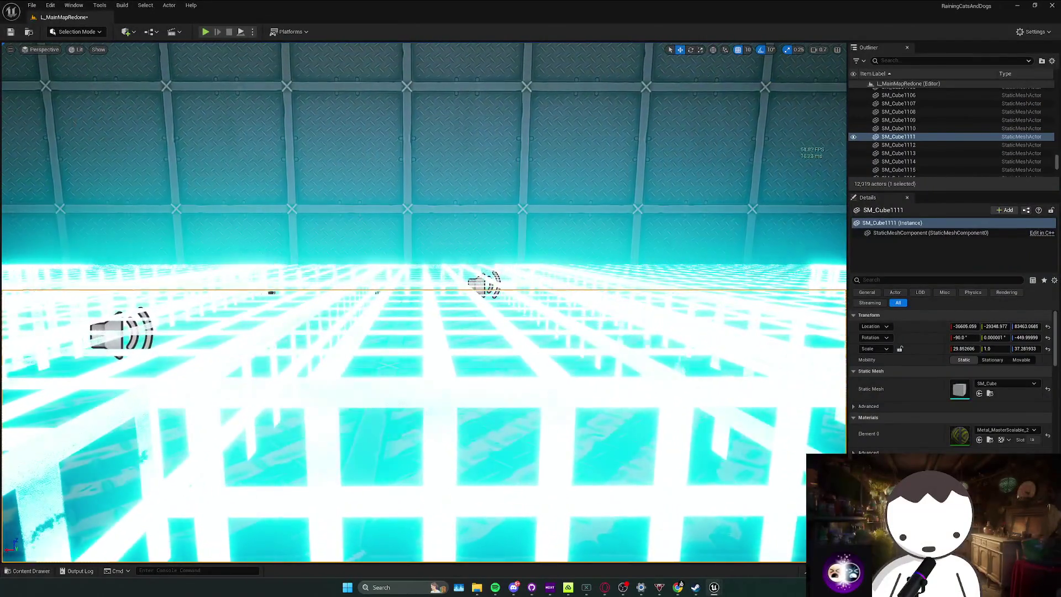
pyautogui.click(380, 290)
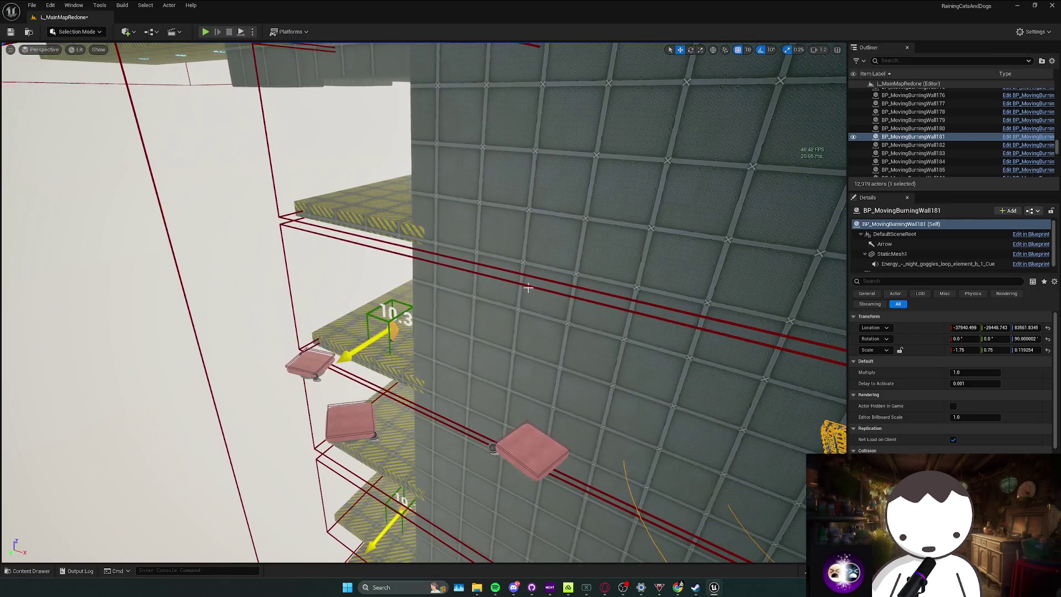
pyautogui.click(528, 288)
pyautogui.press('f')
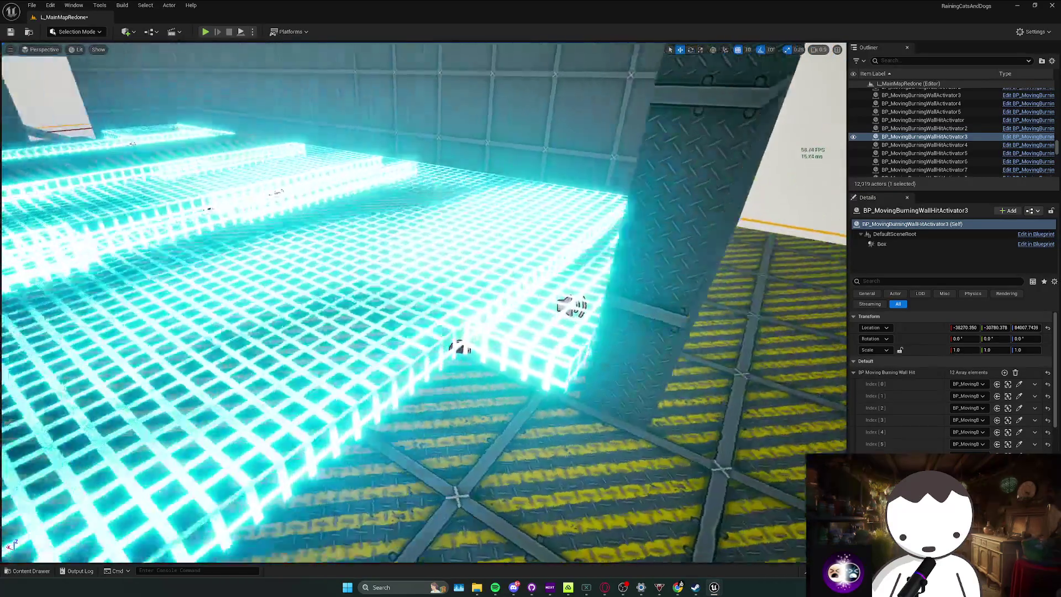
# Clear the selection, start a play test, and walk toward the bhop-platform checkpoint.
pyautogui.press('Escape')
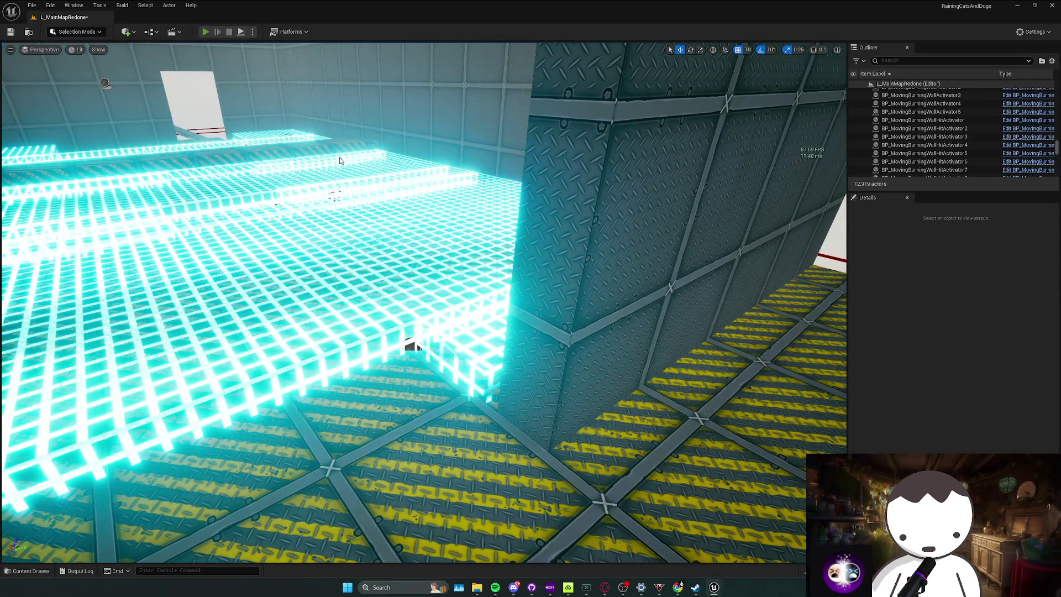
pyautogui.hotkey('alt', 'p')
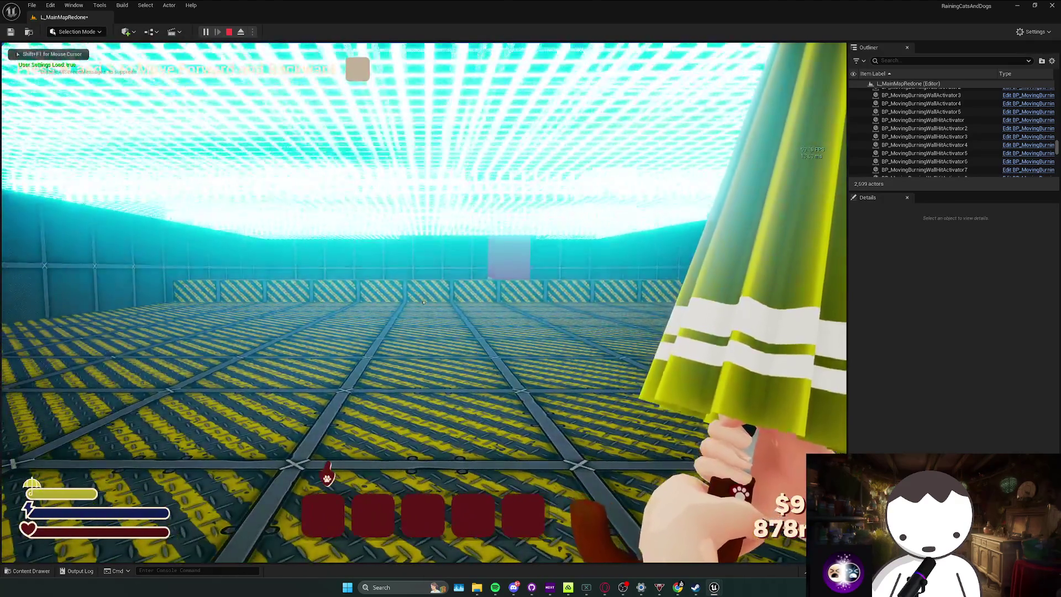
pyautogui.press('w')
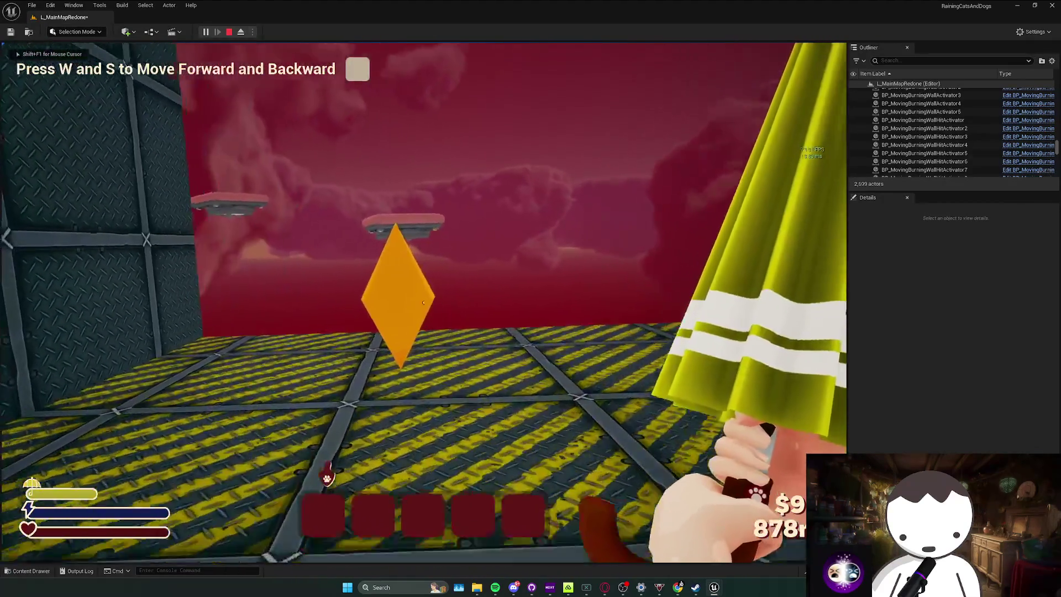
pyautogui.press('Escape')
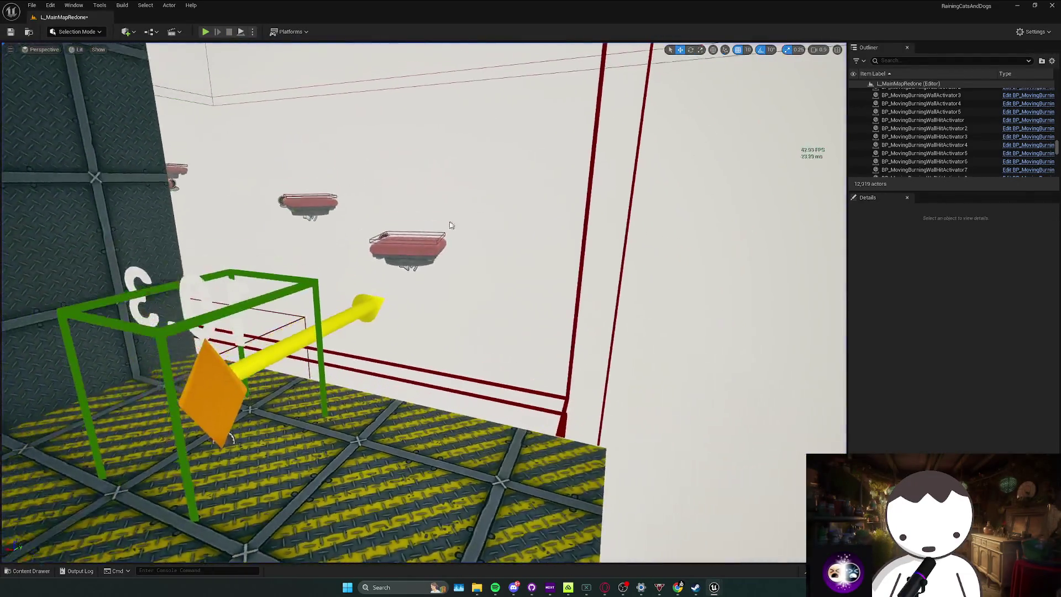
pyautogui.click(422, 257)
pyautogui.moveTo(411, 252); pyautogui.dragTo(206, 56)
pyautogui.press('Escape')
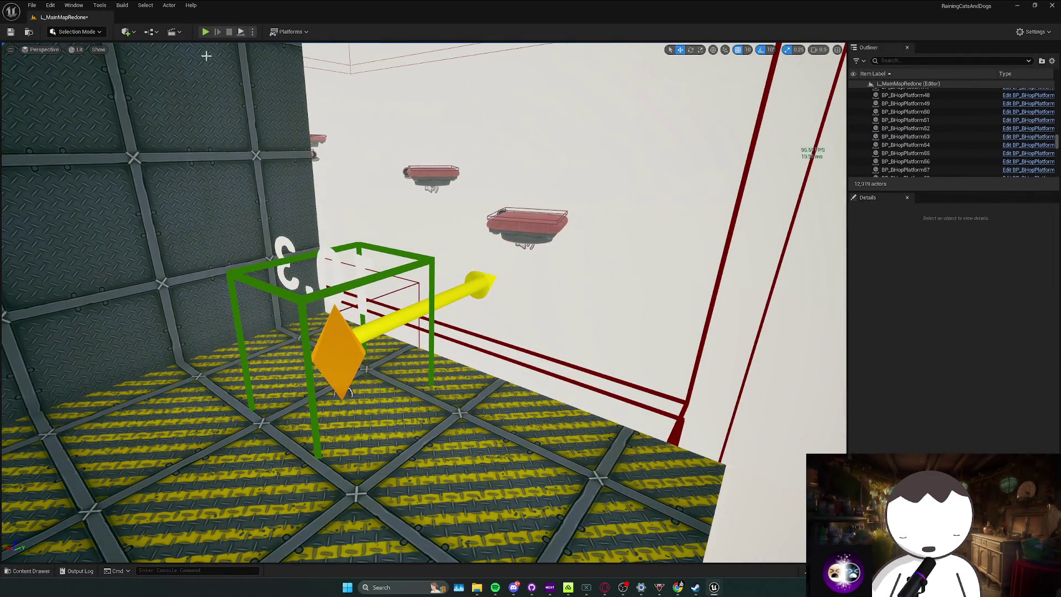
pyautogui.hotkey('alt', 'p')
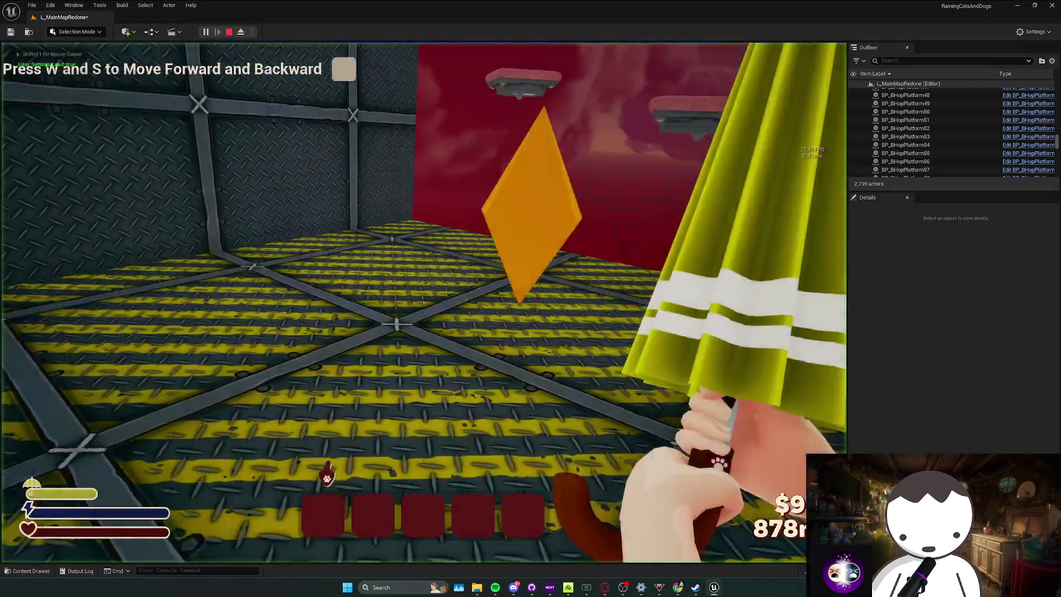
pyautogui.press('w')
pyautogui.press('s')
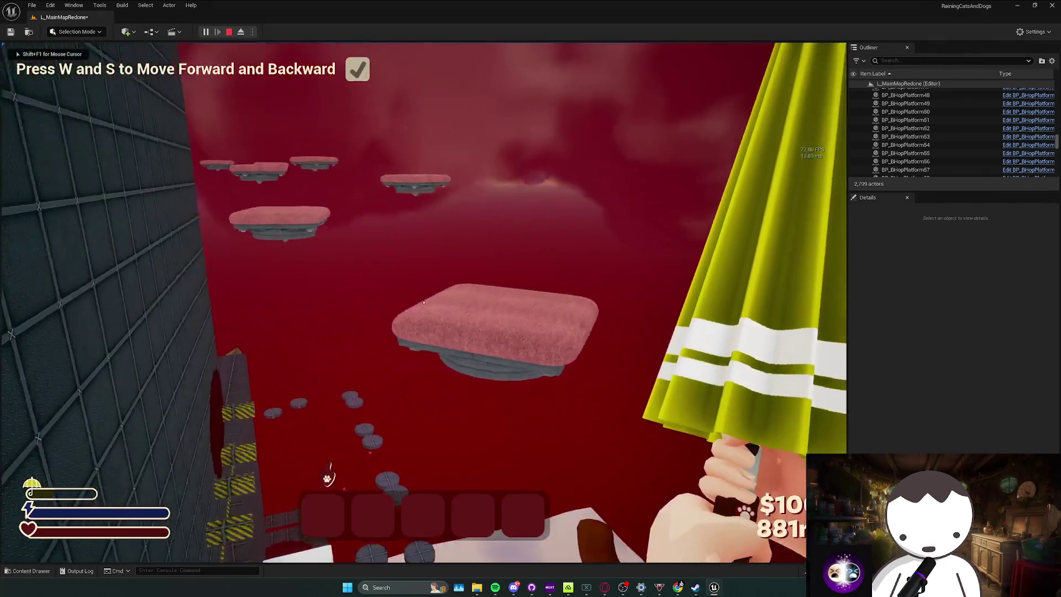
pyautogui.press('d')
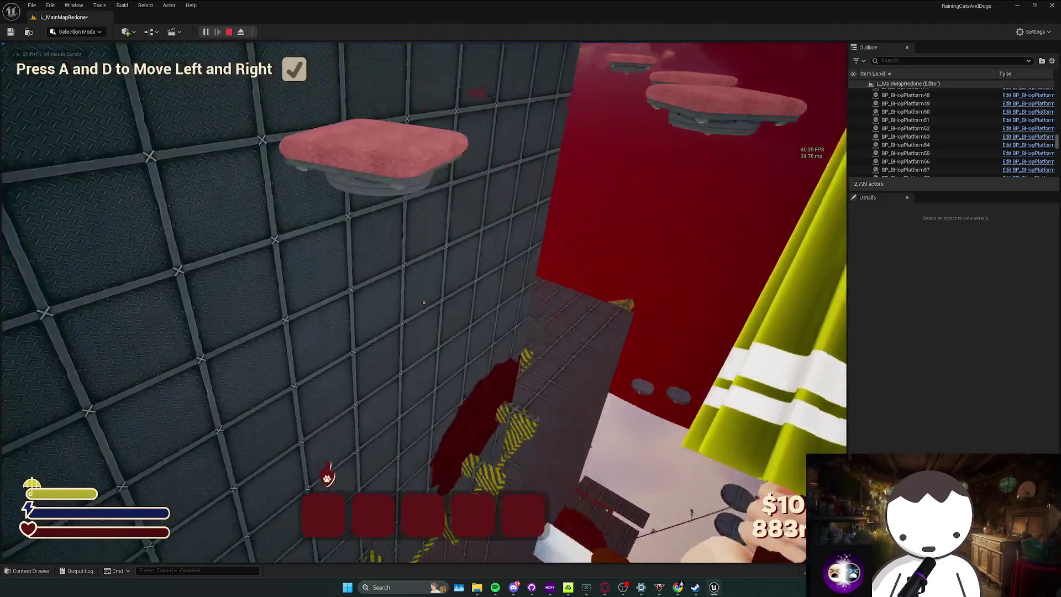
pyautogui.press('space')
pyautogui.press('w')
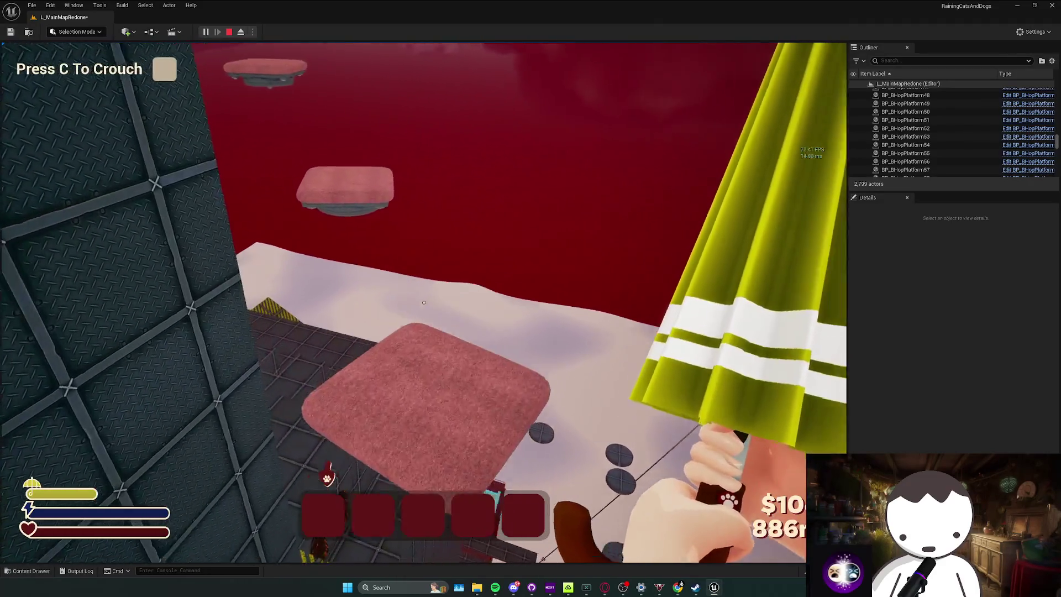
pyautogui.press('c')
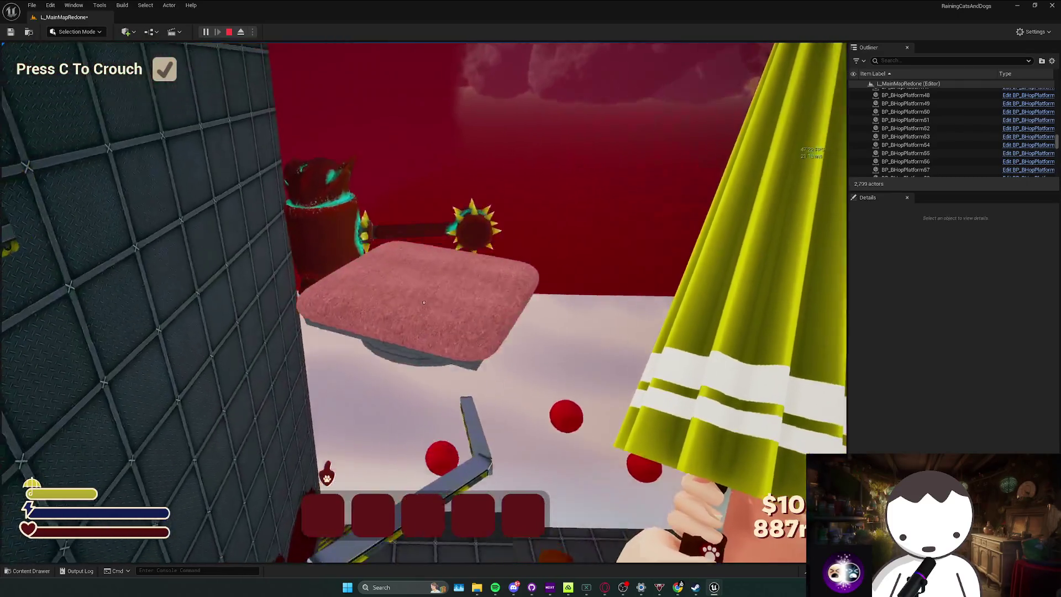
pyautogui.press('Escape')
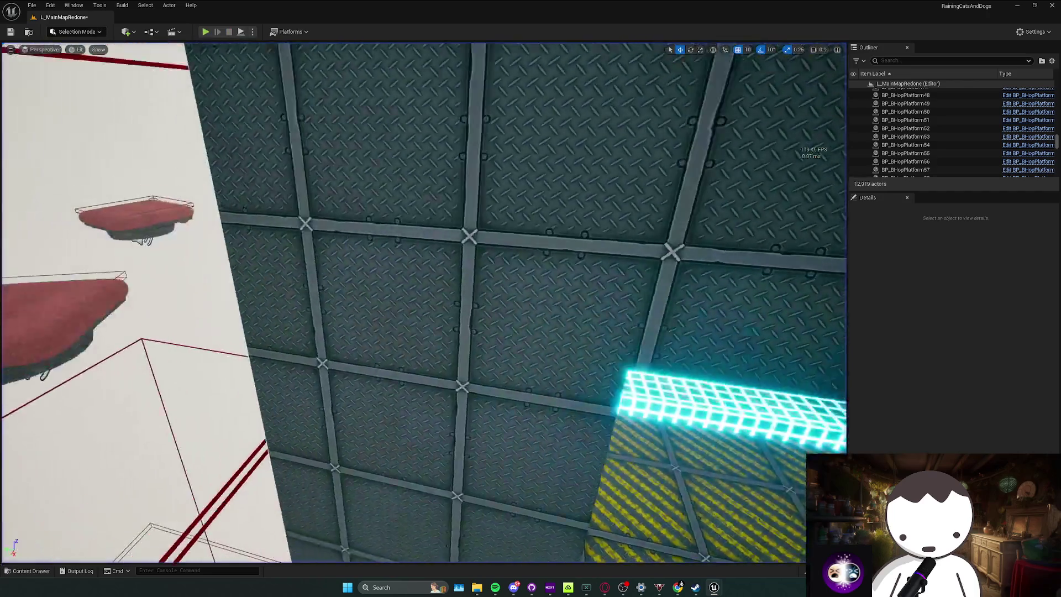
pyautogui.press('w')
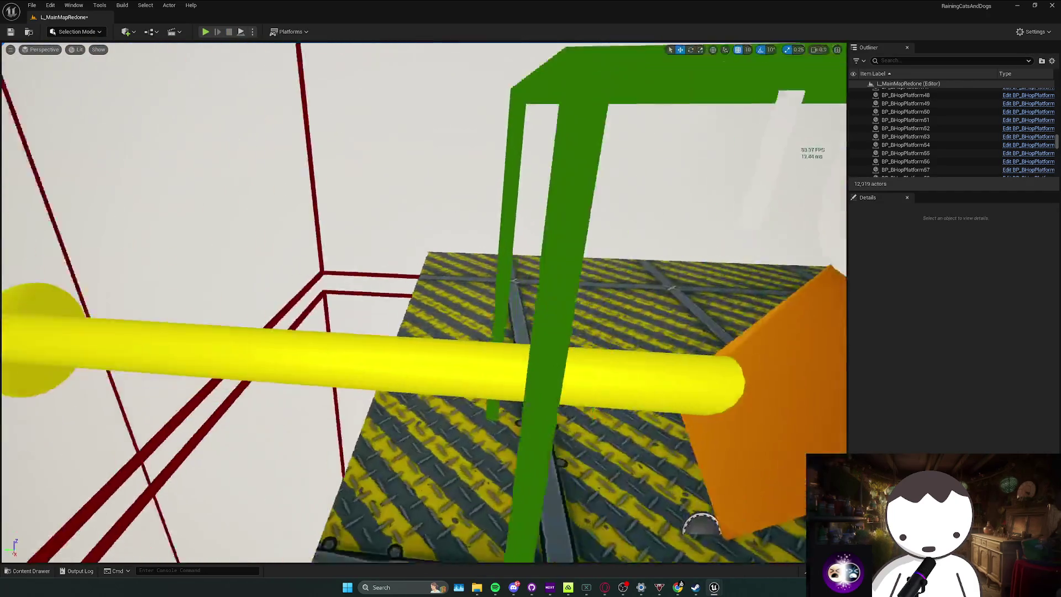
pyautogui.press('s')
pyautogui.click(206, 32)
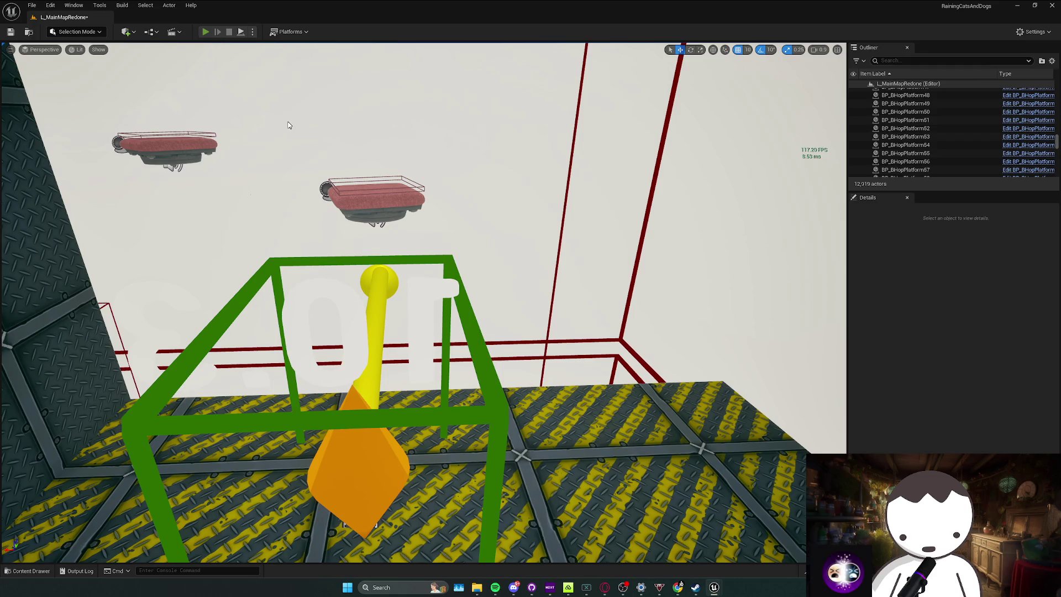
pyautogui.press('w')
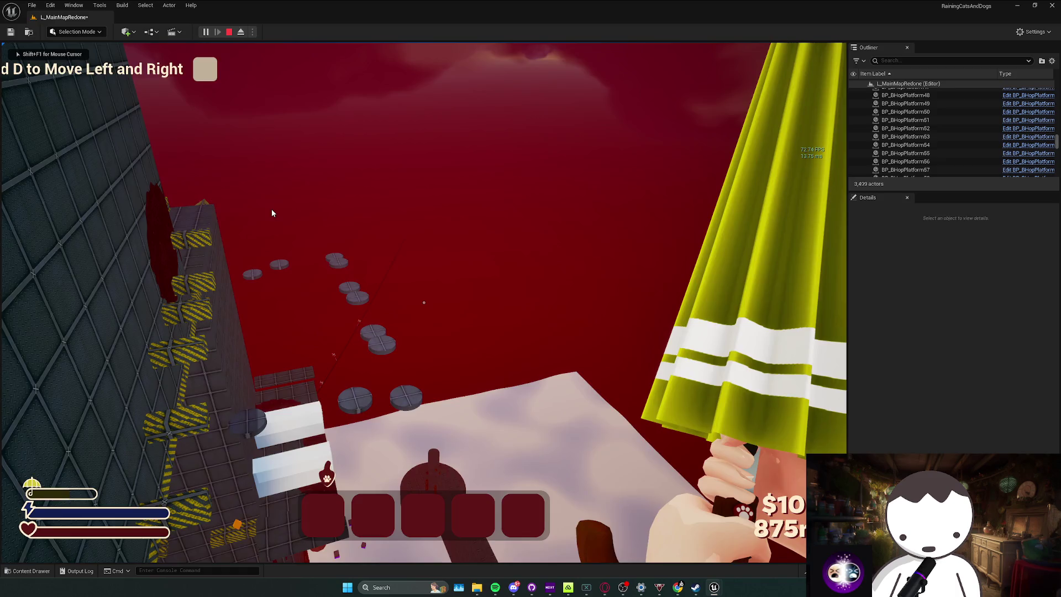
pyautogui.press('Escape')
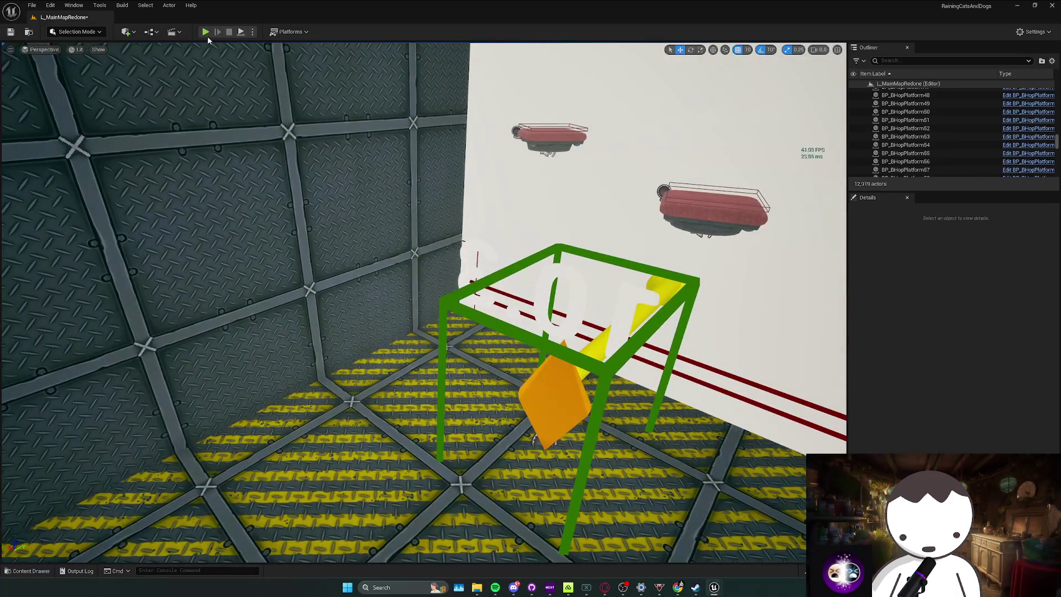
pyautogui.hotkey('alt', 'p')
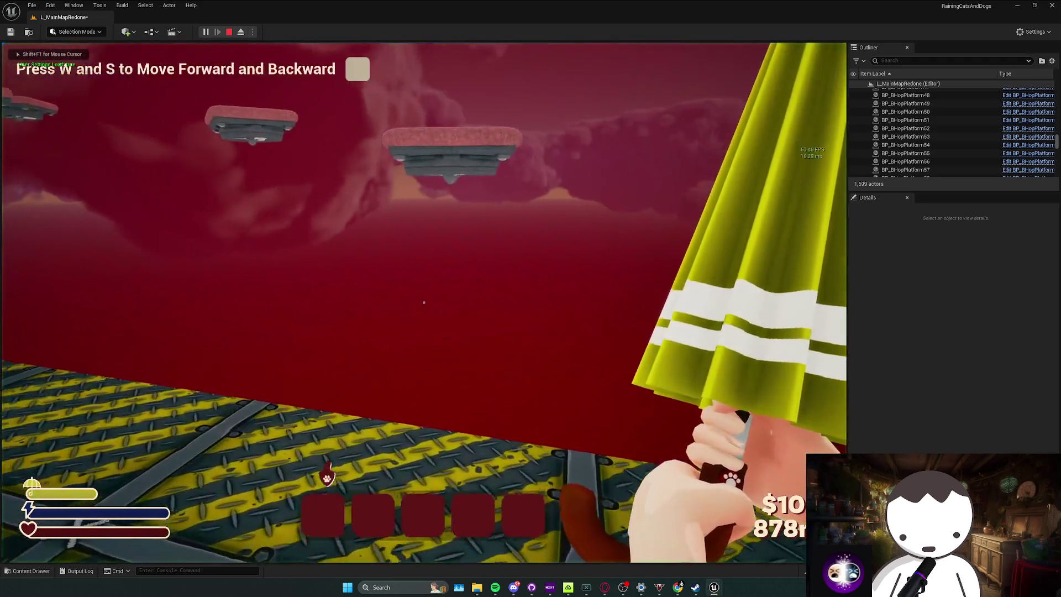
pyautogui.press('w')
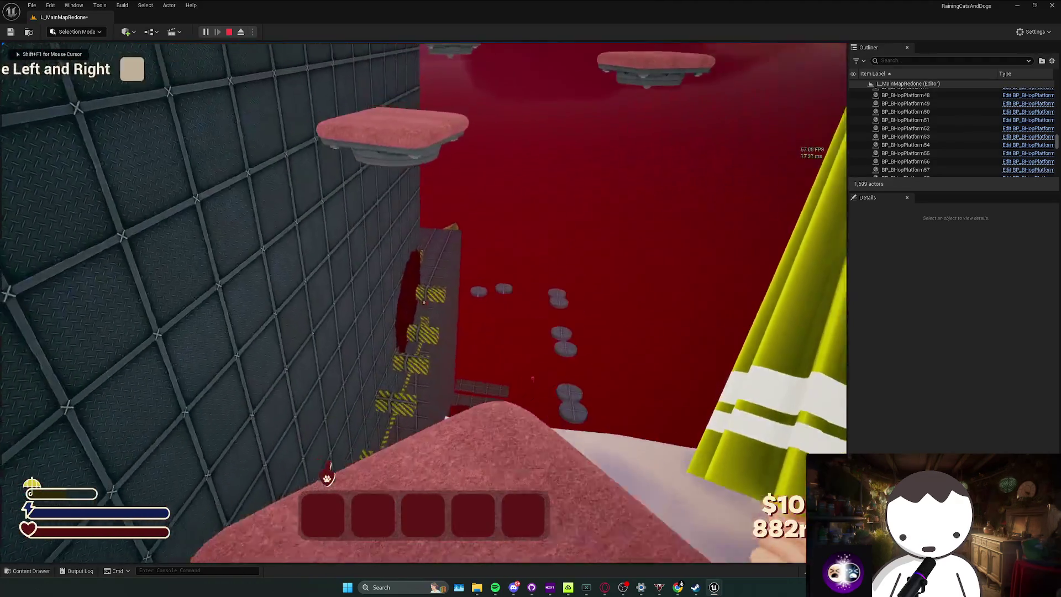
pyautogui.press('space')
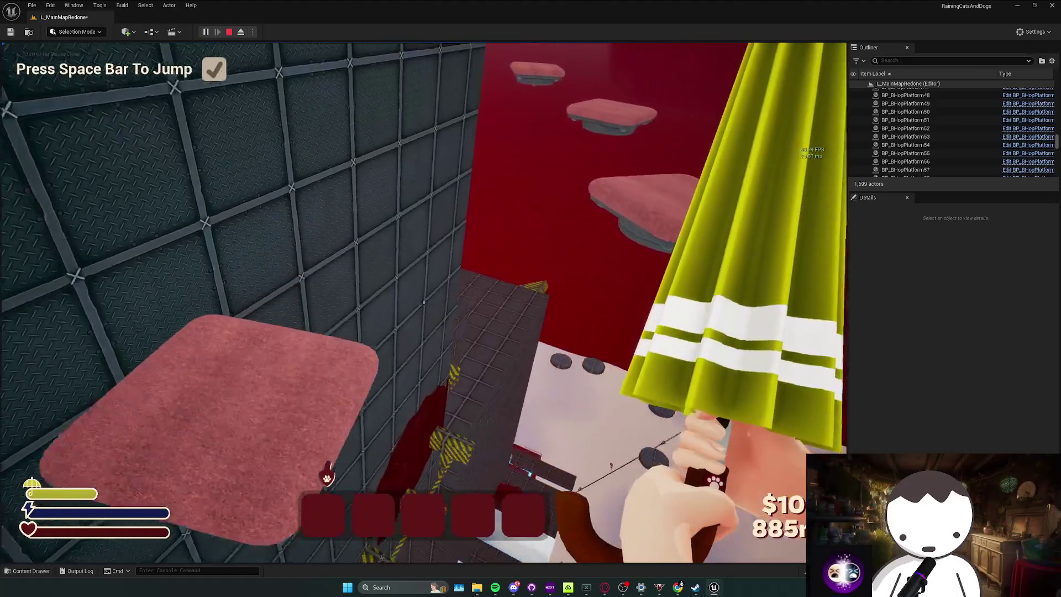
pyautogui.press('w')
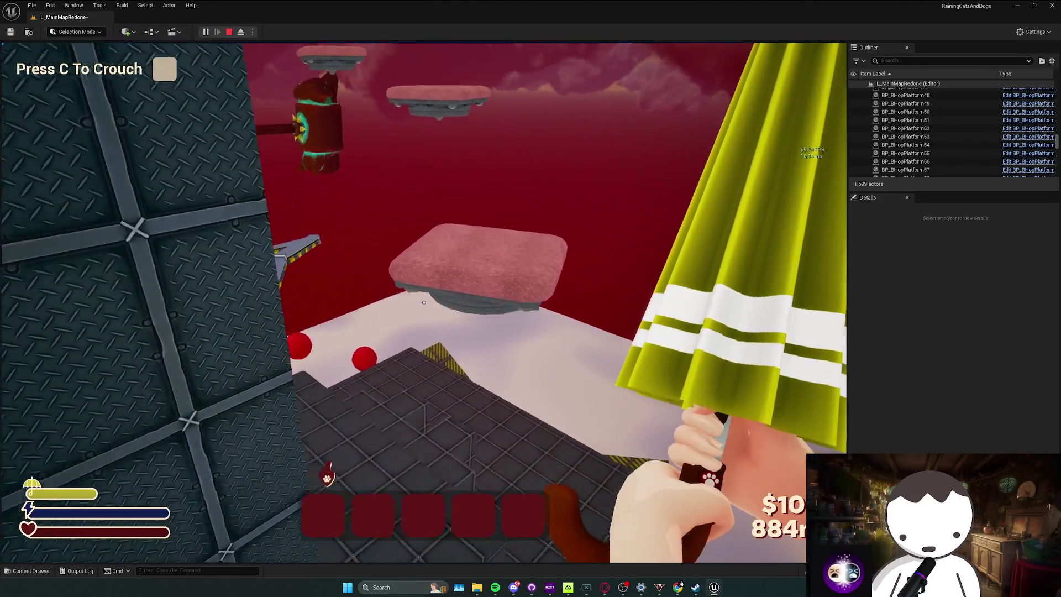
pyautogui.press('w')
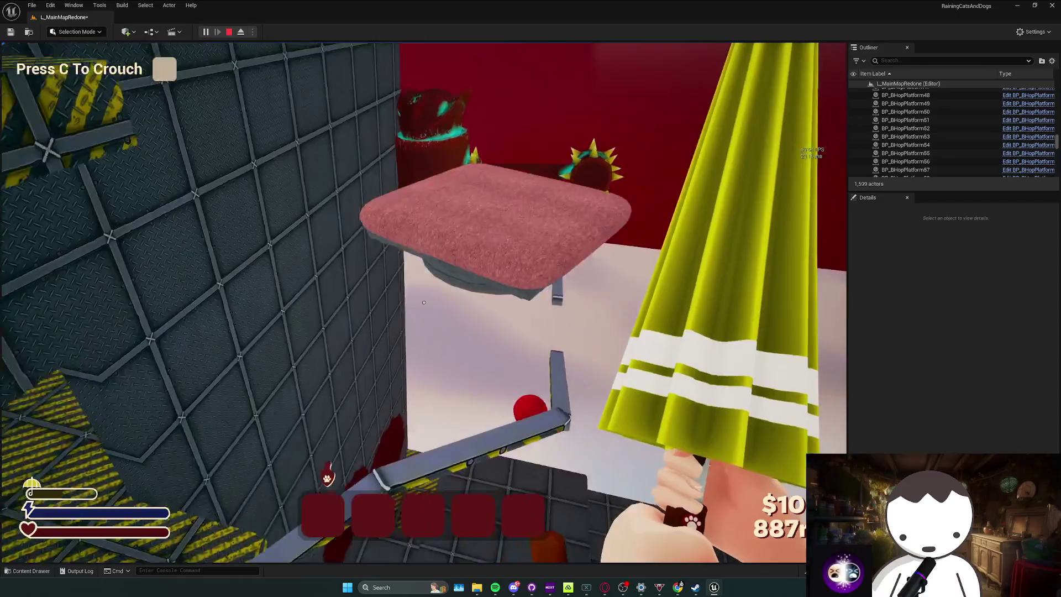
pyautogui.press('w')
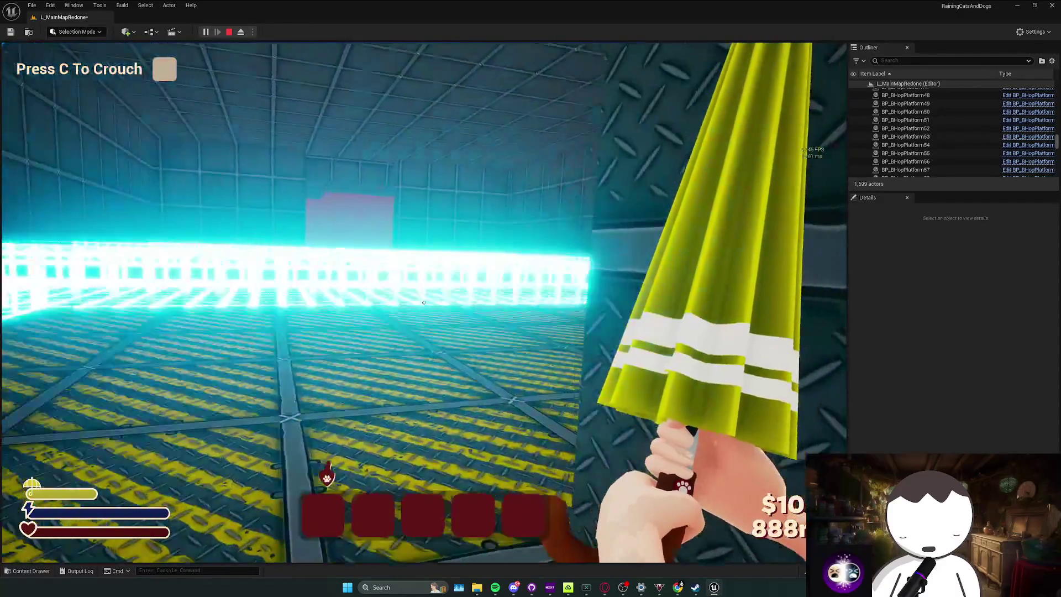
pyautogui.press('Escape')
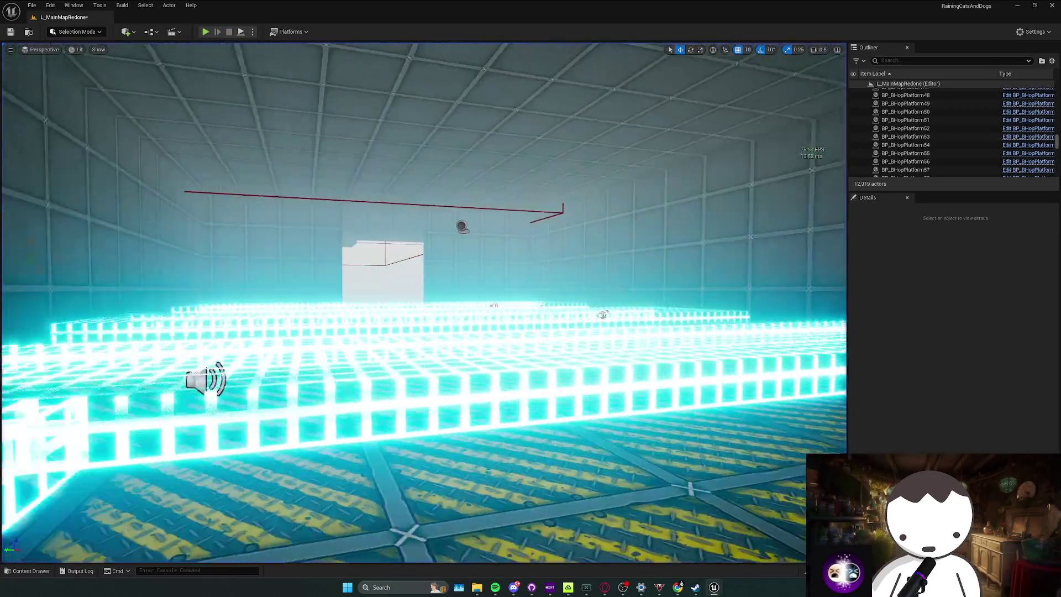
pyautogui.press('w')
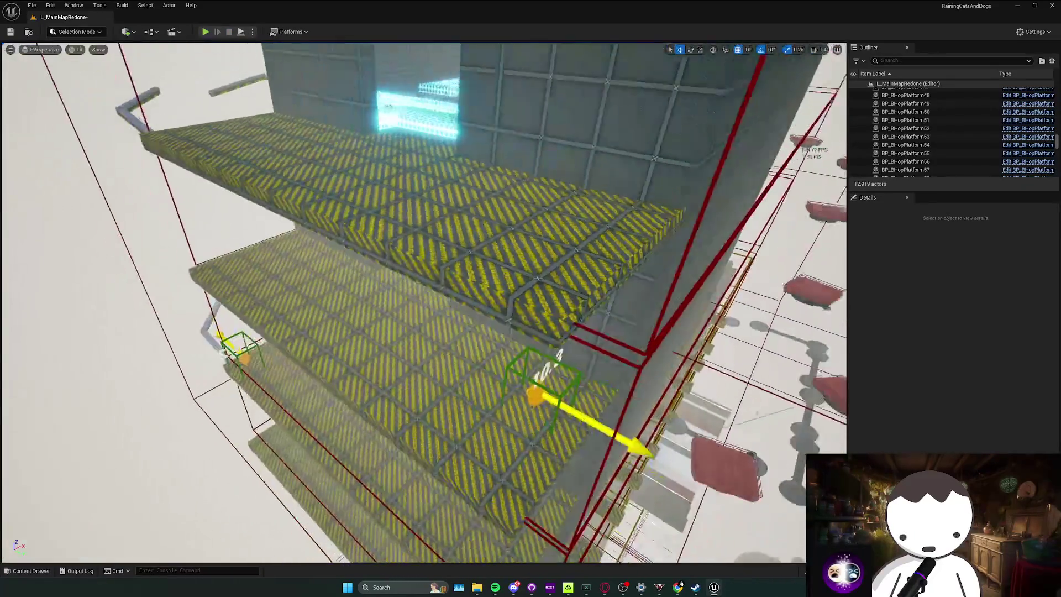
# Place a BP_CheckPoint on the striped floor, rotate it, and nudge it to X -41270.
pyautogui.press('s')
pyautogui.hotkey('ctrl', 'space')
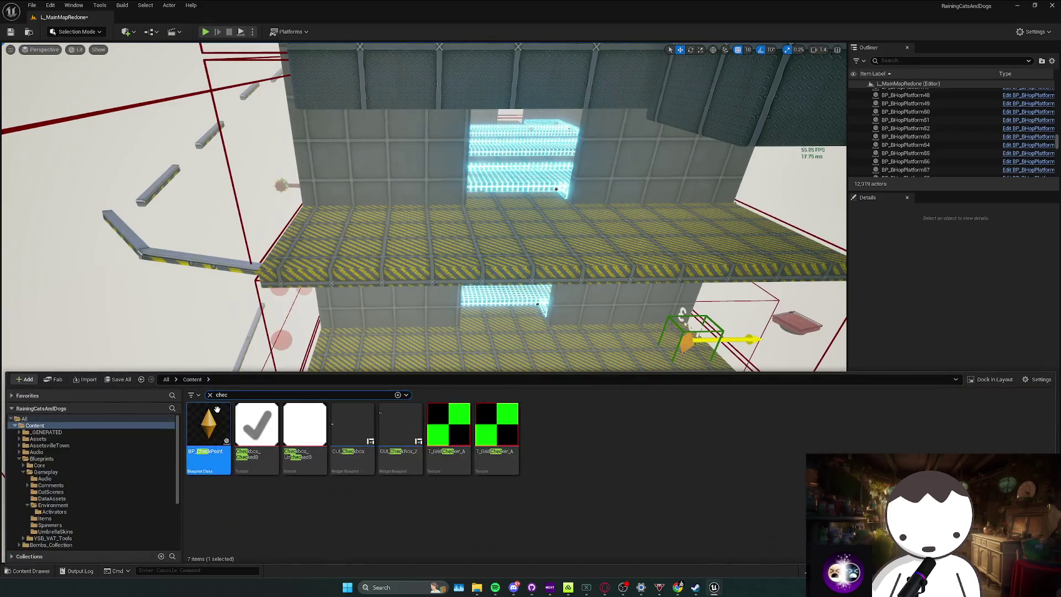
pyautogui.moveTo(312, 243)
pyautogui.mouseDown()
pyautogui.moveTo(276, 234)
pyautogui.moveTo(293, 260)
pyautogui.mouseUp()
pyautogui.press('e')
pyautogui.press('w')
pyautogui.scroll(3, 331, 287)
pyautogui.moveTo(344, 287); pyautogui.dragTo(363, 291)
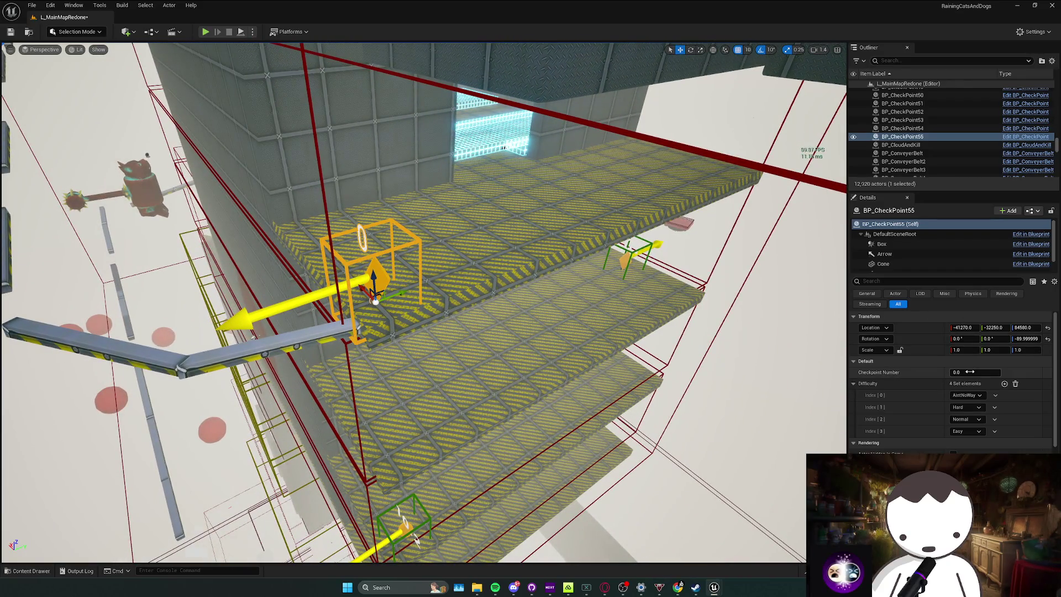
# Place a second checkpoint in the corridor, rotate it, and set its Checkpoint Number to 11.
pyautogui.moveTo(420, 298)
pyautogui.mouseDown()
pyautogui.moveTo(298, 287)
pyautogui.moveTo(375, 276)
pyautogui.moveTo(382, 299)
pyautogui.mouseUp()
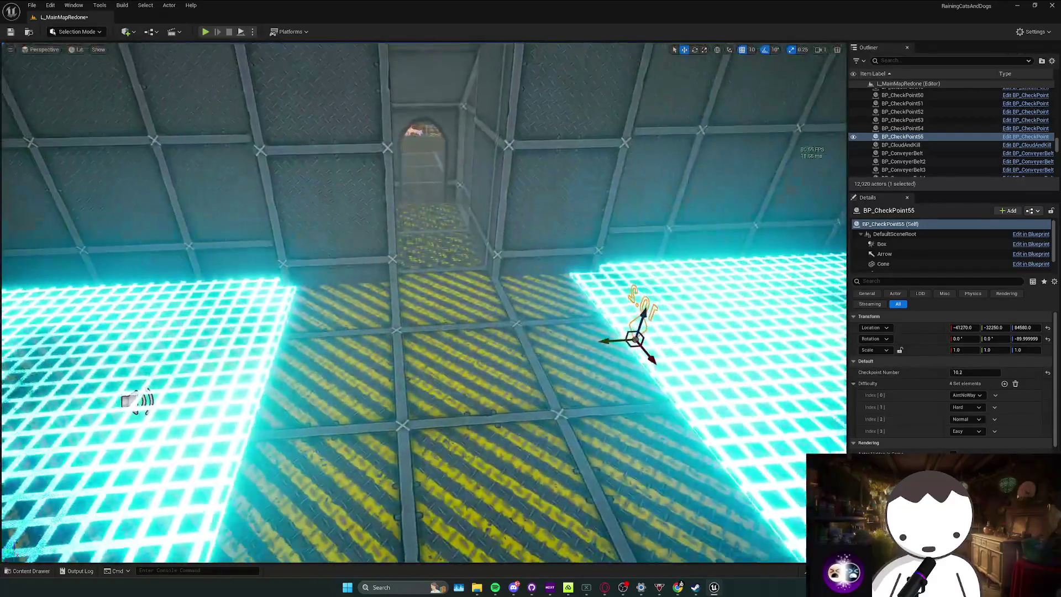
pyautogui.hotkey('ctrl', 'space')
pyautogui.moveTo(303, 459)
pyautogui.mouseDown()
pyautogui.moveTo(417, 282)
pyautogui.moveTo(407, 283)
pyautogui.moveTo(426, 279)
pyautogui.mouseUp()
pyautogui.press('e')
pyautogui.press('w')
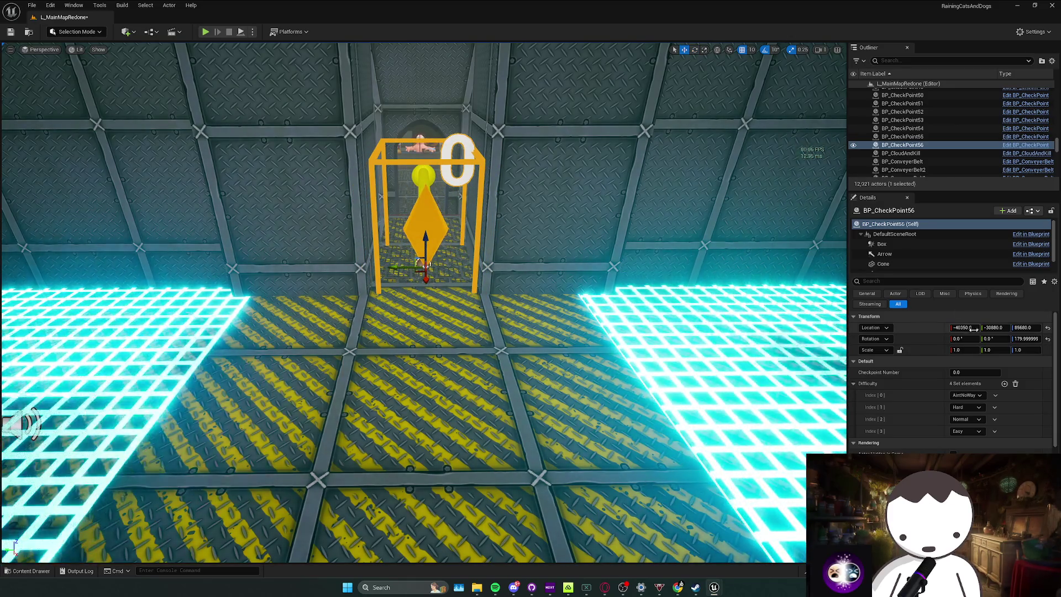
pyautogui.click(968, 372)
pyautogui.write('11')
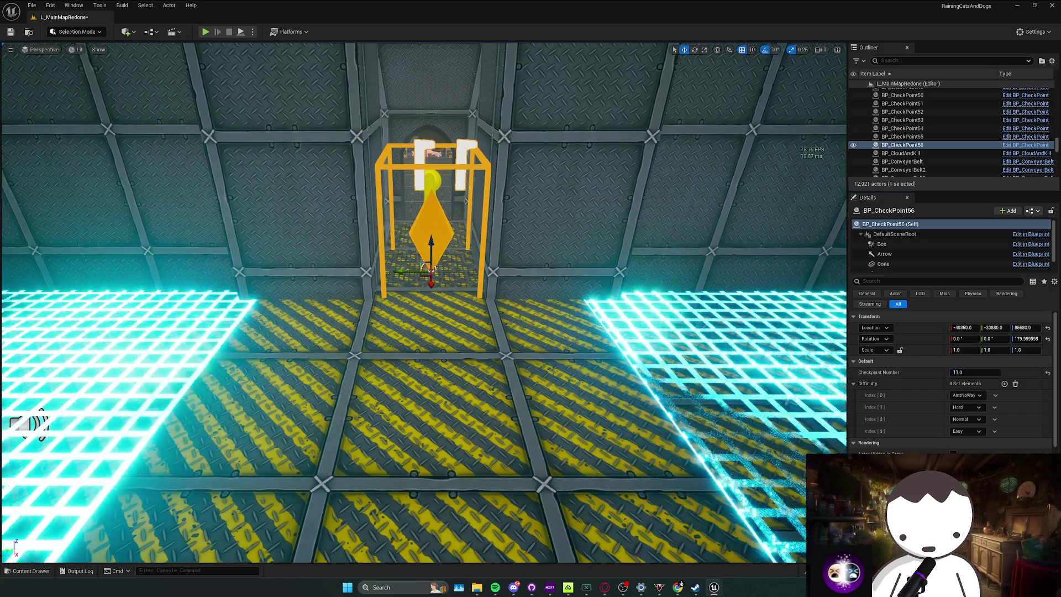
pyautogui.scroll(10, 508, 243)
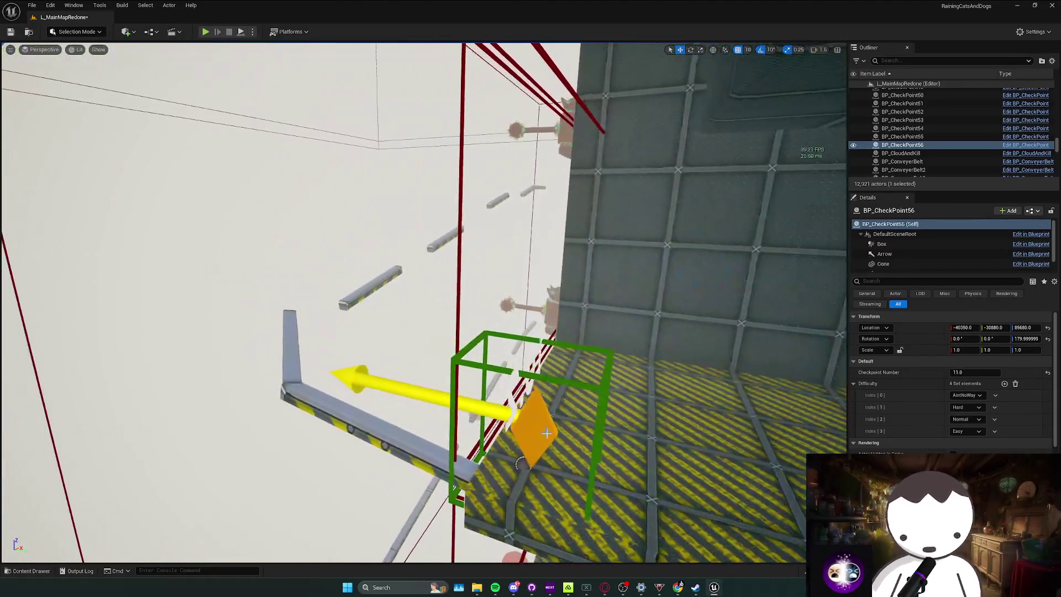
pyautogui.click(546, 433)
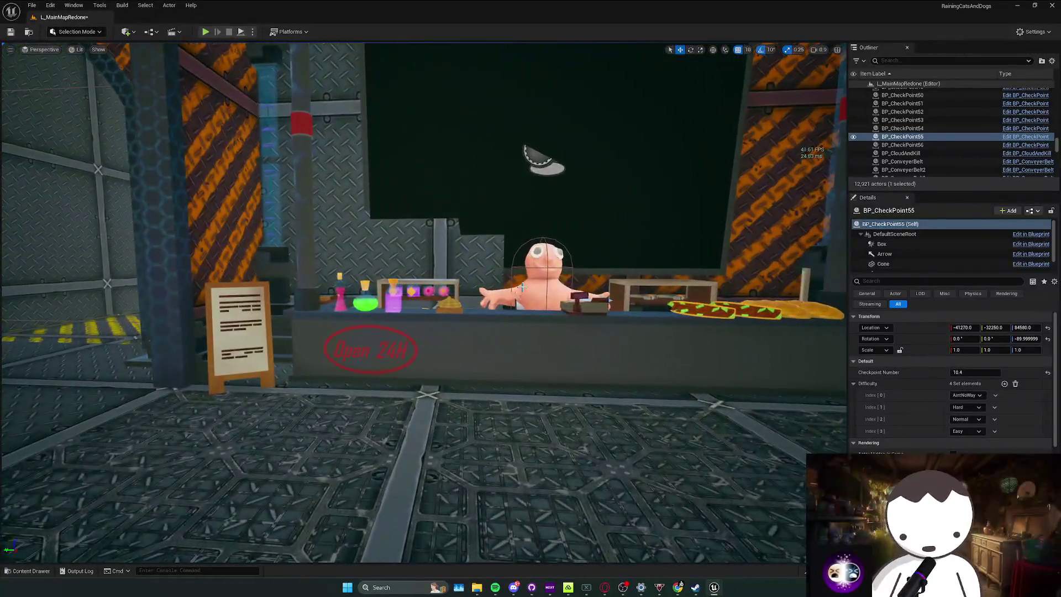
pyautogui.click(523, 287)
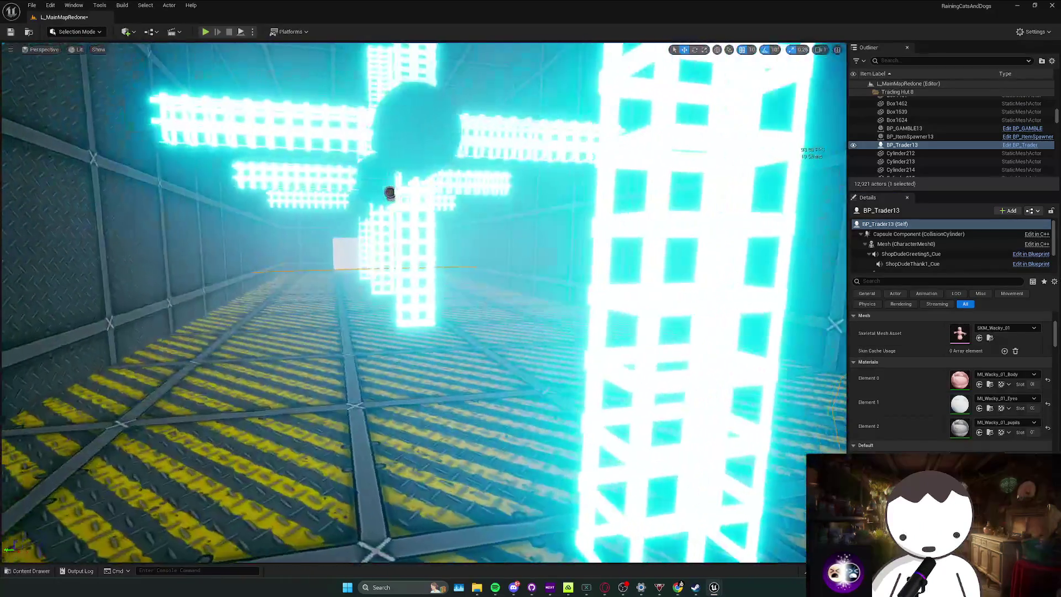
pyautogui.press('f')
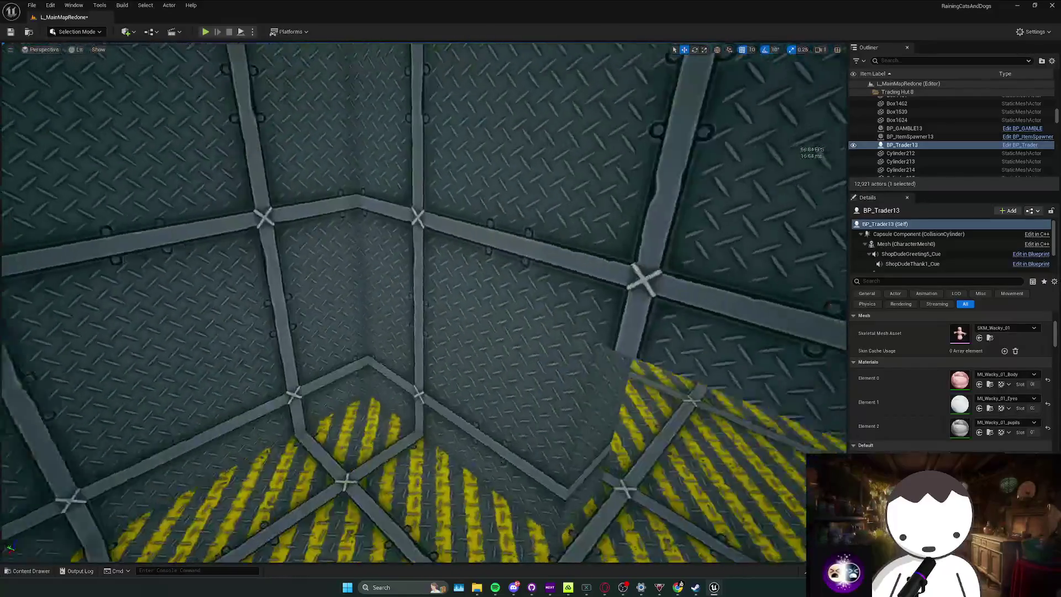
pyautogui.scroll(-10, 424, 303)
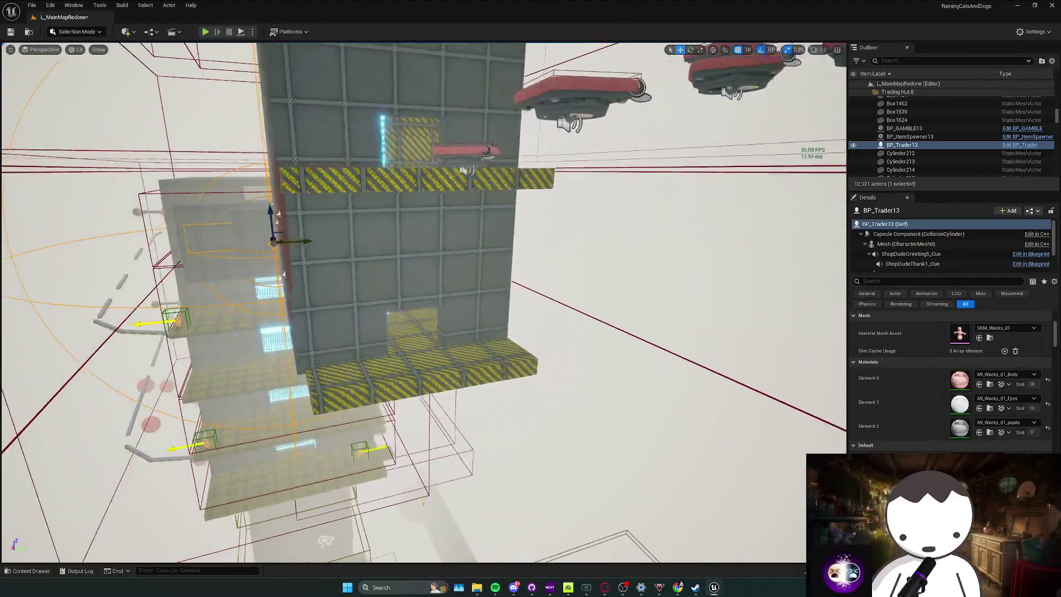
pyautogui.moveTo(553, 212); pyautogui.dragTo(548, 228)
pyautogui.press('Escape')
pyautogui.hotkey('ctrl', 's')
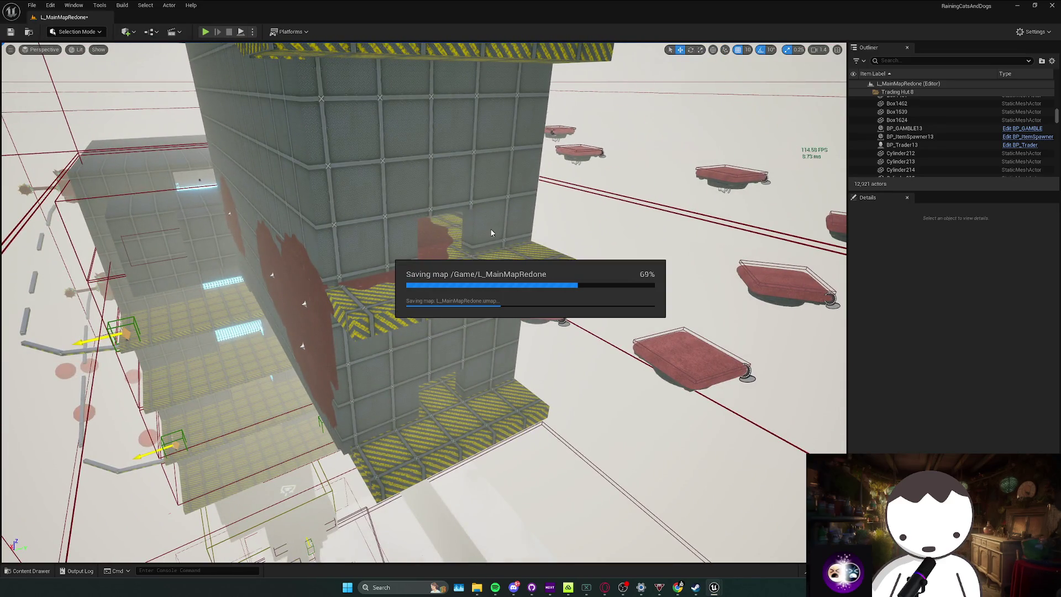
# Orbit the view closer to the tower and select its striped ledge.
pyautogui.moveTo(478, 240); pyautogui.dragTo(479, 240)
pyautogui.click(530, 302)
# Duplicate the striped ledge and move the copy toward the checkpoint floors.
pyautogui.press('e')
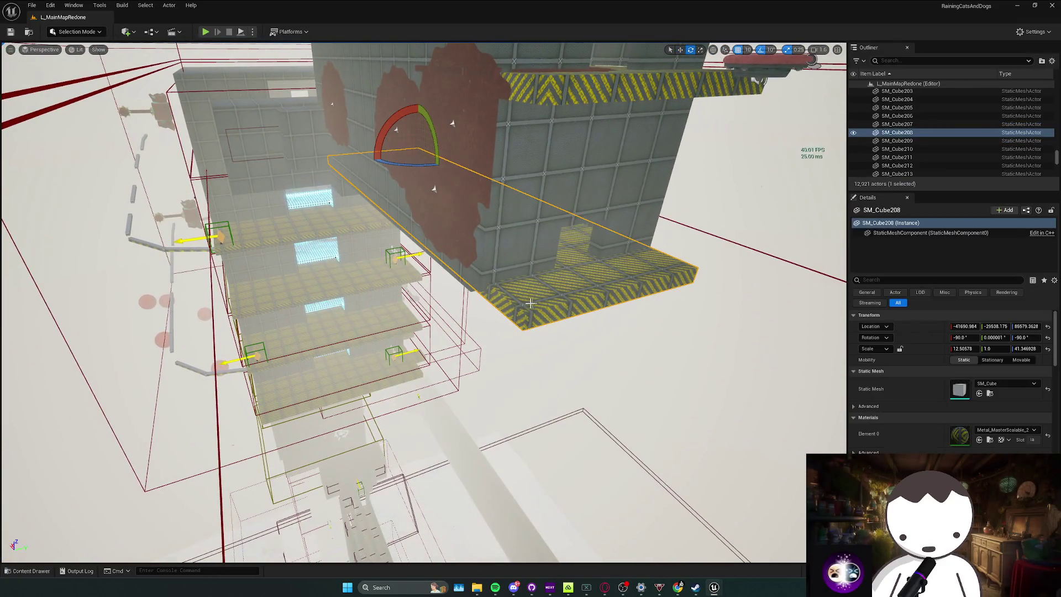
pyautogui.keyDown('alt'); pyautogui.moveTo(443, 152); pyautogui.dragTo(315, 167); pyautogui.keyUp('alt')
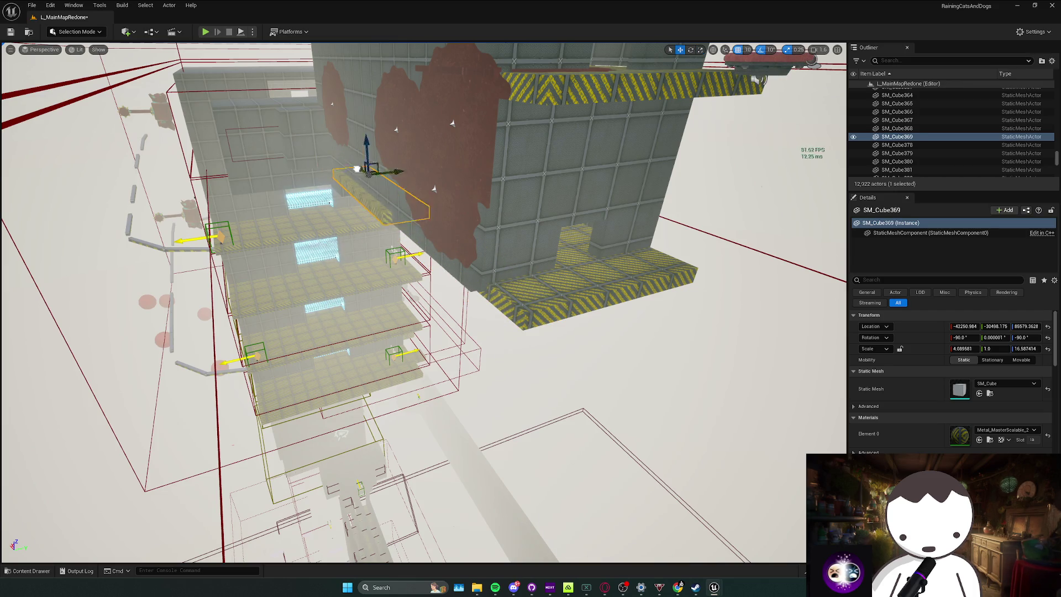
pyautogui.moveTo(357, 169); pyautogui.dragTo(421, 206)
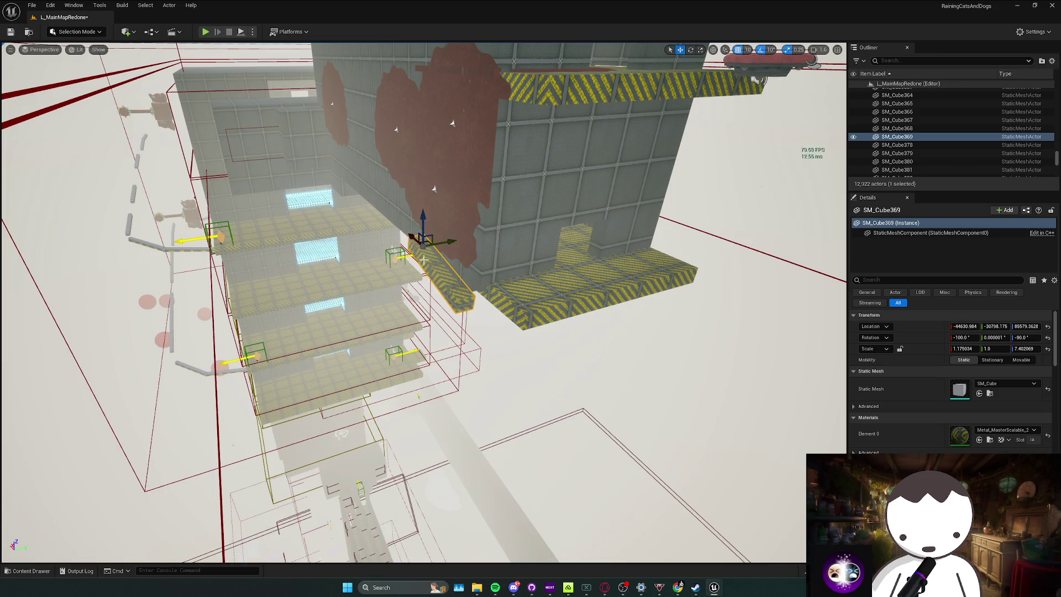
pyautogui.press('f')
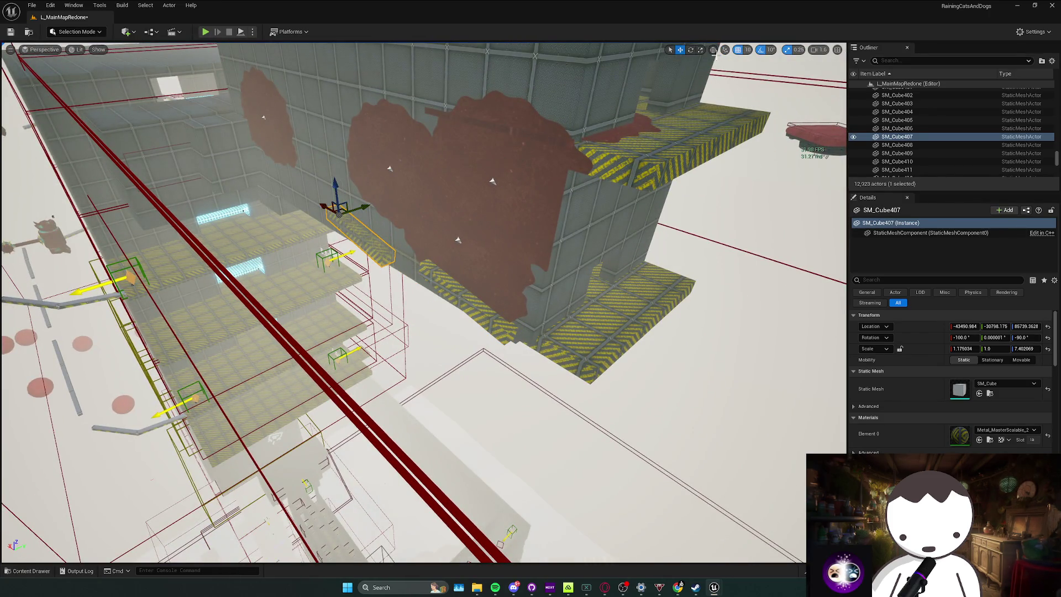
# Undo the extra duplicate and delete the unwanted SM_Cube417 ledge.
pyautogui.hotkey('ctrl', 'z')
pyautogui.moveTo(351, 209)
pyautogui.mouseDown()
pyautogui.moveTo(415, 284)
pyautogui.moveTo(563, 355)
pyautogui.moveTo(514, 292)
pyautogui.mouseUp()
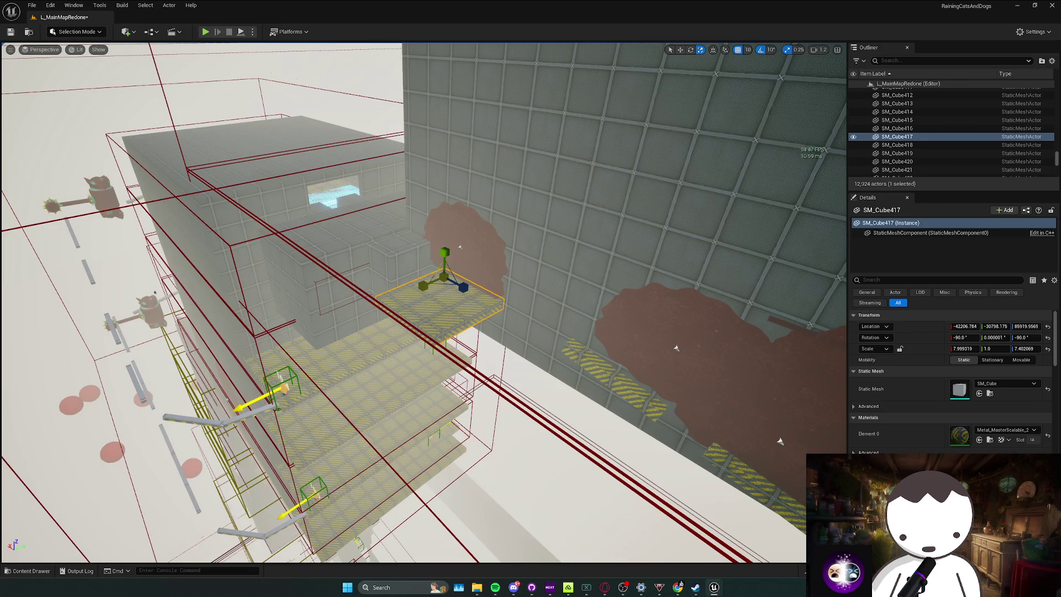
pyautogui.moveTo(460, 247)
pyautogui.mouseDown()
pyautogui.moveTo(506, 199)
pyautogui.moveTo(536, 230)
pyautogui.moveTo(832, 401)
pyautogui.moveTo(741, 244)
pyautogui.moveTo(688, 296)
pyautogui.mouseUp()
pyautogui.press('Delete')
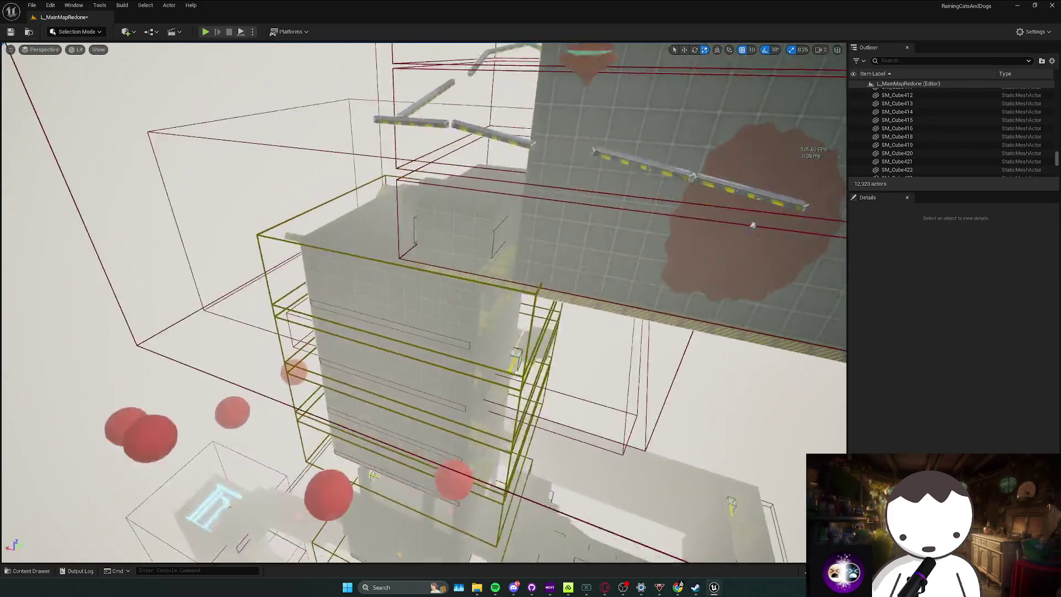
pyautogui.moveTo(752, 225); pyautogui.dragTo(844, 165)
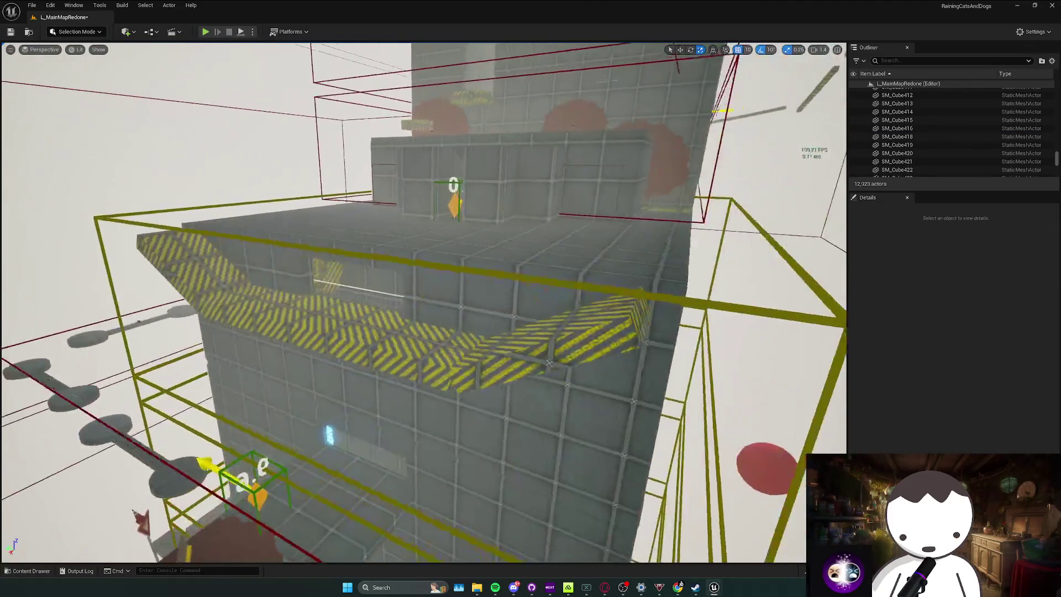
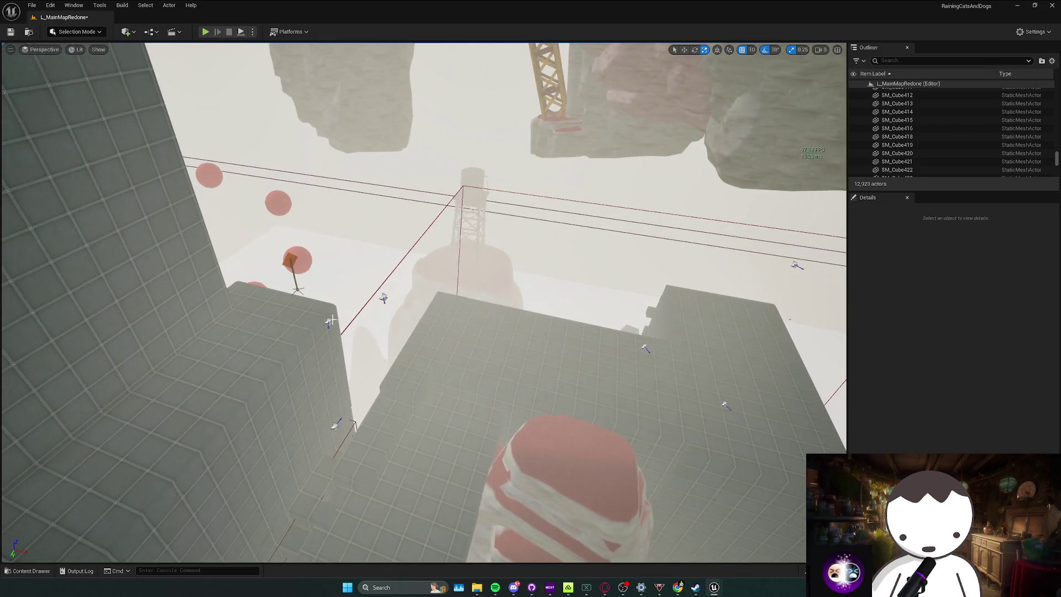
# Delete the stray wall and floor decals and the SM_construction_sign from the course.
pyautogui.click(330, 321)
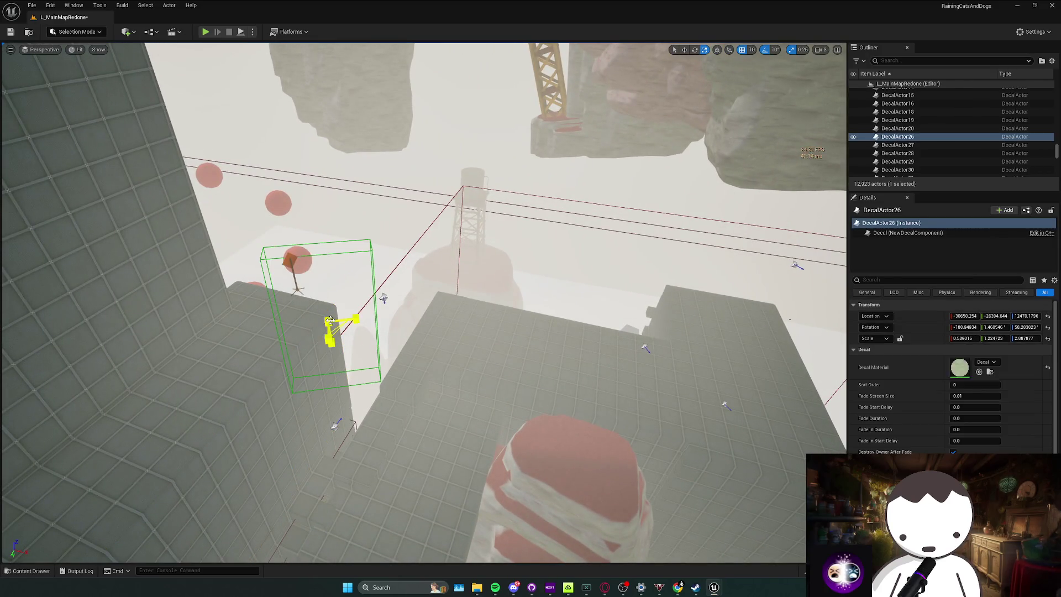
pyautogui.press('Delete')
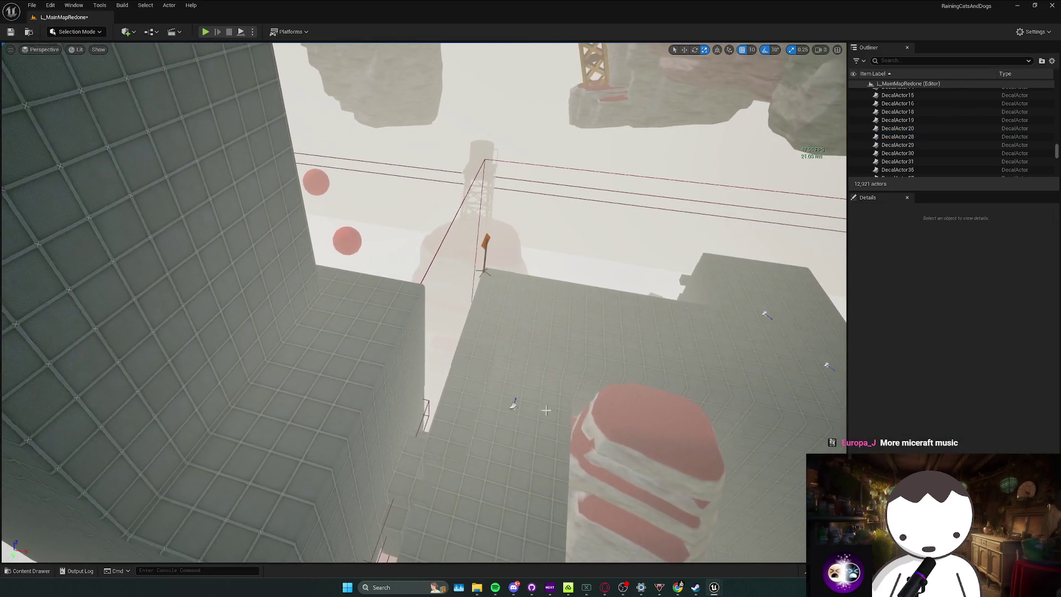
pyautogui.click(514, 407)
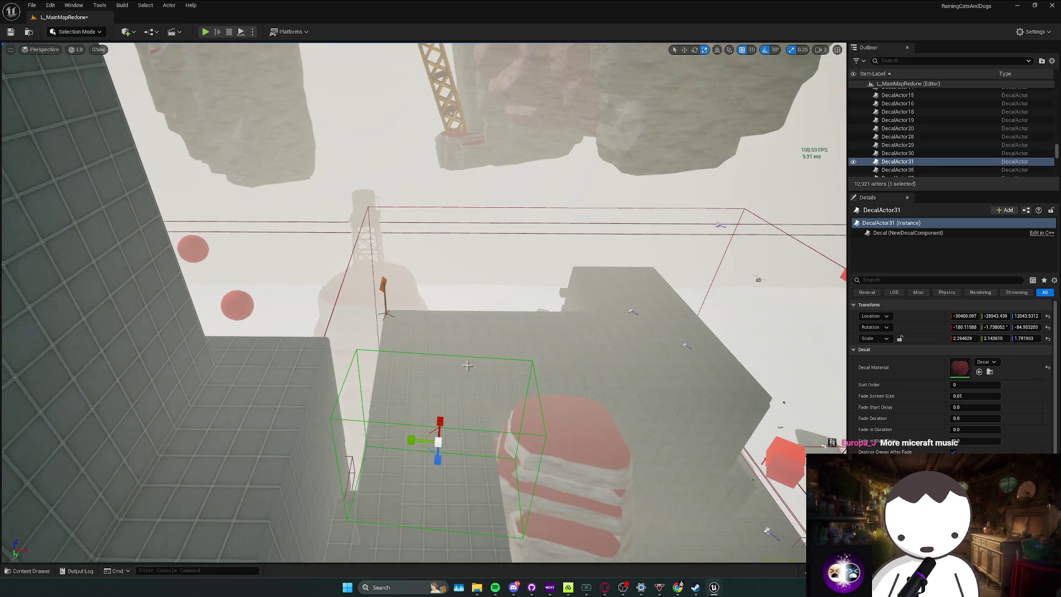
pyautogui.press('Delete')
pyautogui.click(405, 298)
pyautogui.press('Delete')
pyautogui.click(434, 281)
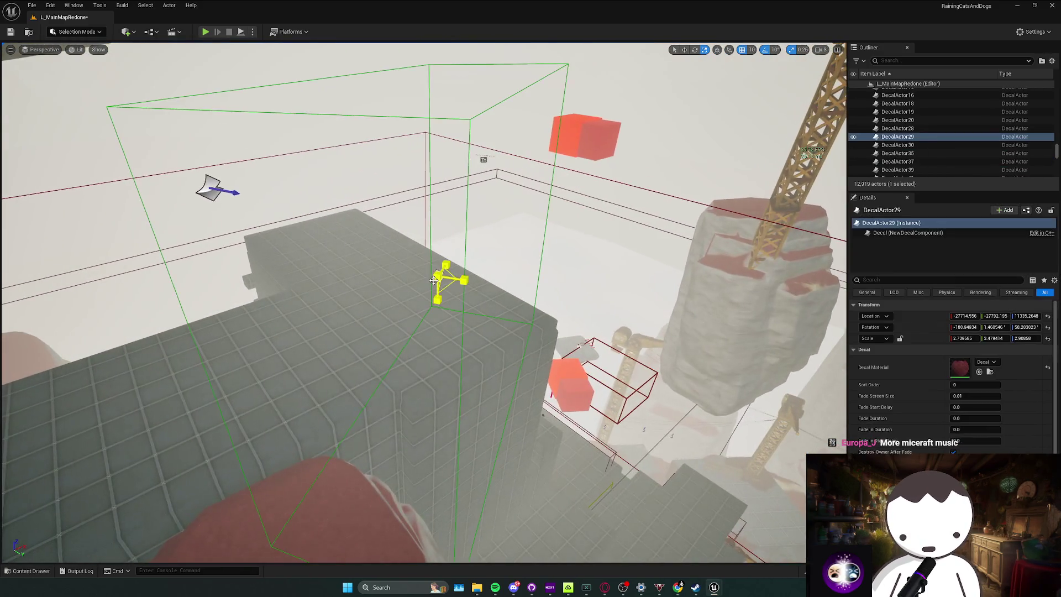
pyautogui.press('Delete')
pyautogui.click(414, 304)
pyautogui.press('Delete')
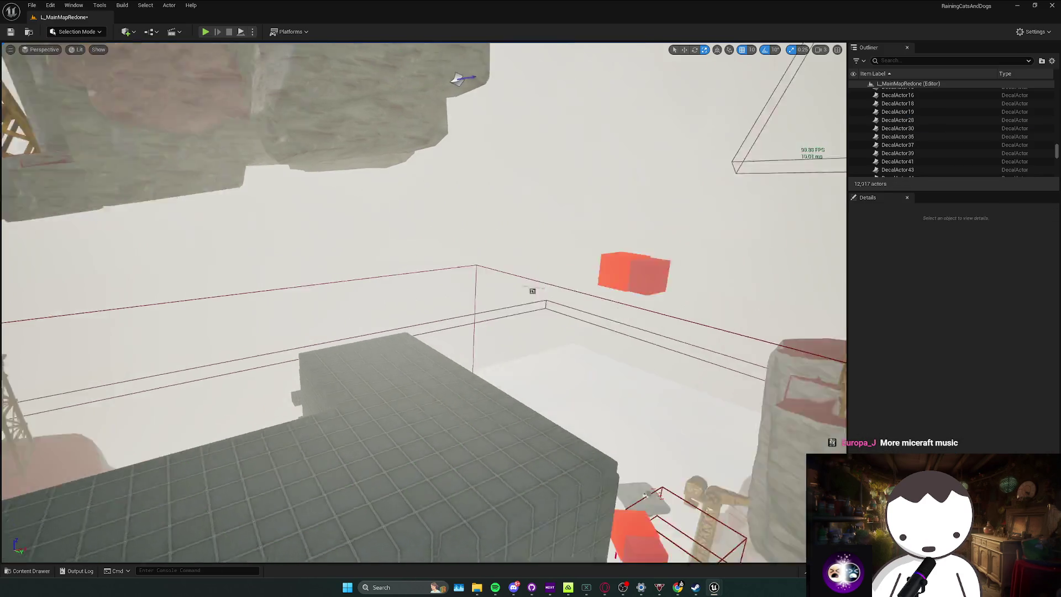
# Delete the text label, another decal, BP_VertexDog and the striped object, then save the map.
pyautogui.click(409, 283)
pyautogui.press('Delete')
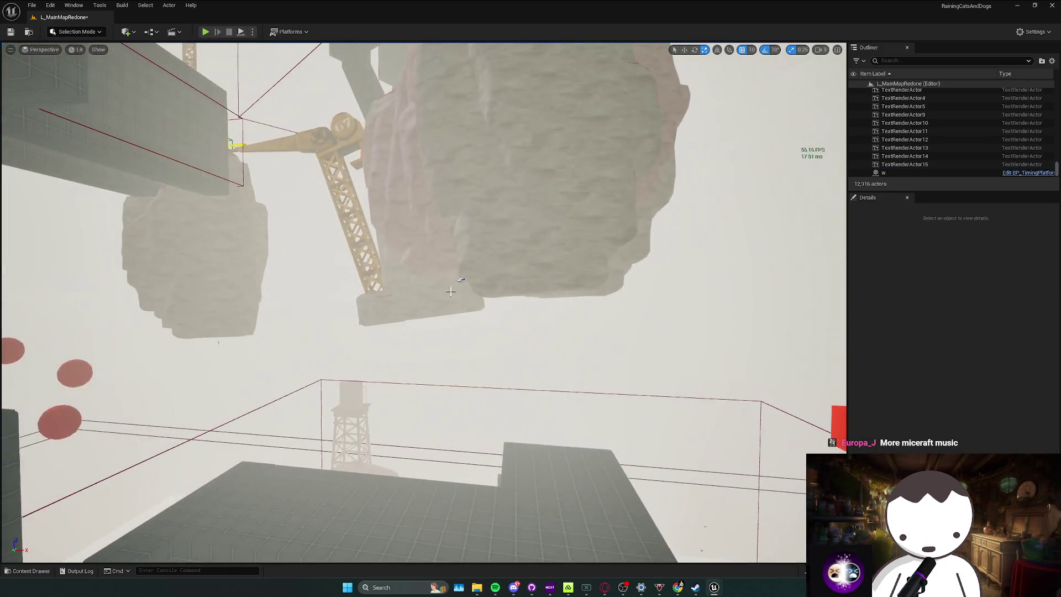
pyautogui.click(450, 291)
pyautogui.press('Delete')
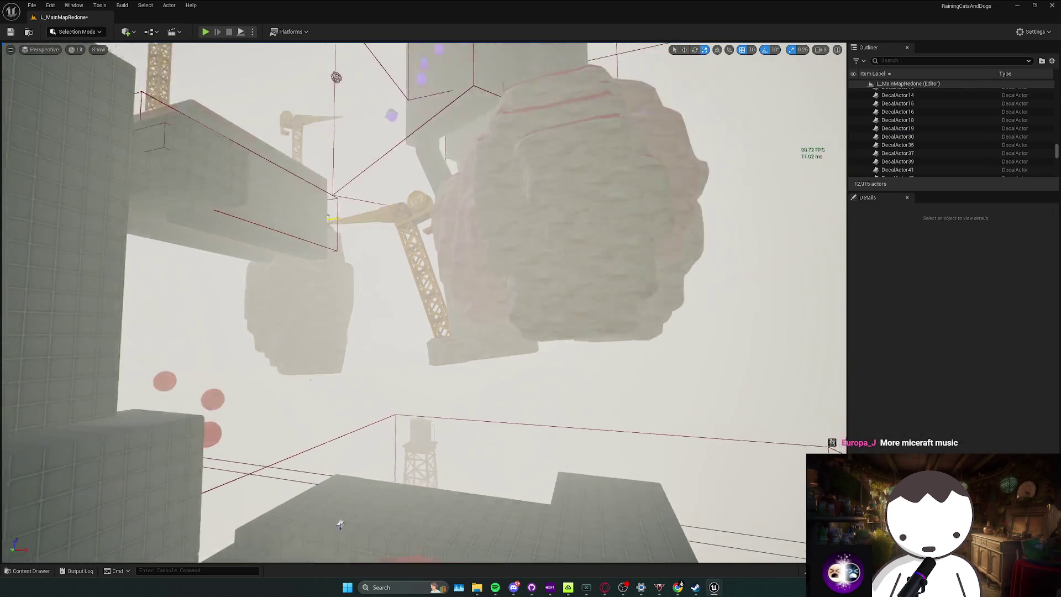
pyautogui.click(379, 260)
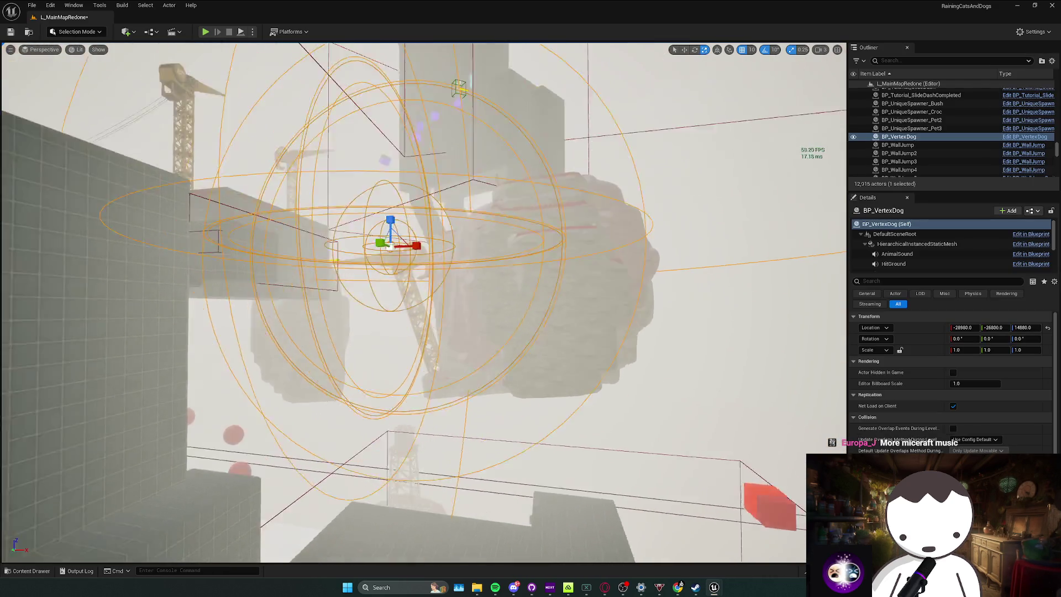
pyautogui.press('Delete')
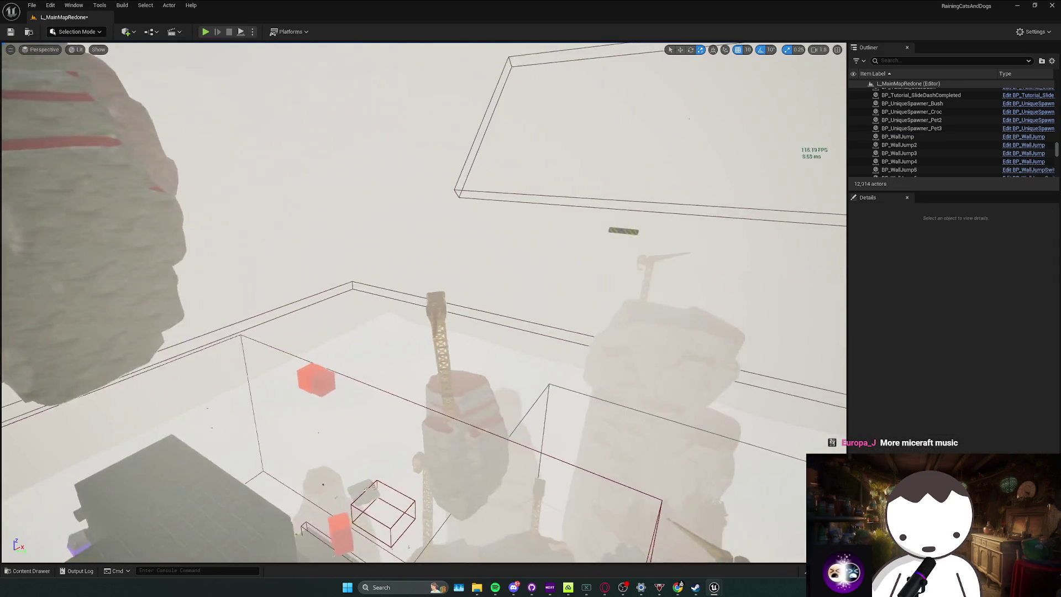
pyautogui.click(508, 232)
pyautogui.press('Delete')
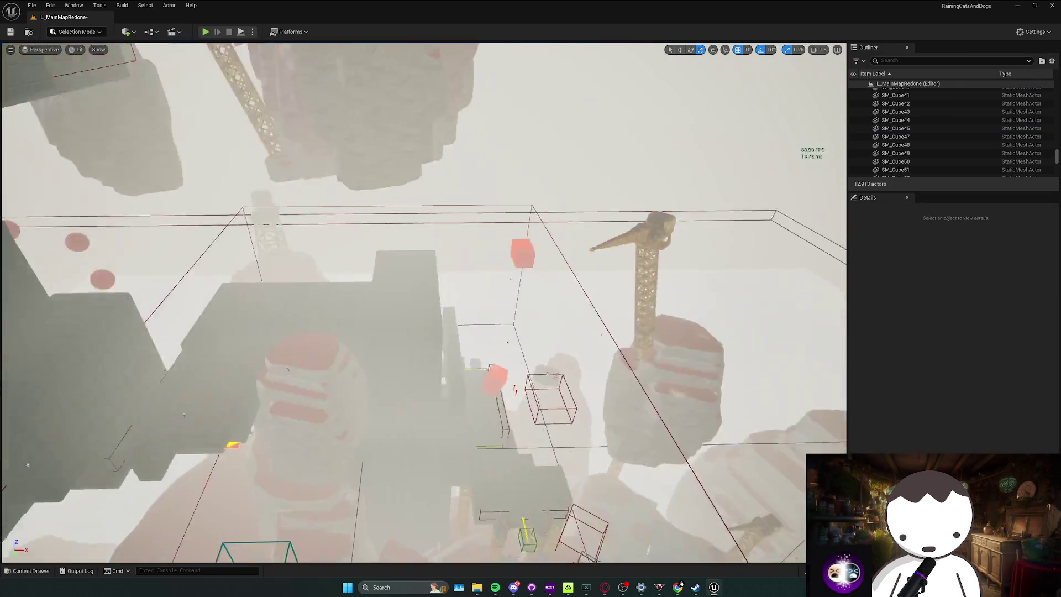
pyautogui.scroll(1, 423, 303)
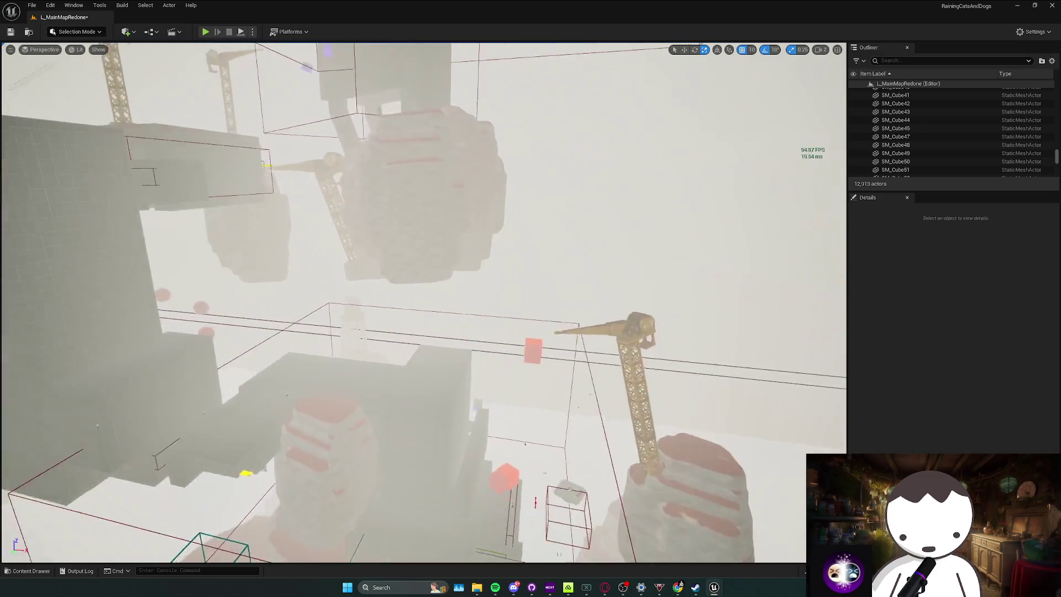
pyautogui.hotkey('ctrl', 's')
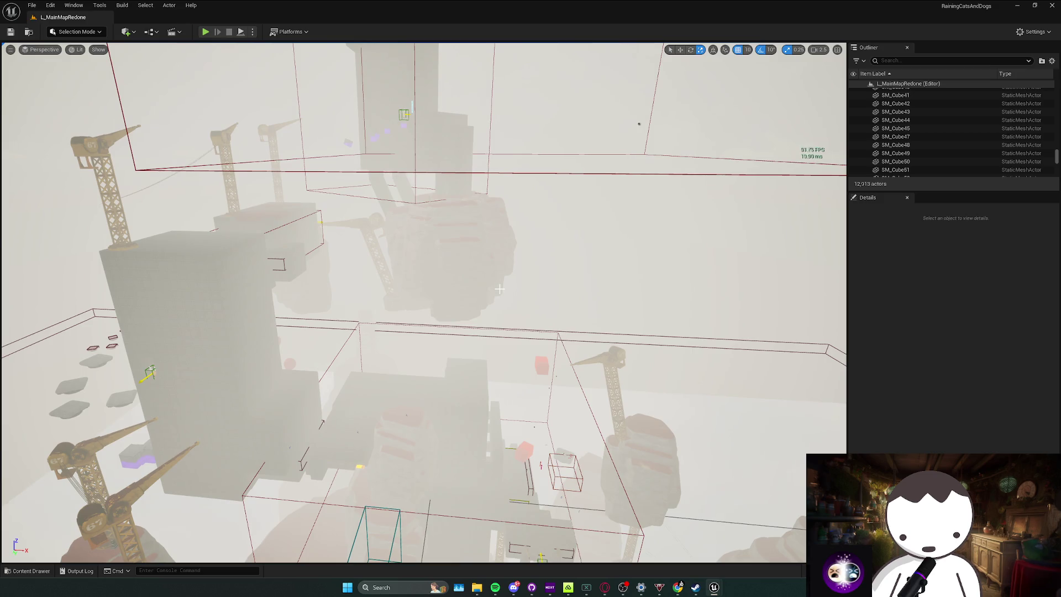
# Fly down over the course and select the BP_Music2 trigger box.
pyautogui.moveTo(495, 293)
pyautogui.mouseDown()
pyautogui.moveTo(495, 354)
pyautogui.moveTo(482, 378)
pyautogui.mouseUp()
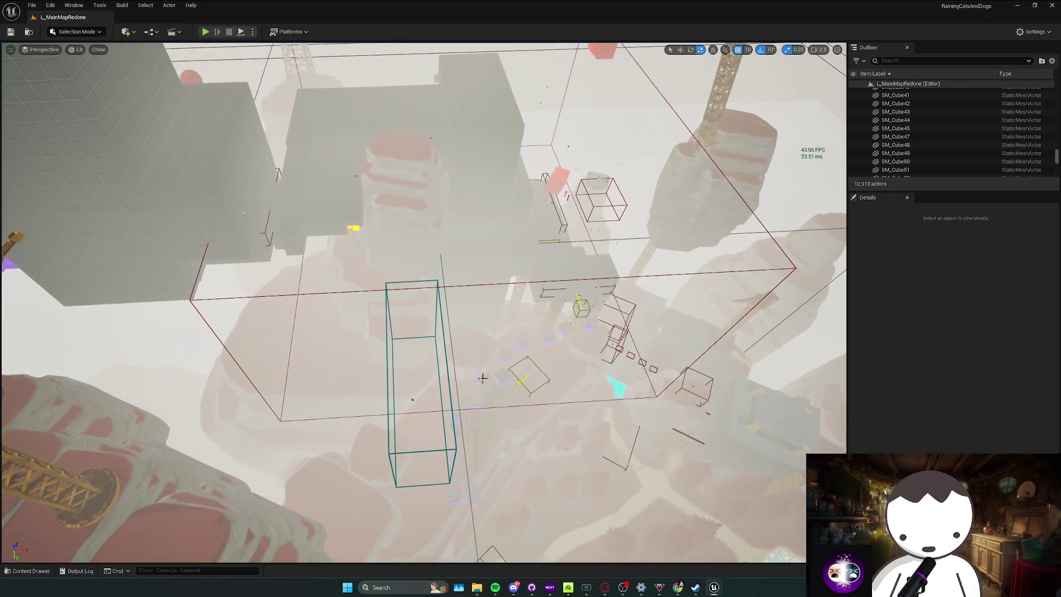
pyautogui.click(416, 400)
pyautogui.moveTo(416, 400); pyautogui.dragTo(284, 370)
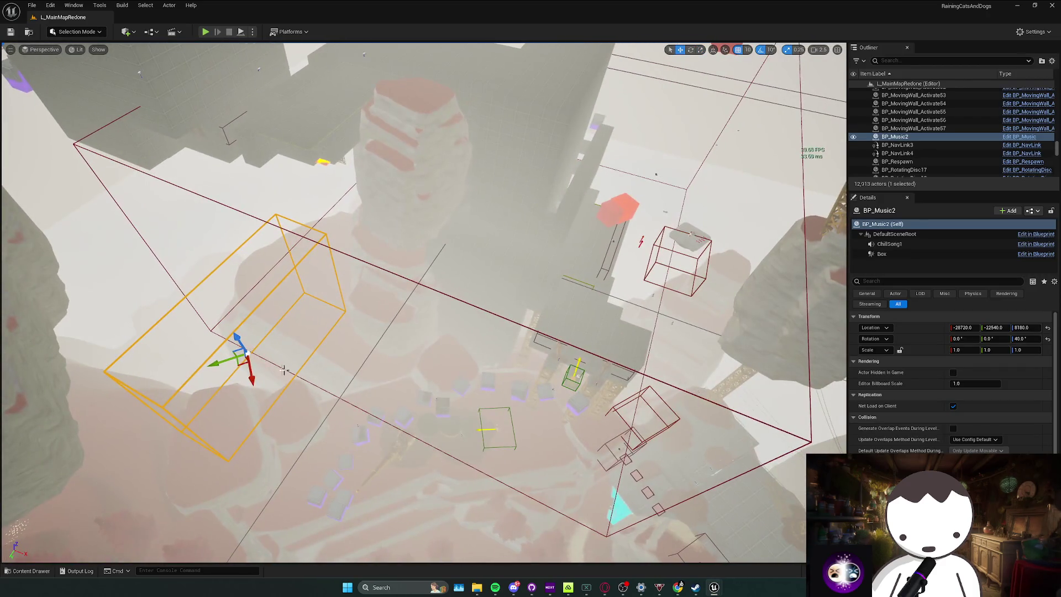
# Move the BP_Music2 trigger box further along the course.
pyautogui.moveTo(220, 365)
pyautogui.mouseDown()
pyautogui.moveTo(412, 359)
pyautogui.moveTo(553, 316)
pyautogui.moveTo(583, 358)
pyautogui.mouseUp()
pyautogui.press('f')
pyautogui.moveTo(424, 267)
pyautogui.mouseDown()
pyautogui.moveTo(459, 259)
pyautogui.moveTo(506, 285)
pyautogui.moveTo(511, 346)
pyautogui.mouseUp()
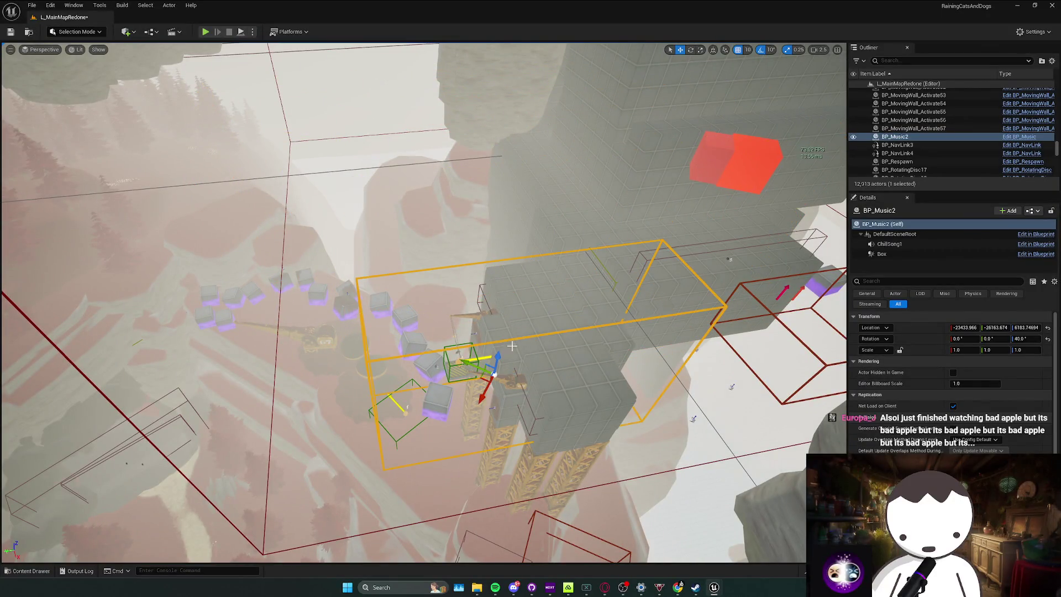
pyautogui.press('f')
pyautogui.moveTo(442, 372)
pyautogui.mouseDown()
pyautogui.moveTo(427, 360)
pyautogui.moveTo(437, 394)
pyautogui.moveTo(464, 360)
pyautogui.moveTo(486, 354)
pyautogui.moveTo(464, 307)
pyautogui.moveTo(482, 376)
pyautogui.mouseUp()
# Rotate BP_Music2 to -50 degrees yaw and save the map.
pyautogui.press('e')
pyautogui.press('w')
pyautogui.scroll(2, 473, 341)
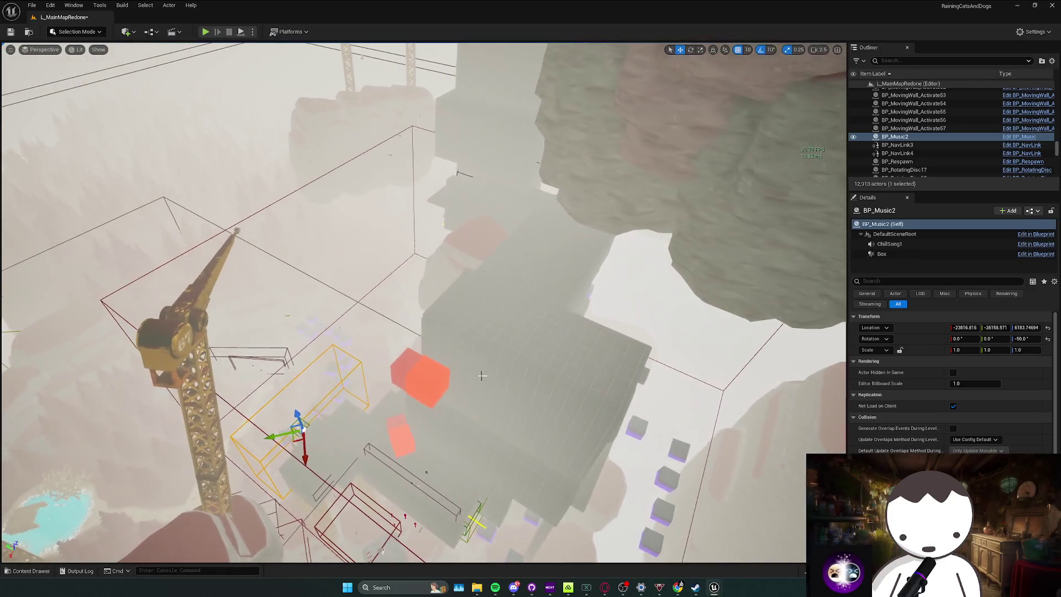
pyautogui.hotkey('ctrl', 's')
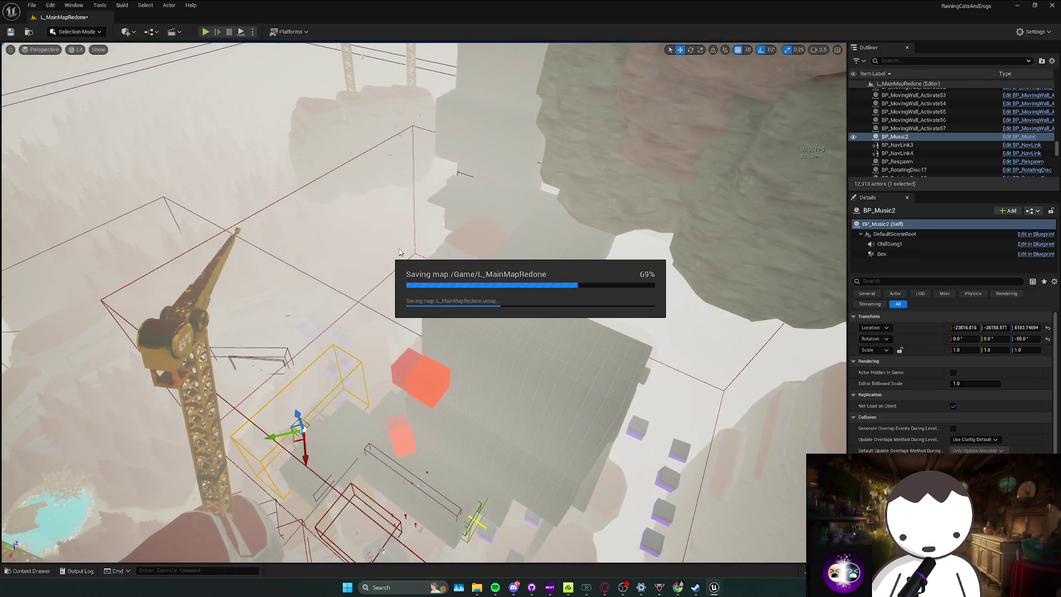
pyautogui.moveTo(399, 251)
pyautogui.mouseDown()
pyautogui.moveTo(480, 301)
pyautogui.moveTo(504, 352)
pyautogui.mouseUp()
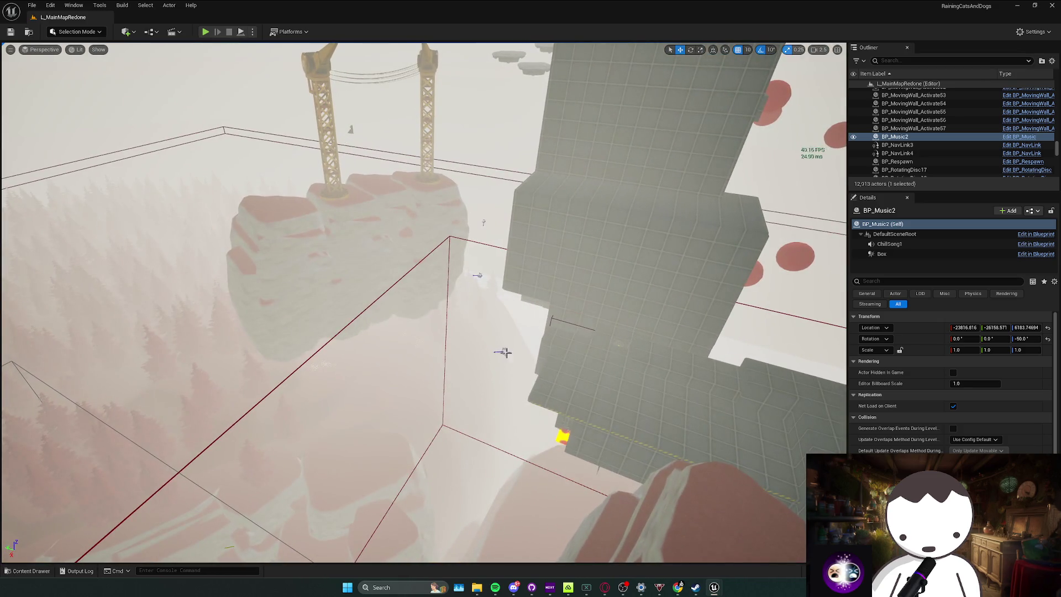
# Delete the two stray box actors and the leftover decal near the cranes.
pyautogui.click(504, 352)
pyautogui.press('Delete')
pyautogui.click(478, 277)
pyautogui.press('Delete')
pyautogui.click(484, 226)
pyautogui.press('Delete')
# Delete the SM_cornice_01_corner97 piece, then select the stray decal near the red block.
pyautogui.hotkey('ctrl', 'z')
pyautogui.press('f')
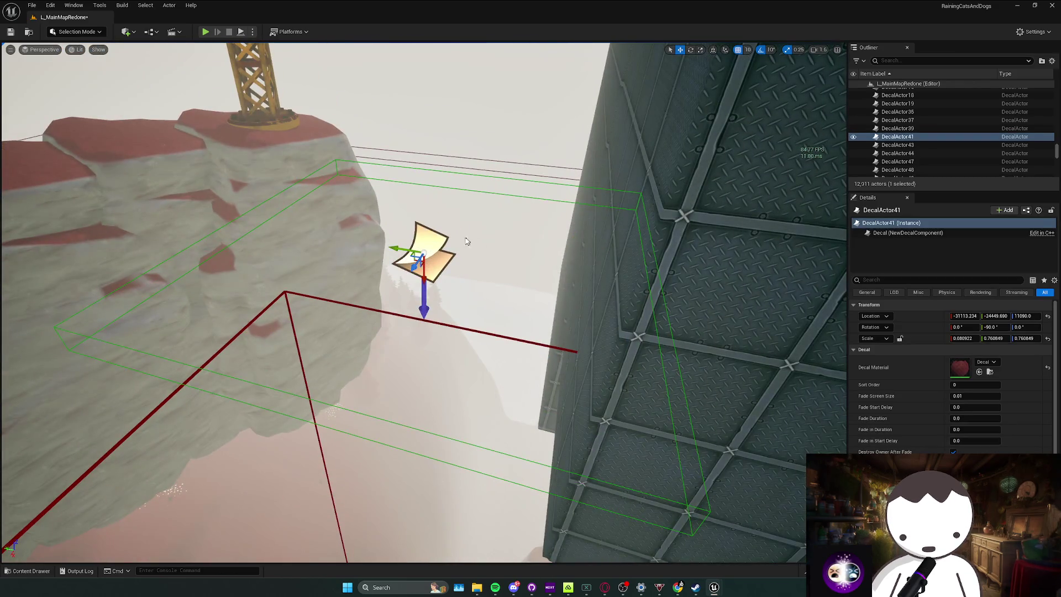
pyautogui.hotkey('ctrl', 'z')
pyautogui.press('f')
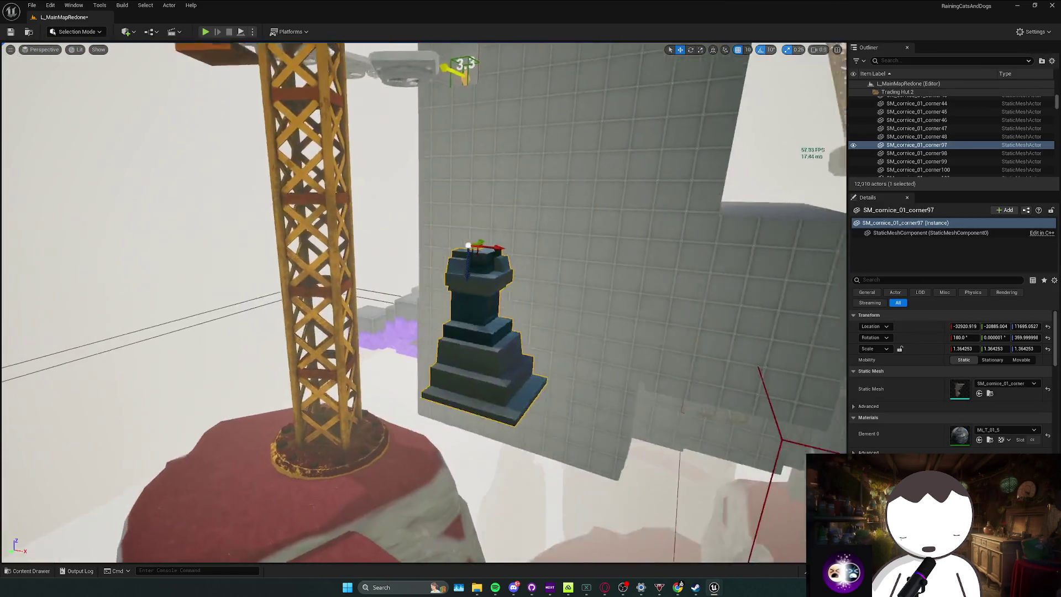
pyautogui.press('Delete')
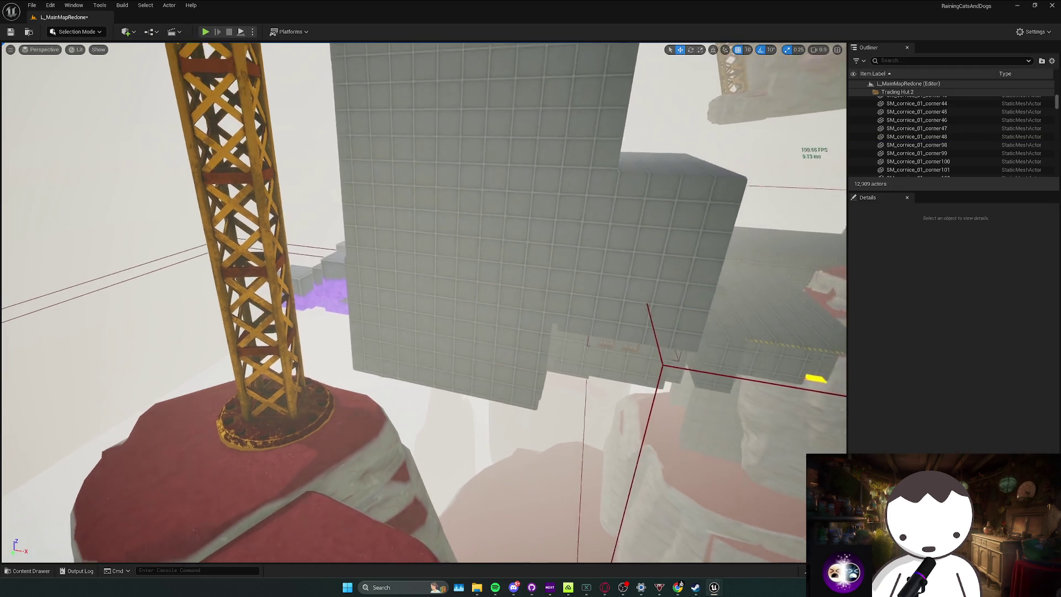
pyautogui.rightClick(465, 284)
pyautogui.press('Escape')
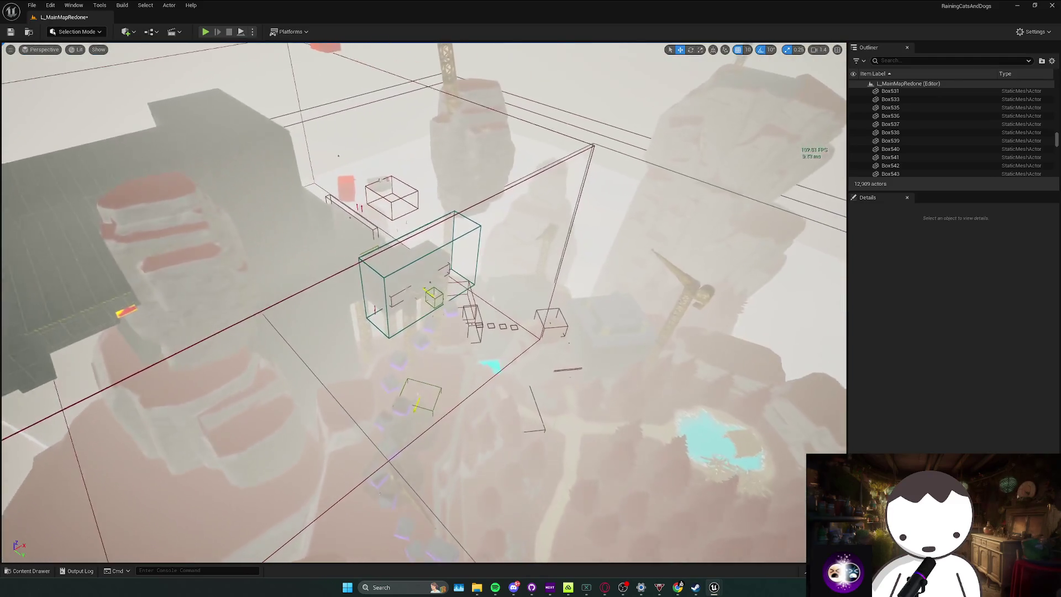
pyautogui.scroll(1, 424, 302)
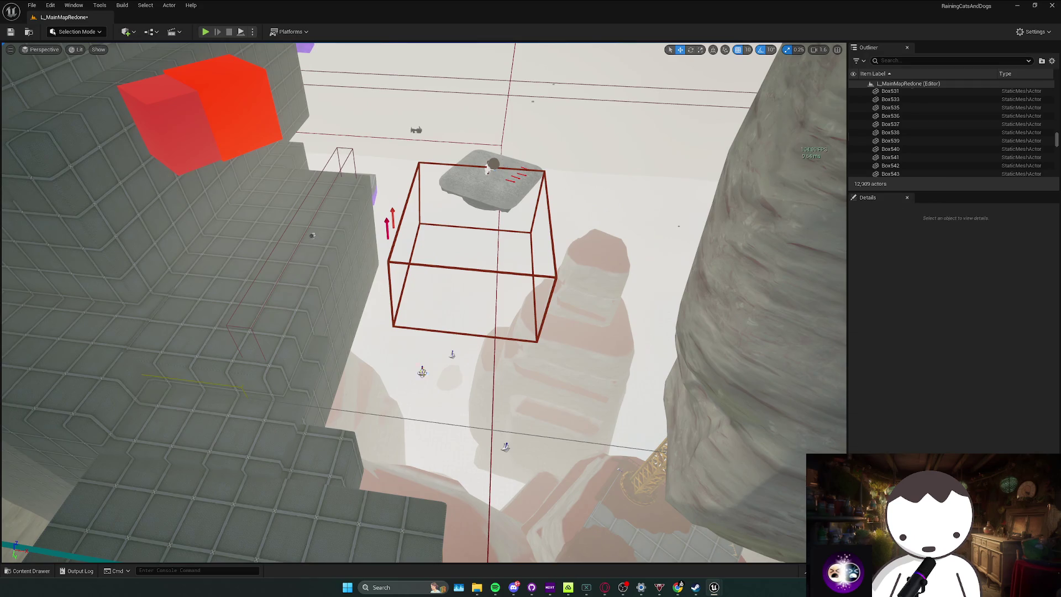
pyautogui.click(452, 354)
# Delete the stray decals near the end area.
pyautogui.press('Delete')
pyautogui.hotkey('ctrl', 'z')
pyautogui.press('Delete')
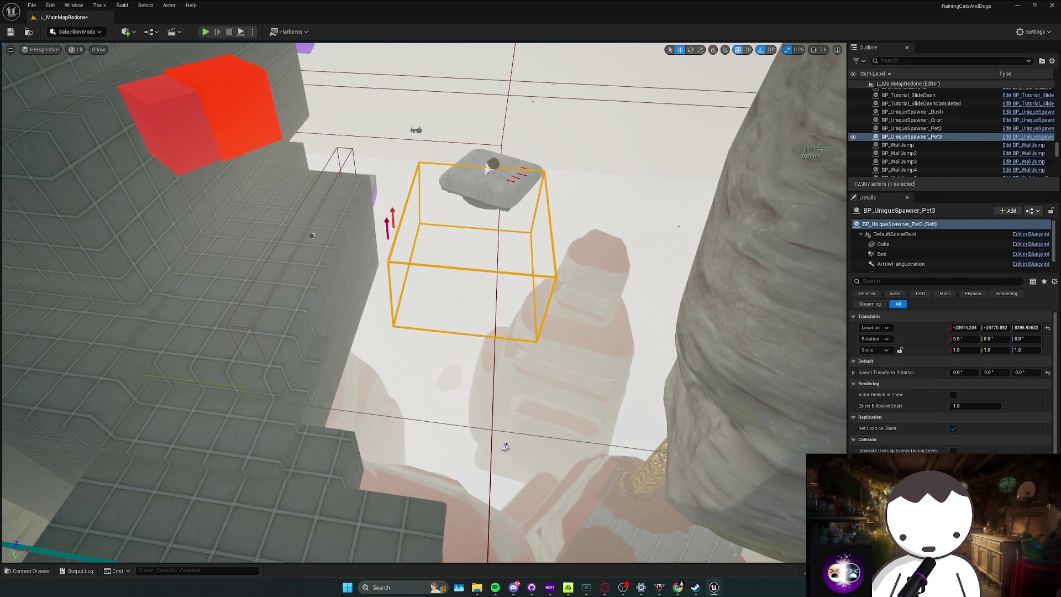
# Delete the BP_UniqueSpawner_Pet2 and BP_UniqueSpawner_Pet3 spawners via the Outliner.
pyautogui.click(386, 224)
pyautogui.scroll(2, 435, 243)
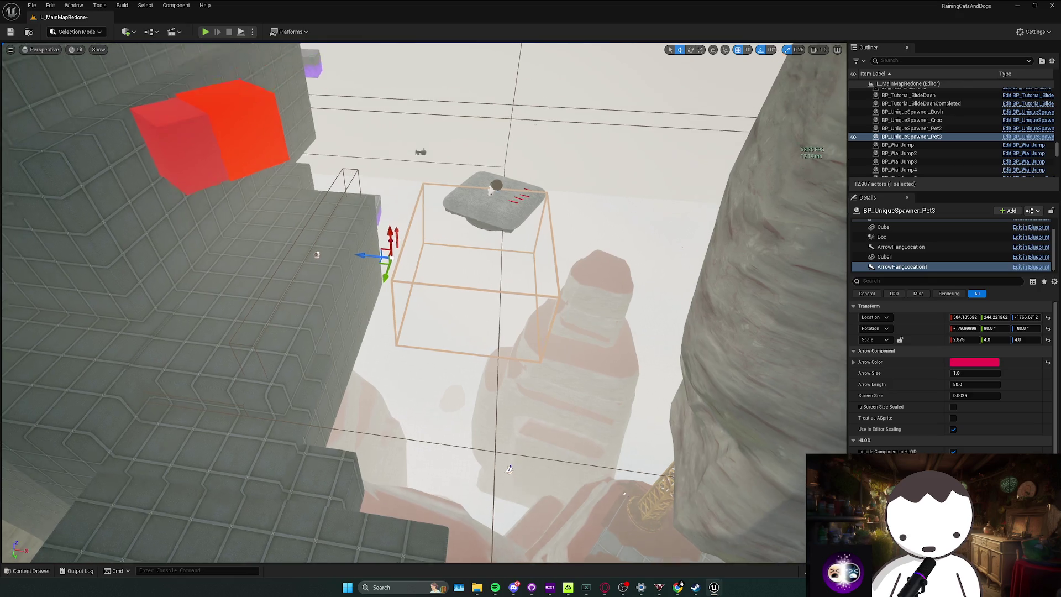
pyautogui.moveTo(426, 236); pyautogui.dragTo(416, 233)
pyautogui.click(427, 286)
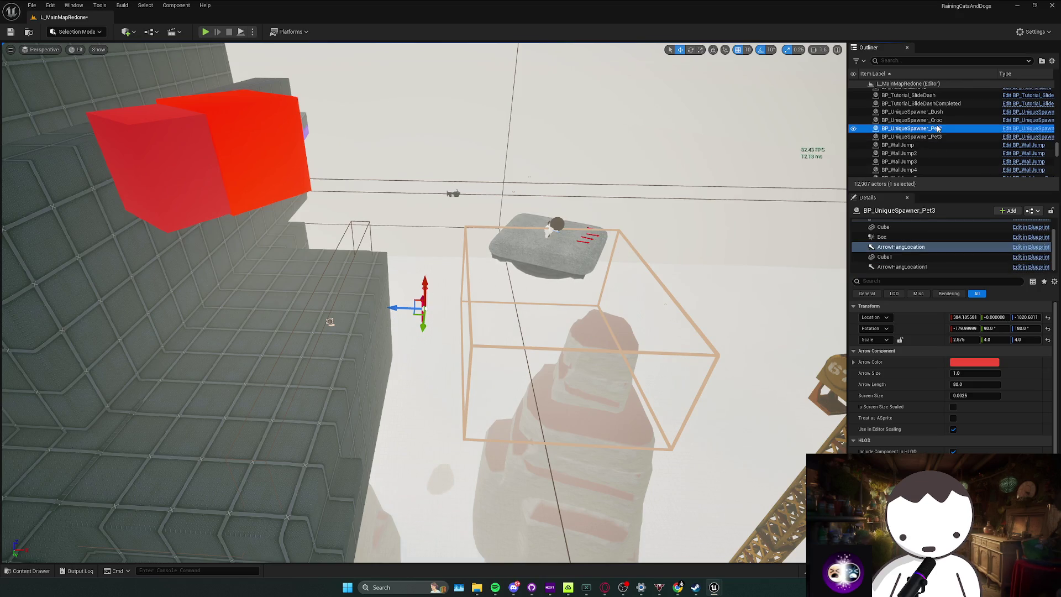
pyautogui.click(911, 136)
pyautogui.doubleClick(906, 128)
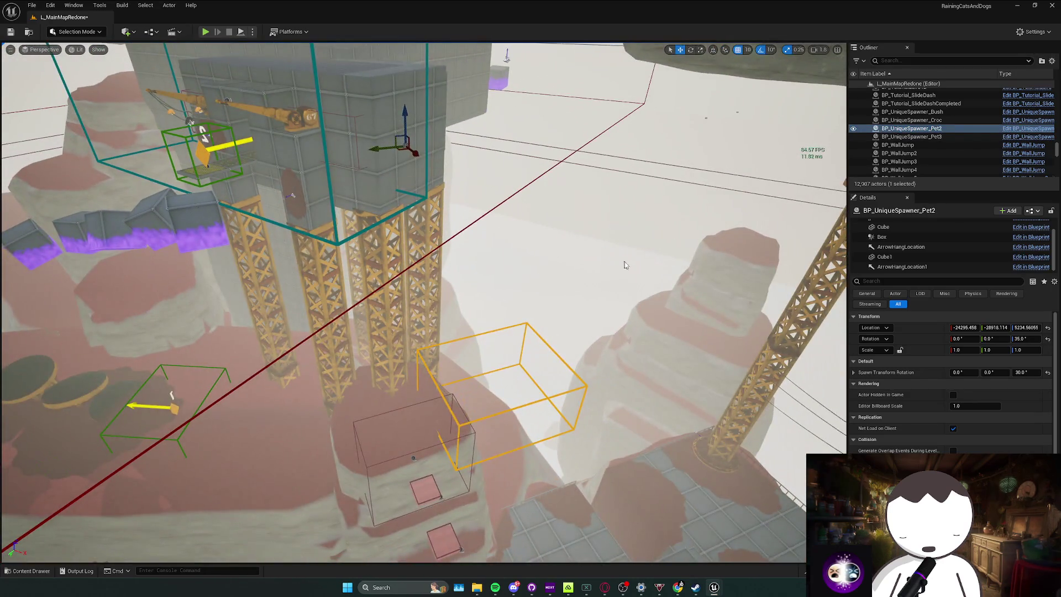
pyautogui.press('Delete')
pyautogui.doubleClick(912, 128)
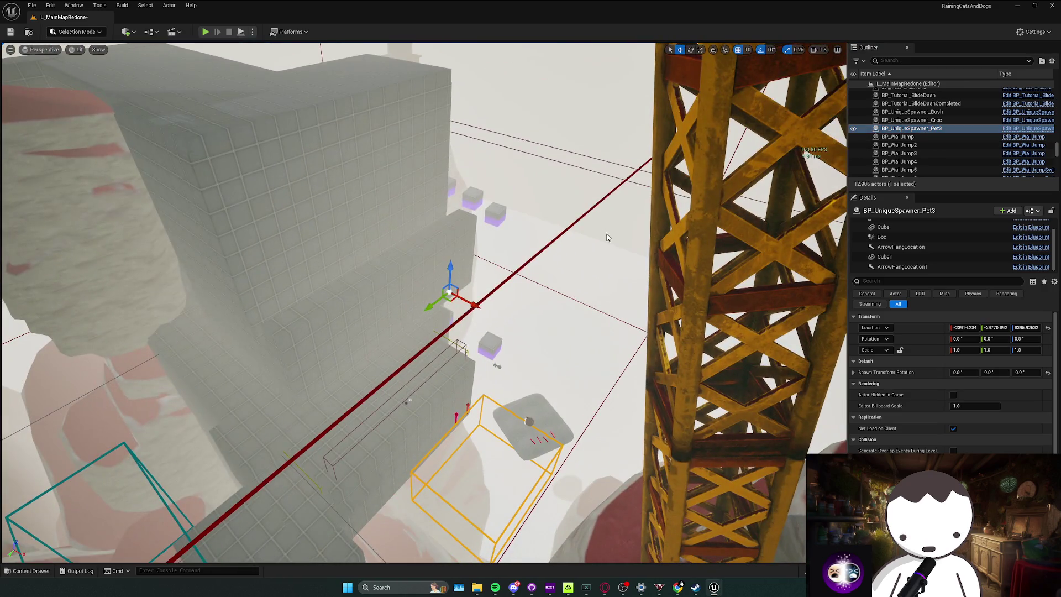
pyautogui.press('Delete')
# Select the Jeff cutscene trigger box, its platform and the Jeff boss together.
pyautogui.doubleClick(912, 120)
pyautogui.scroll(5, 476, 283)
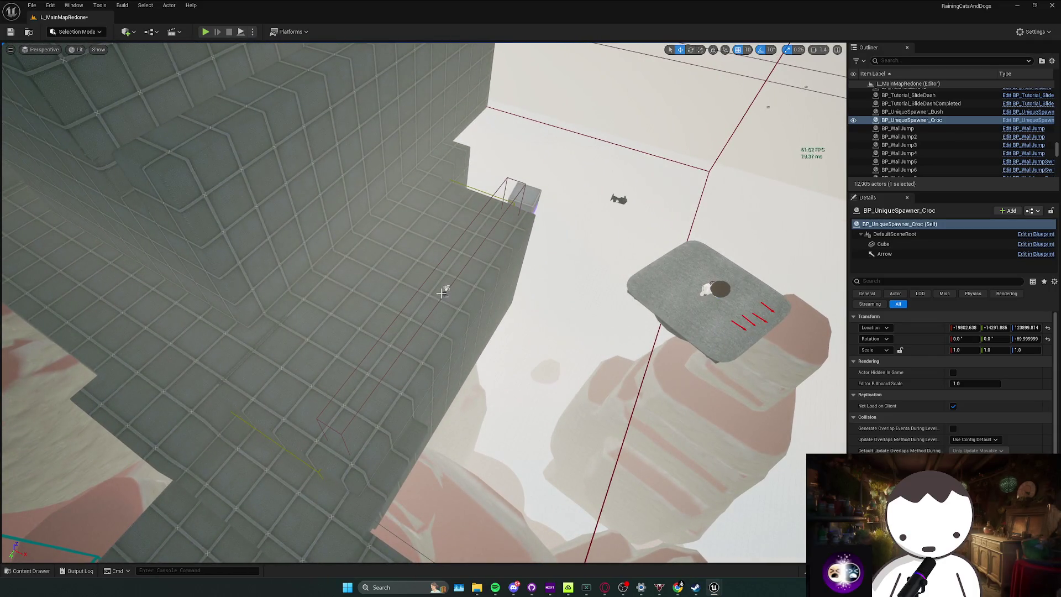
pyautogui.click(442, 292)
pyautogui.scroll(-3, 539, 261)
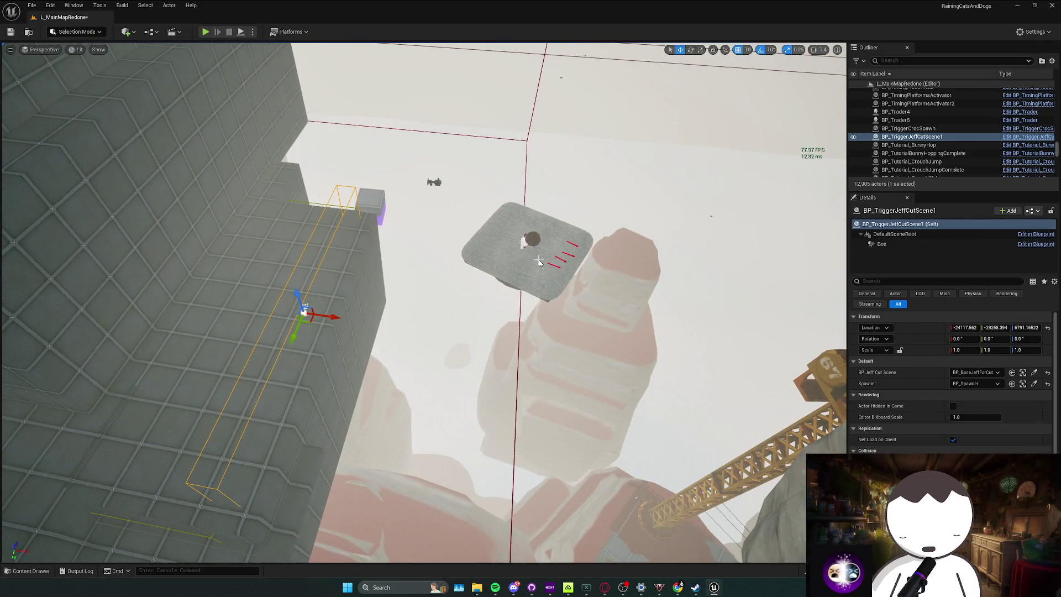
pyautogui.keyDown('ctrl'); pyautogui.click(498, 234); pyautogui.keyUp('ctrl')
pyautogui.keyDown('ctrl'); pyautogui.click(532, 242); pyautogui.keyUp('ctrl')
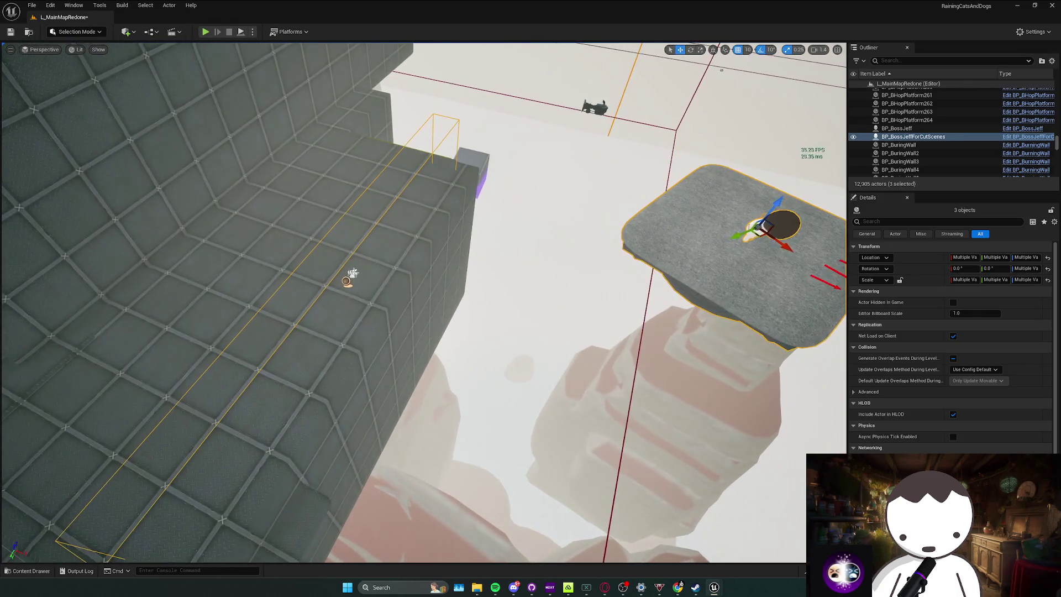
# Add LS_JeffCutScene1 to the selection and drop all four cutscene actors onto the ground.
pyautogui.keyDown('ctrl'); pyautogui.click(350, 278); pyautogui.keyUp('ctrl')
pyautogui.press('f')
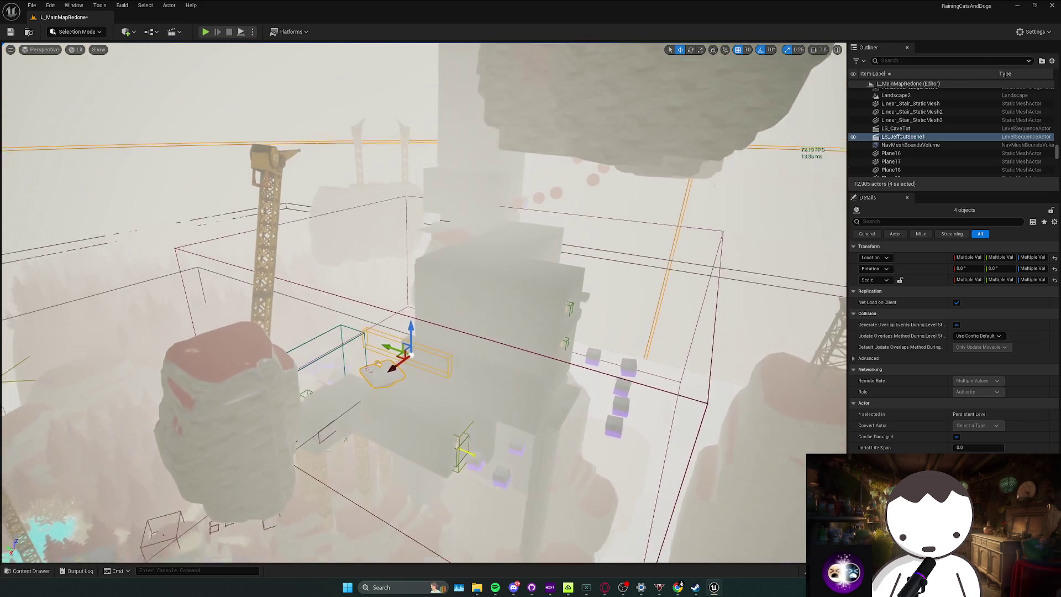
pyautogui.scroll(-2, 424, 302)
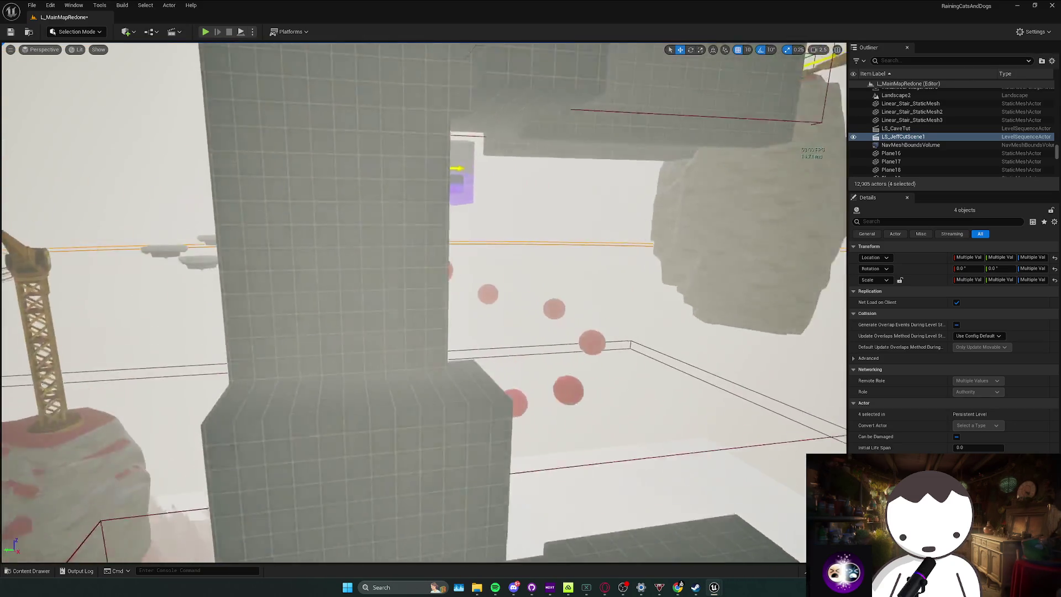
pyautogui.scroll(2, 423, 303)
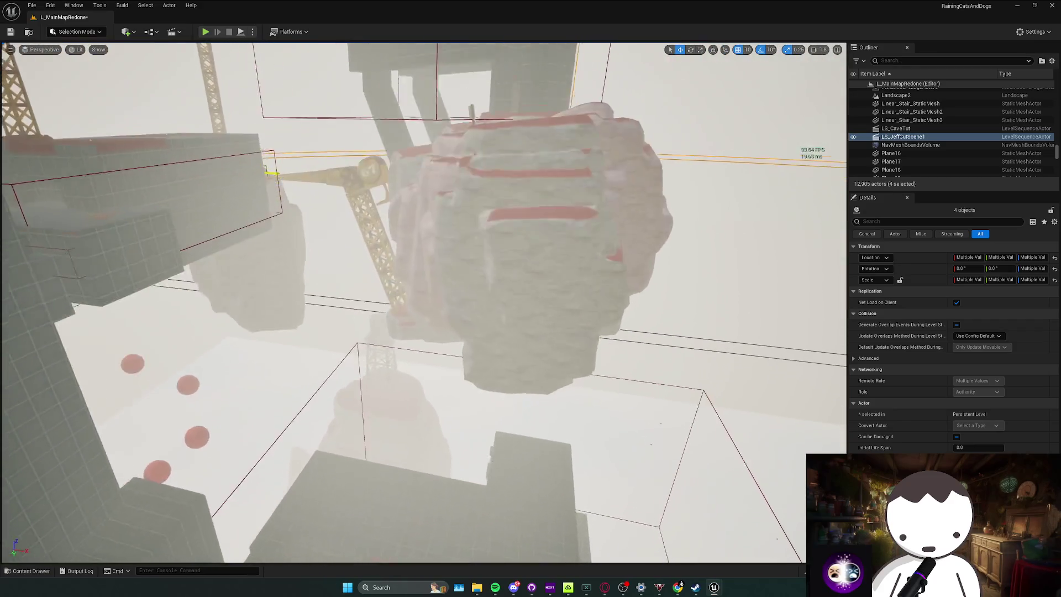
pyautogui.scroll(-1, 423, 303)
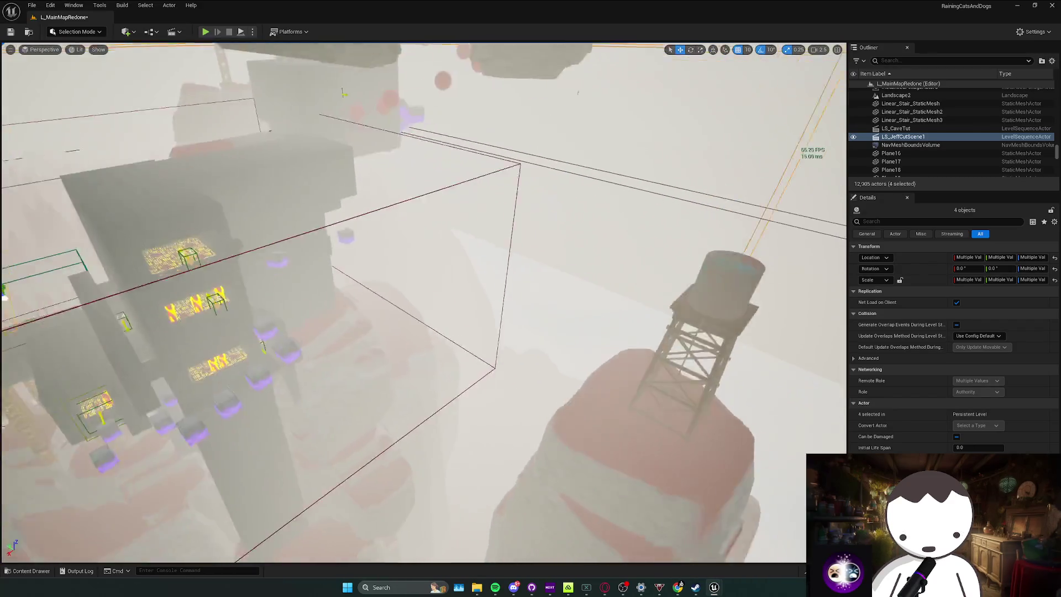
pyautogui.press('w')
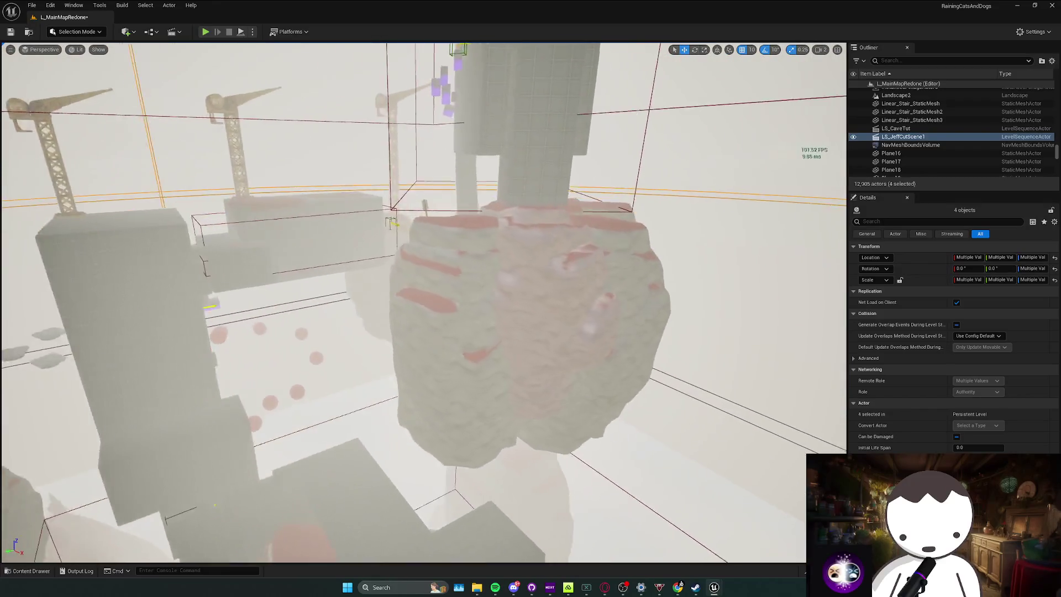
pyautogui.moveTo(434, 245); pyautogui.dragTo(398, 274)
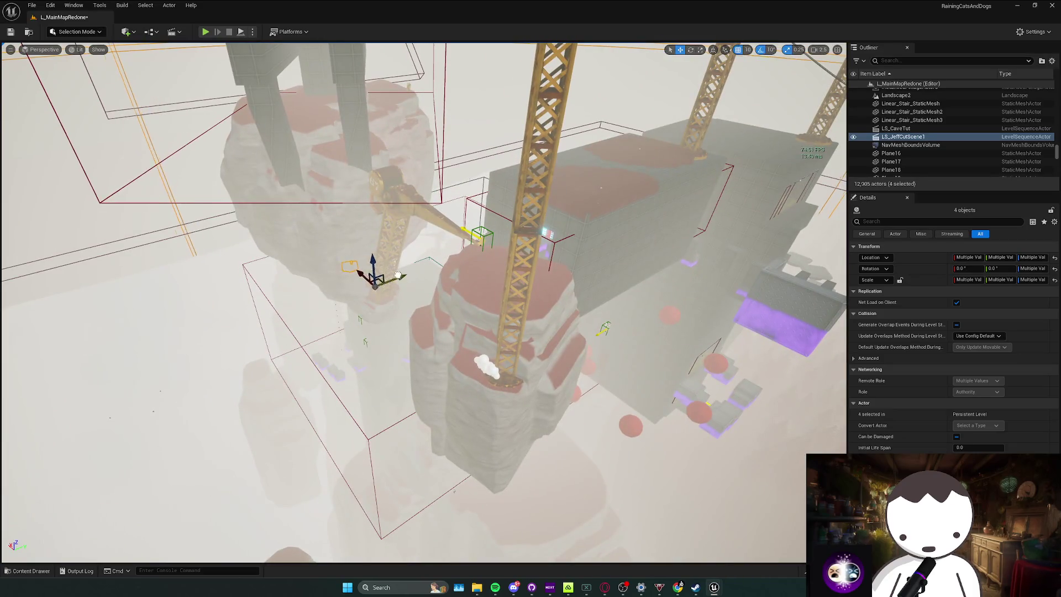
pyautogui.moveTo(415, 395)
pyautogui.mouseDown()
pyautogui.moveTo(415, 375)
pyautogui.moveTo(407, 433)
pyautogui.mouseUp()
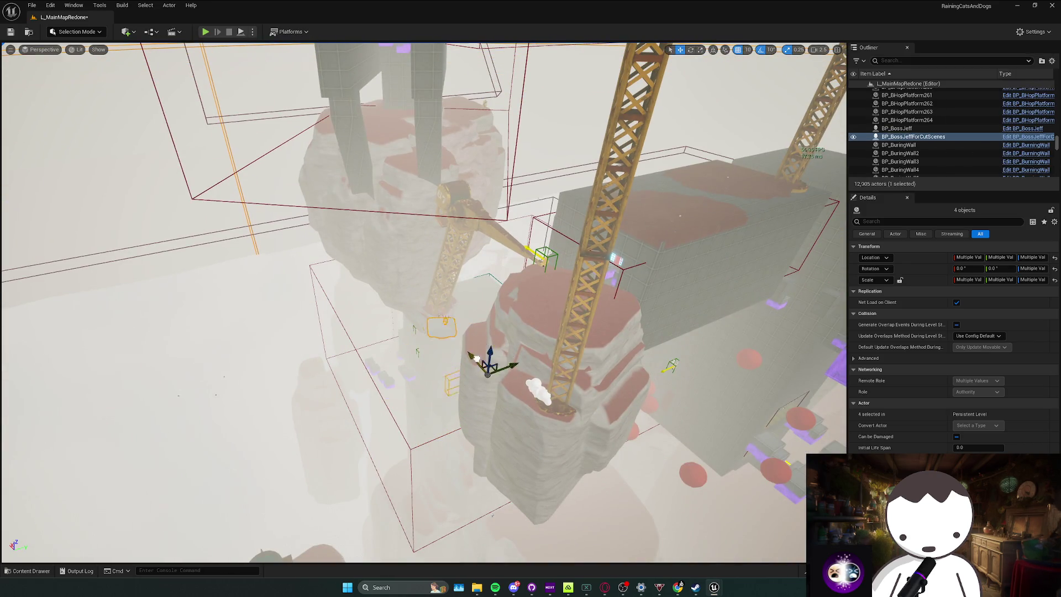
pyautogui.moveTo(472, 401); pyautogui.dragTo(471, 401)
pyautogui.press('End')
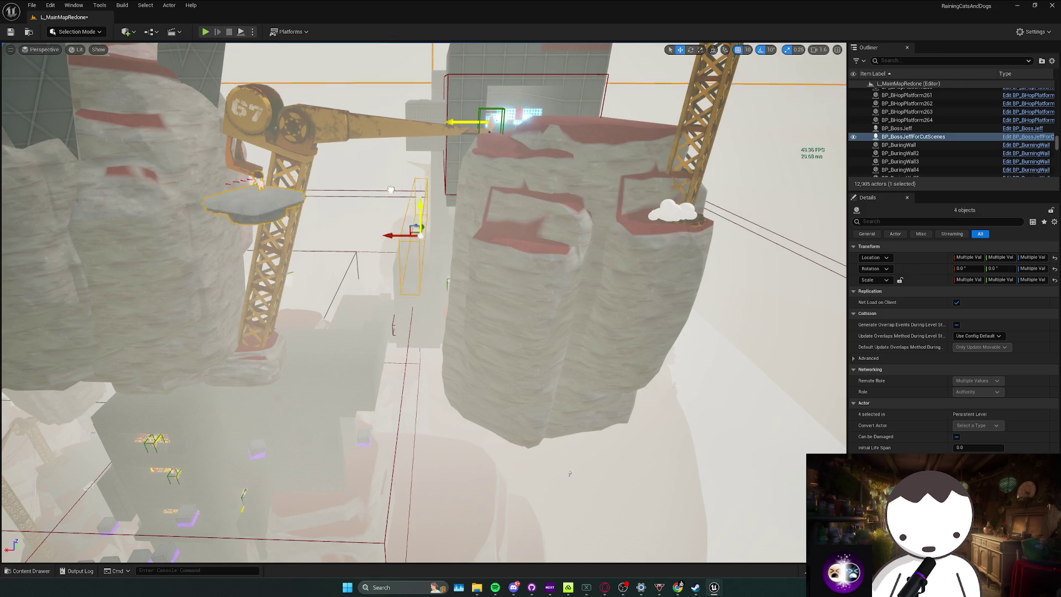
# Turn BP_TriggerJeffCutScene1 about -90 degrees and reposition it by the pillar.
pyautogui.moveTo(488, 242); pyautogui.dragTo(519, 269)
pyautogui.moveTo(412, 337); pyautogui.dragTo(478, 359)
pyautogui.click(484, 347)
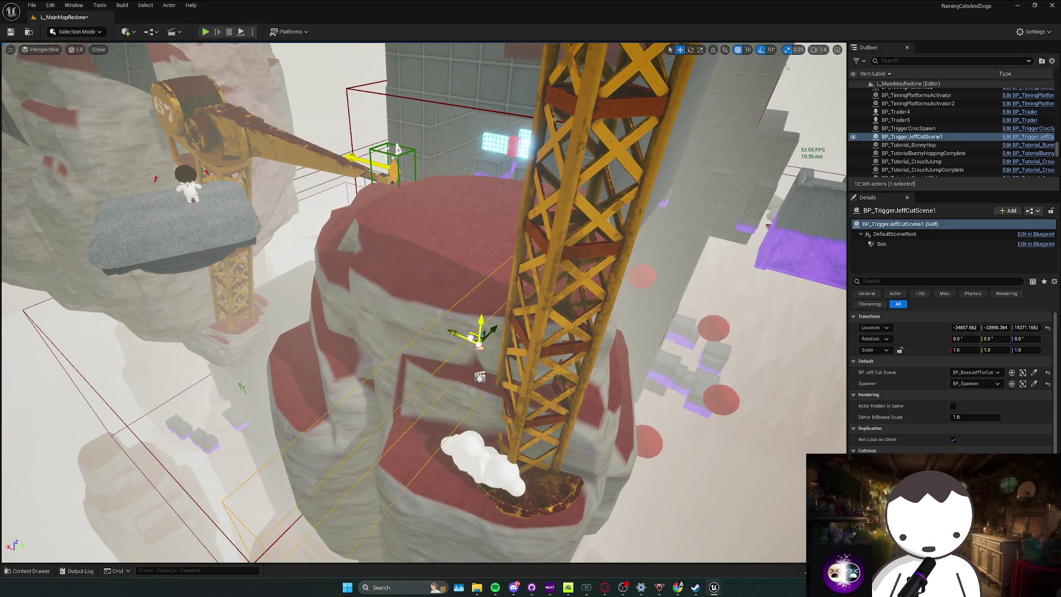
pyautogui.moveTo(448, 194); pyautogui.dragTo(462, 217)
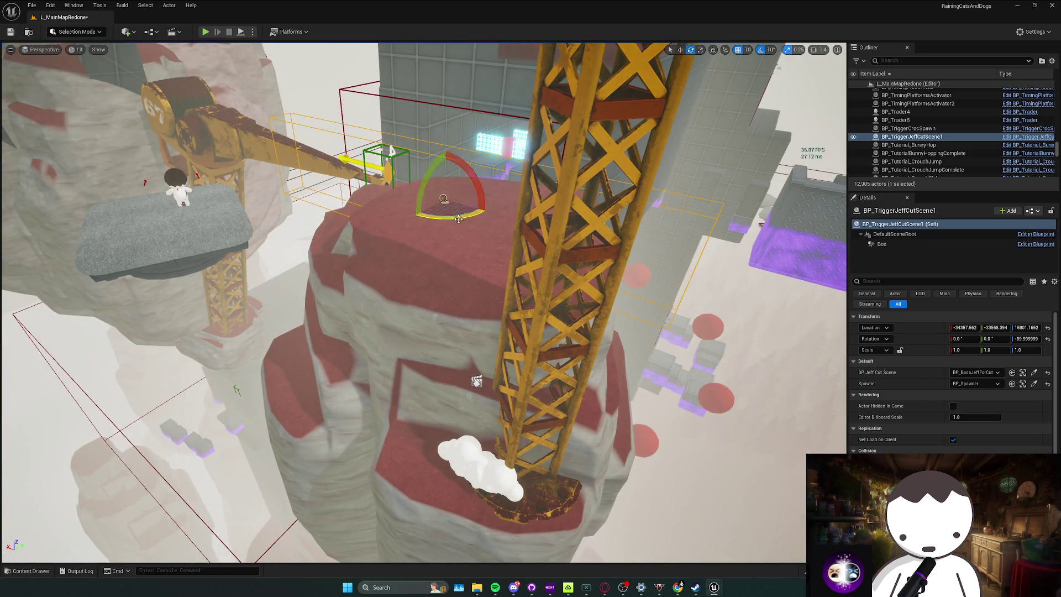
pyautogui.moveTo(476, 382); pyautogui.dragTo(476, 381)
pyautogui.moveTo(398, 300); pyautogui.dragTo(398, 300)
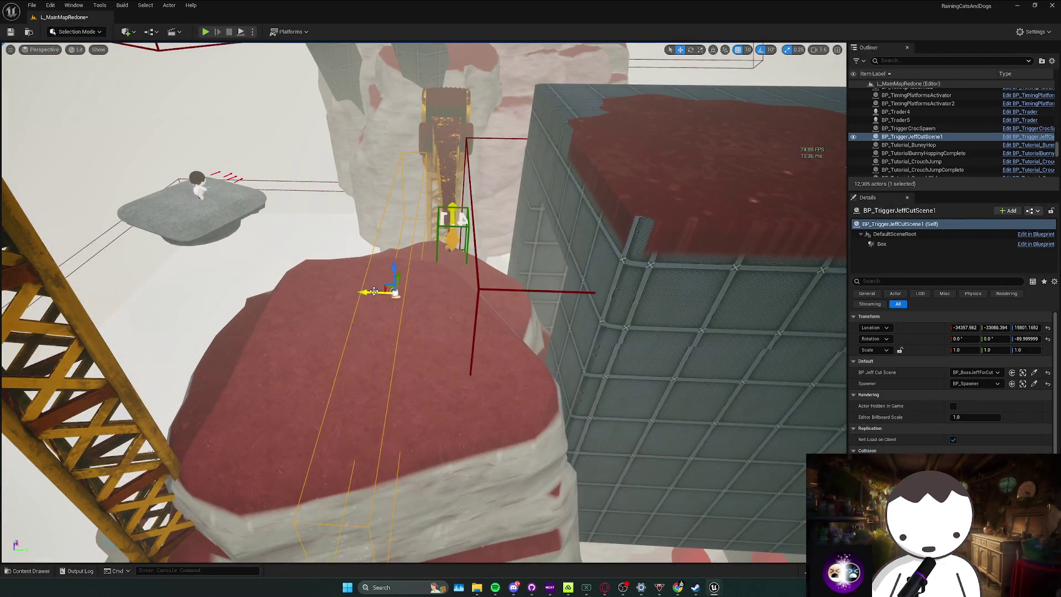
pyautogui.moveTo(486, 226); pyautogui.dragTo(485, 285)
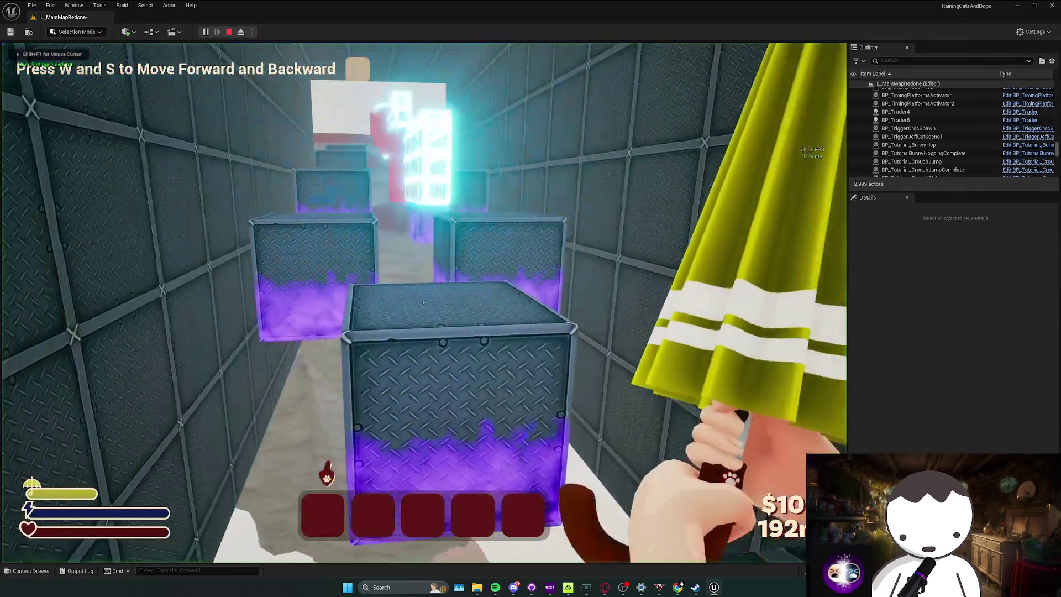
# Run a quick test play moving with W, A and D, then stop it.
pyautogui.press('w')
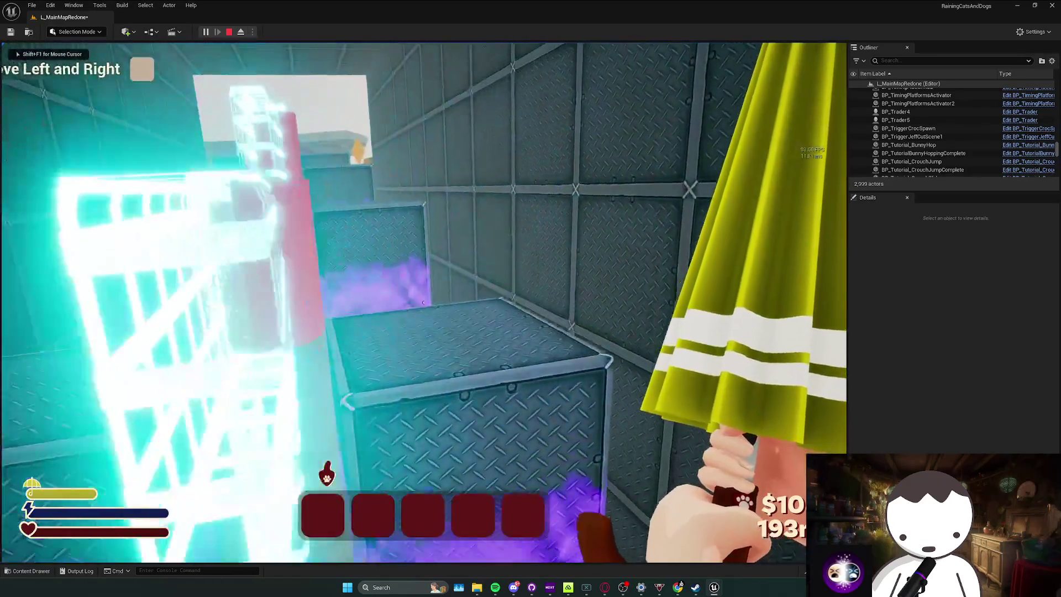
pyautogui.press('a')
pyautogui.press('d')
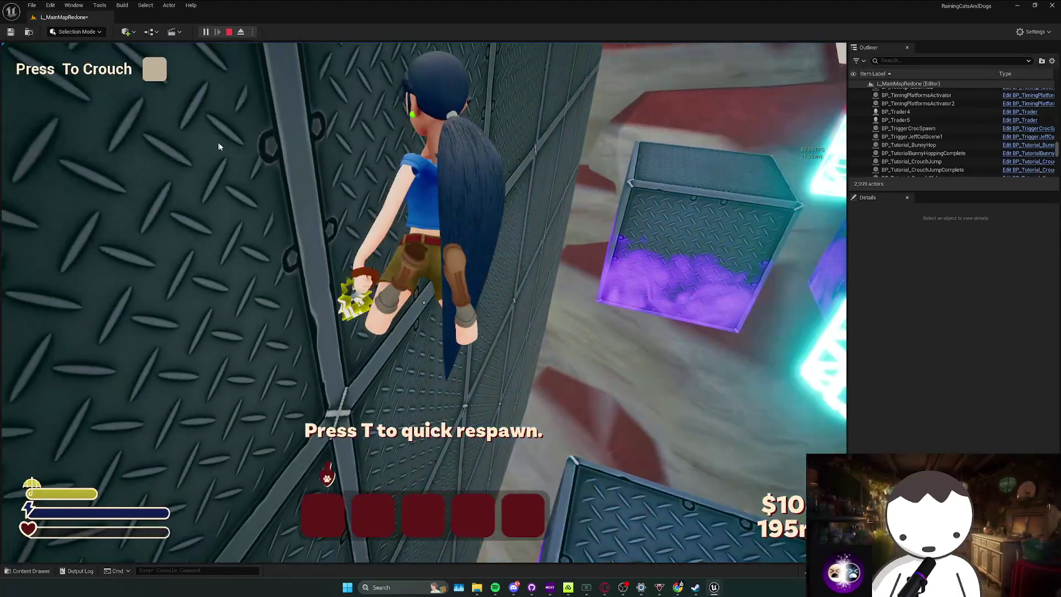
pyautogui.press('Escape')
# Restart the test play with Alt+P and clear the move, strafe and jump prompts.
pyautogui.moveTo(200, 73); pyautogui.dragTo(200, 73)
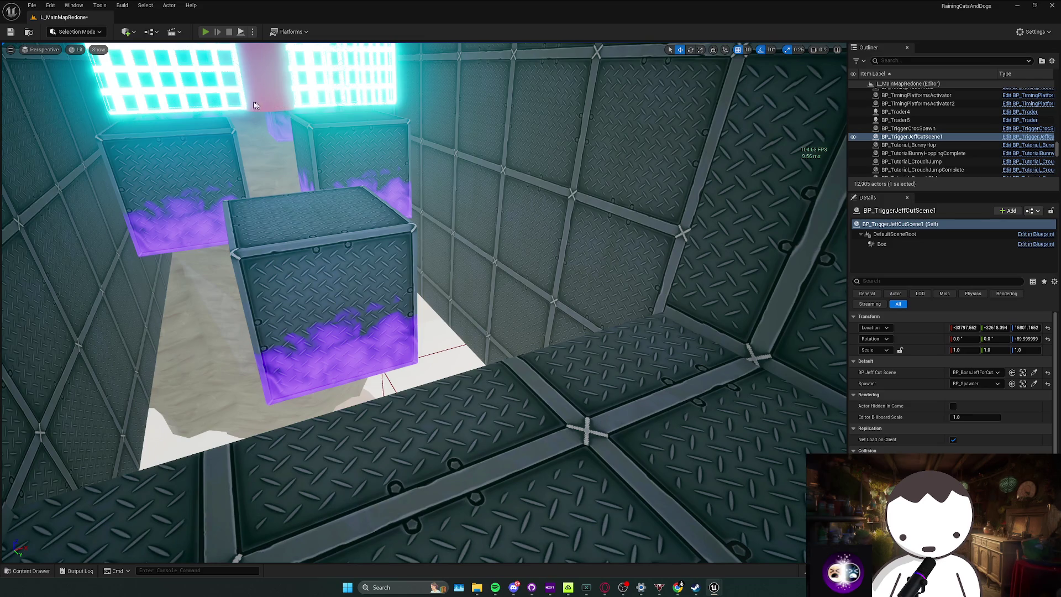
pyautogui.hotkey('alt', 'p')
pyautogui.press('w')
pyautogui.press('s')
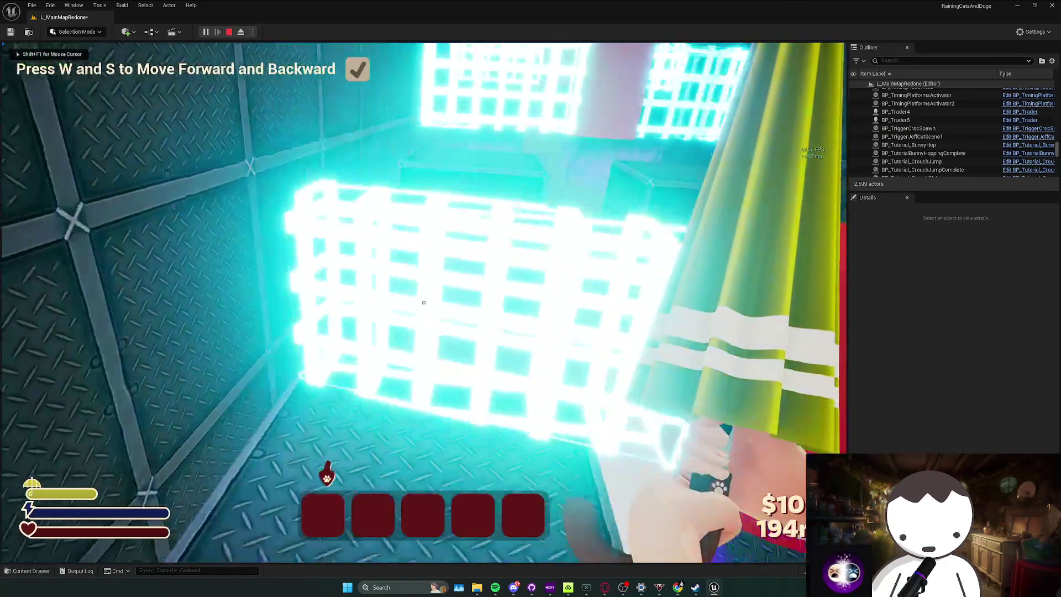
pyautogui.press('a')
pyautogui.press('d')
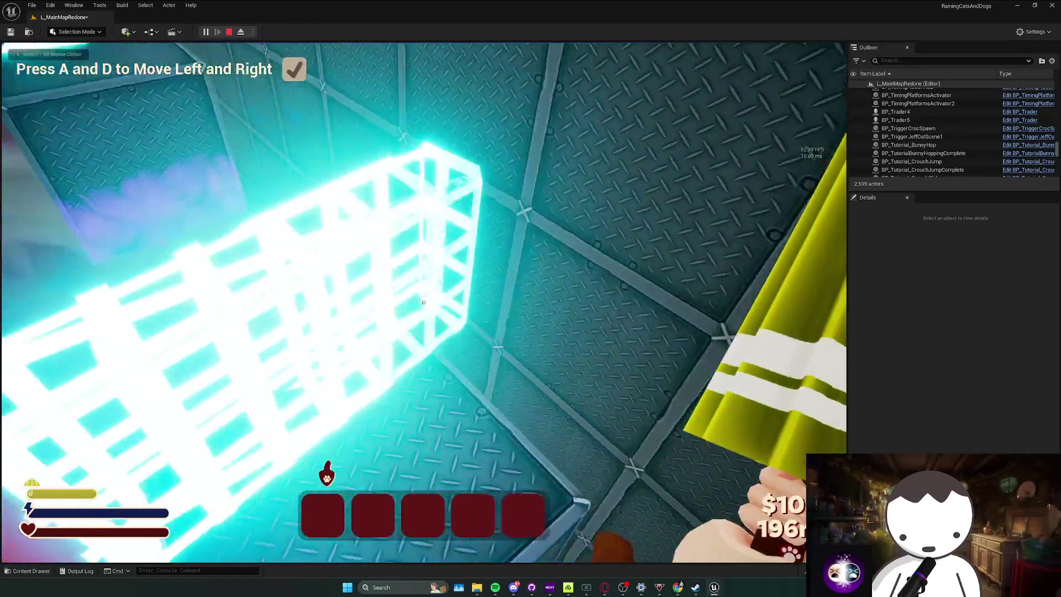
pyautogui.press('space')
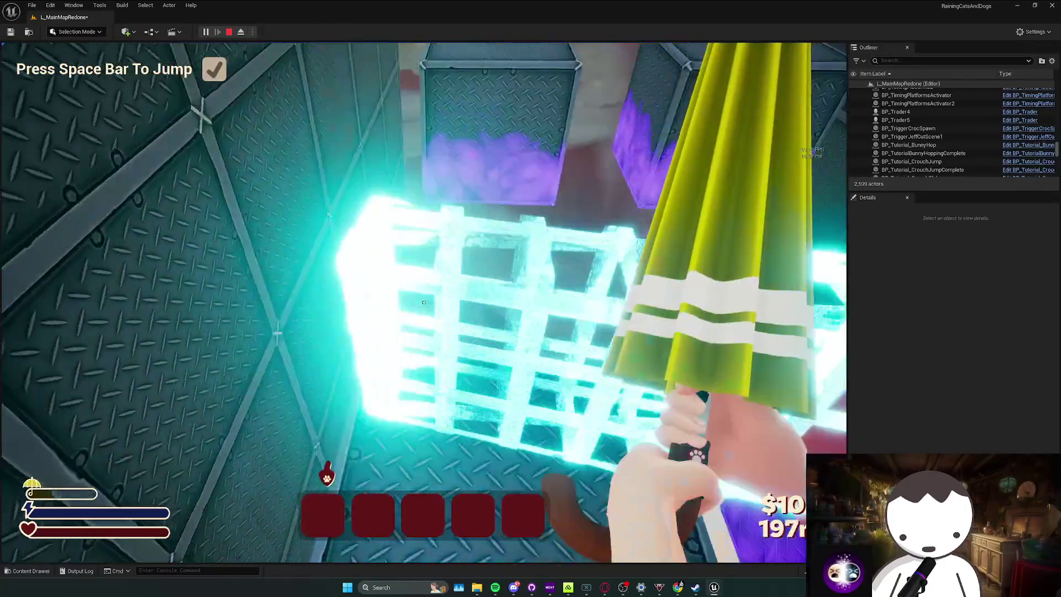
pyautogui.press('w')
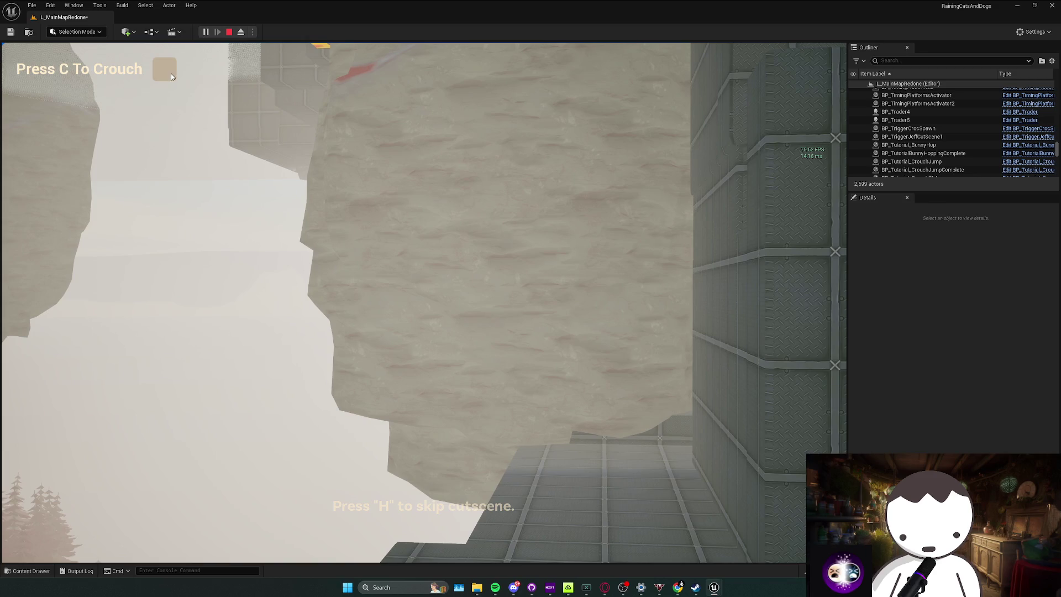
pyautogui.press('Escape')
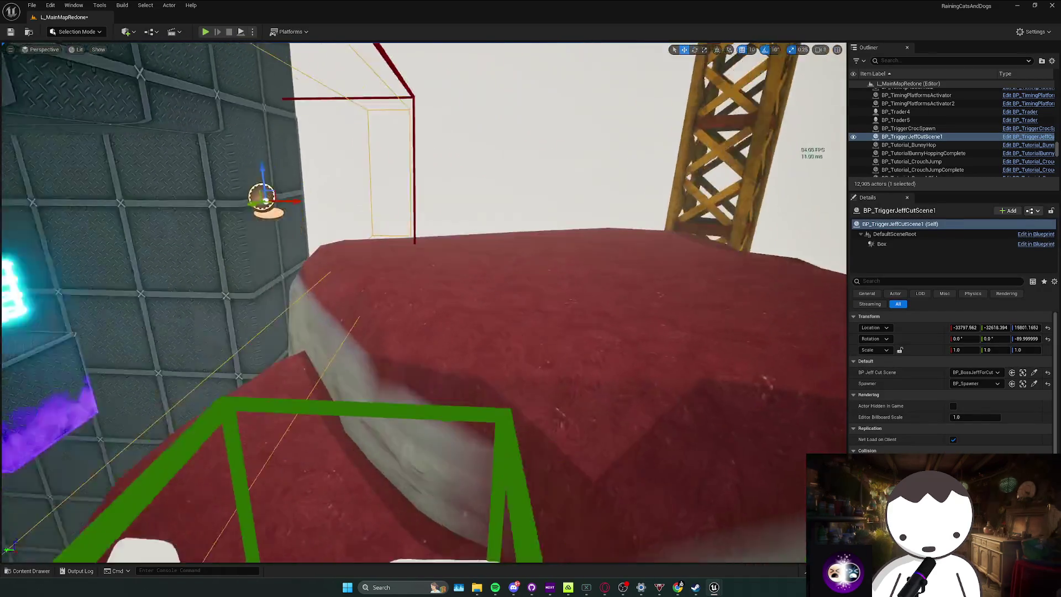
# Select the grey boss platform and the BP_BossJeffForCutScenes character.
pyautogui.moveTo(341, 211); pyautogui.dragTo(439, 221)
pyautogui.click(715, 224)
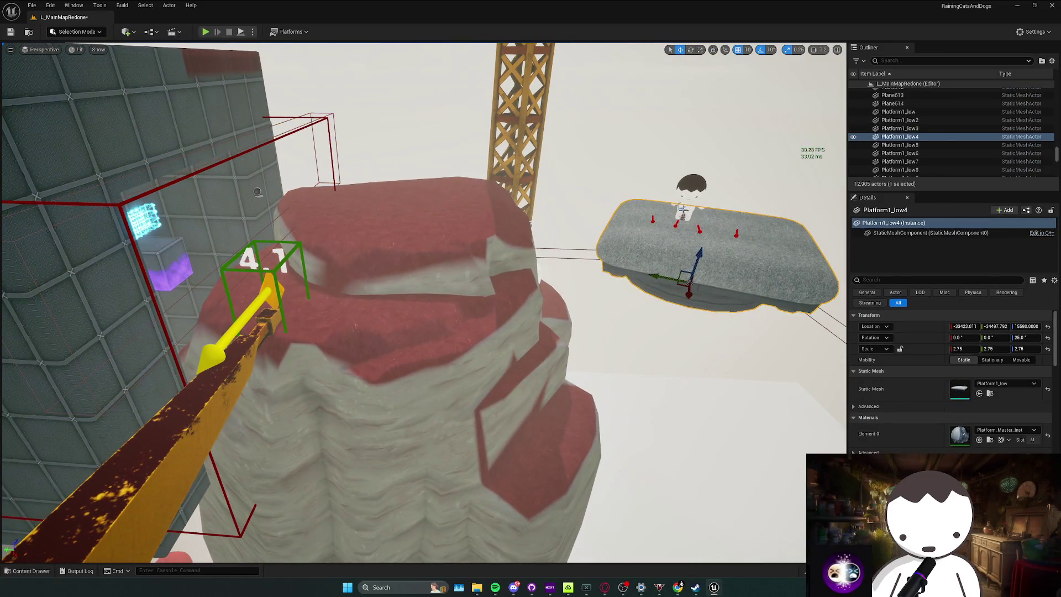
pyautogui.keyDown('ctrl'); pyautogui.click(689, 223); pyautogui.keyUp('ctrl')
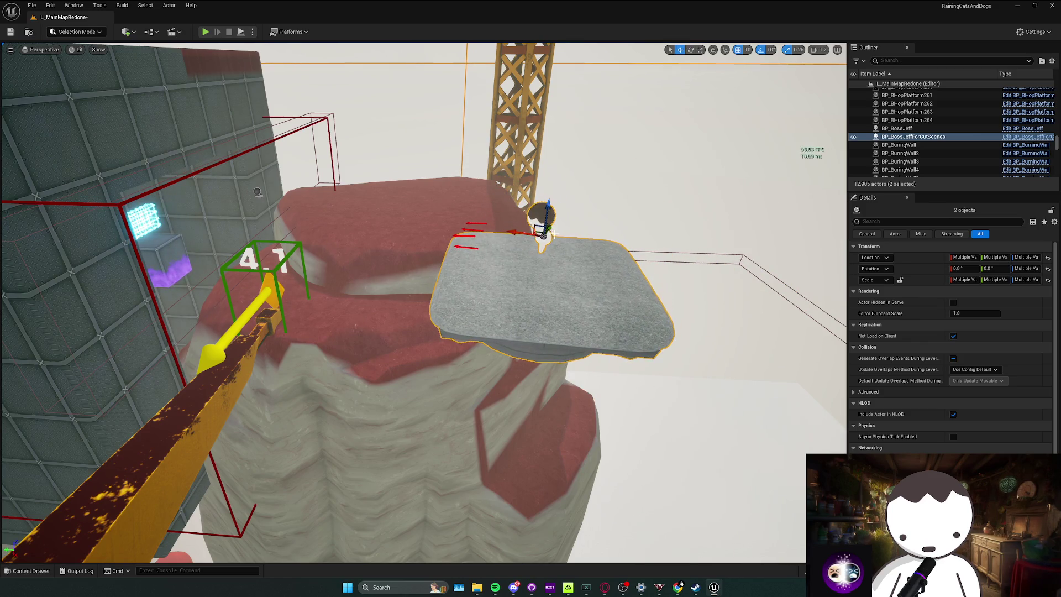
# Rotate the platform and character on the Z axis, deselect, and save L_MainMapRedone.
pyautogui.moveTo(257, 191)
pyautogui.mouseDown()
pyautogui.moveTo(484, 146)
pyautogui.moveTo(486, 165)
pyautogui.mouseUp()
pyautogui.press('e')
pyautogui.moveTo(516, 287)
pyautogui.mouseDown()
pyautogui.moveTo(353, 262)
pyautogui.moveTo(412, 287)
pyautogui.moveTo(489, 287)
pyautogui.mouseUp()
pyautogui.press('w')
pyautogui.press('Escape')
pyautogui.hotkey('ctrl', 's')
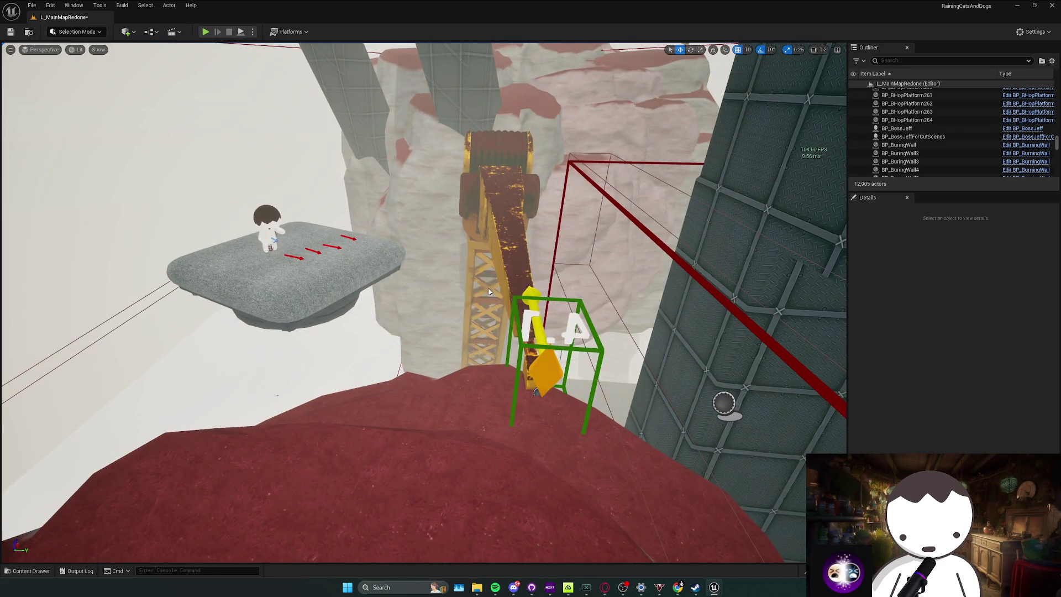
pyautogui.scroll(2, 489, 287)
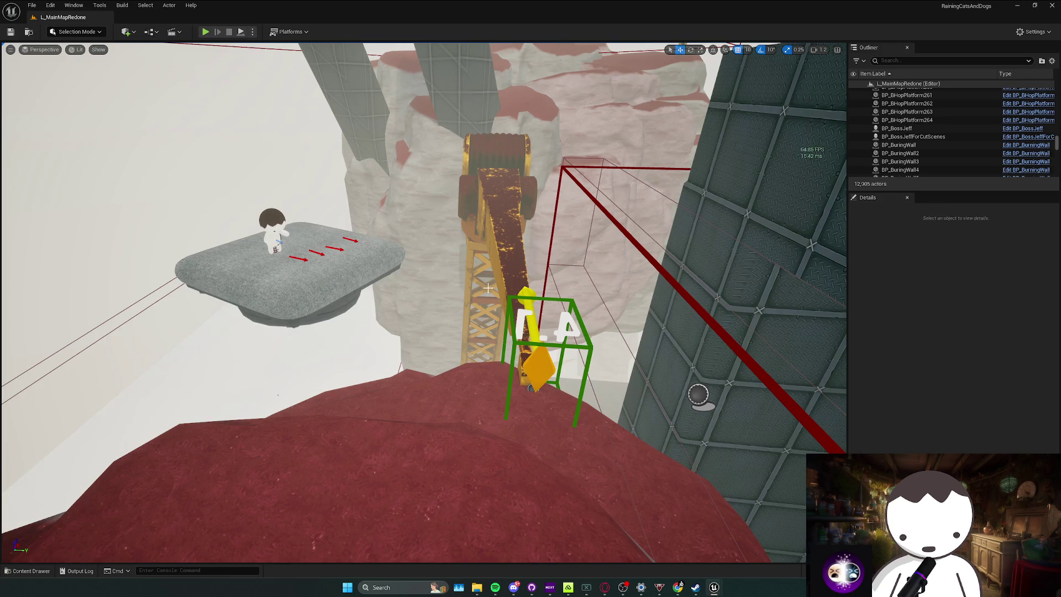
pyautogui.moveTo(492, 282)
pyautogui.mouseDown()
pyautogui.moveTo(454, 232)
pyautogui.moveTo(409, 282)
pyautogui.moveTo(453, 292)
pyautogui.mouseUp()
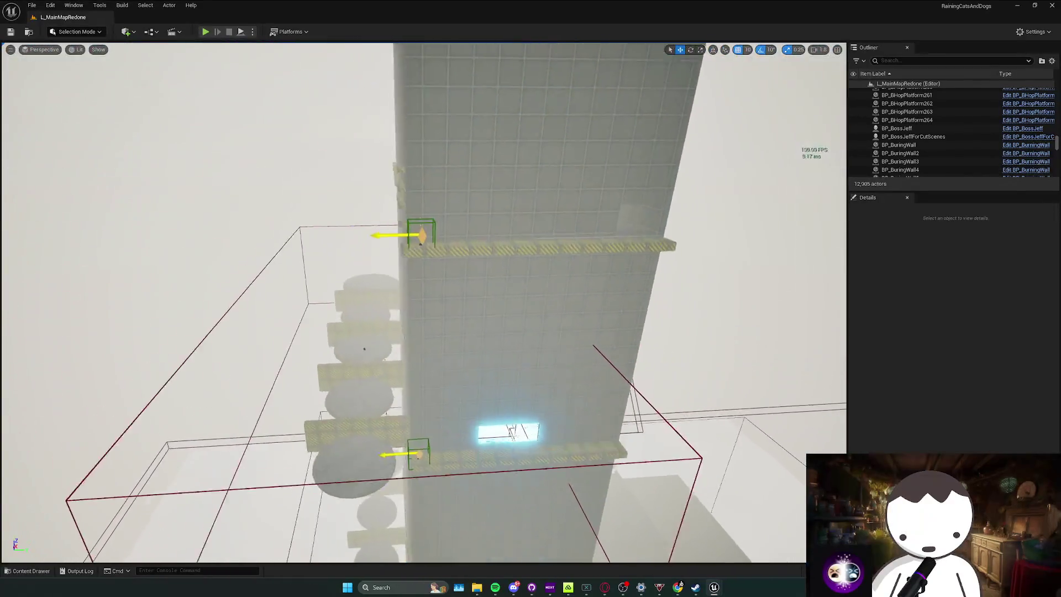
pyautogui.moveTo(332, 221)
pyautogui.mouseDown()
pyautogui.moveTo(315, 69)
pyautogui.moveTo(335, 47)
pyautogui.moveTo(299, 72)
pyautogui.moveTo(326, 64)
pyautogui.mouseUp()
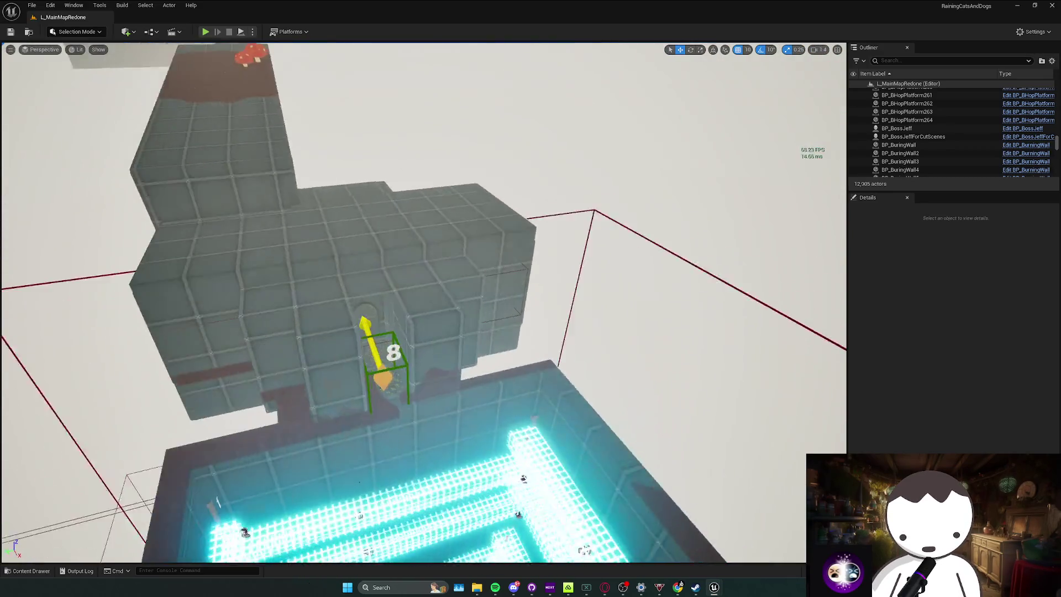
# Save the level and inspect the checkpoint blueprint before returning to the level.
pyautogui.hotkey('ctrl', 's')
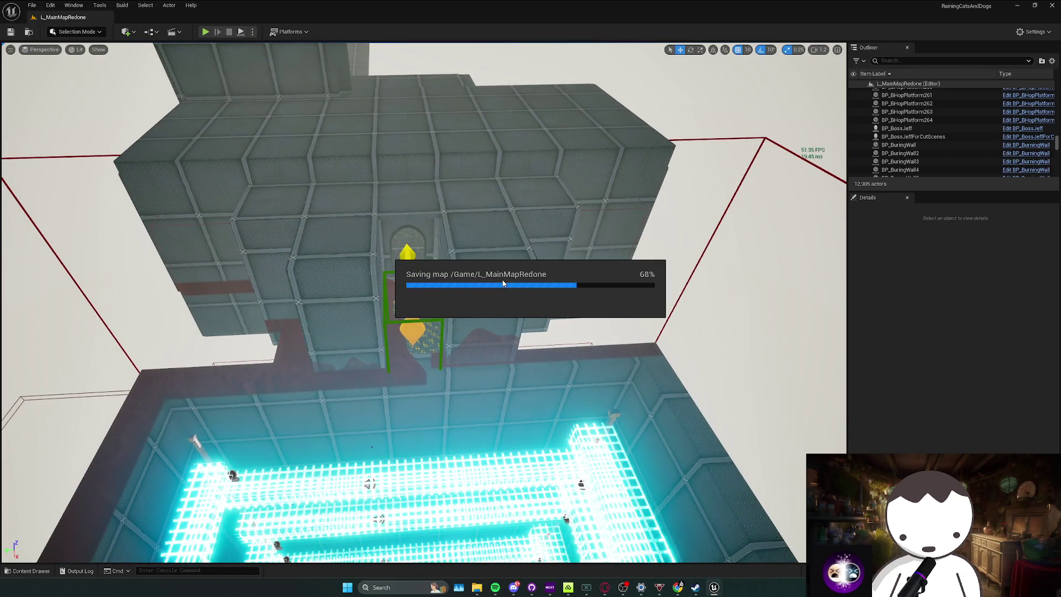
pyautogui.moveTo(483, 275); pyautogui.dragTo(501, 287)
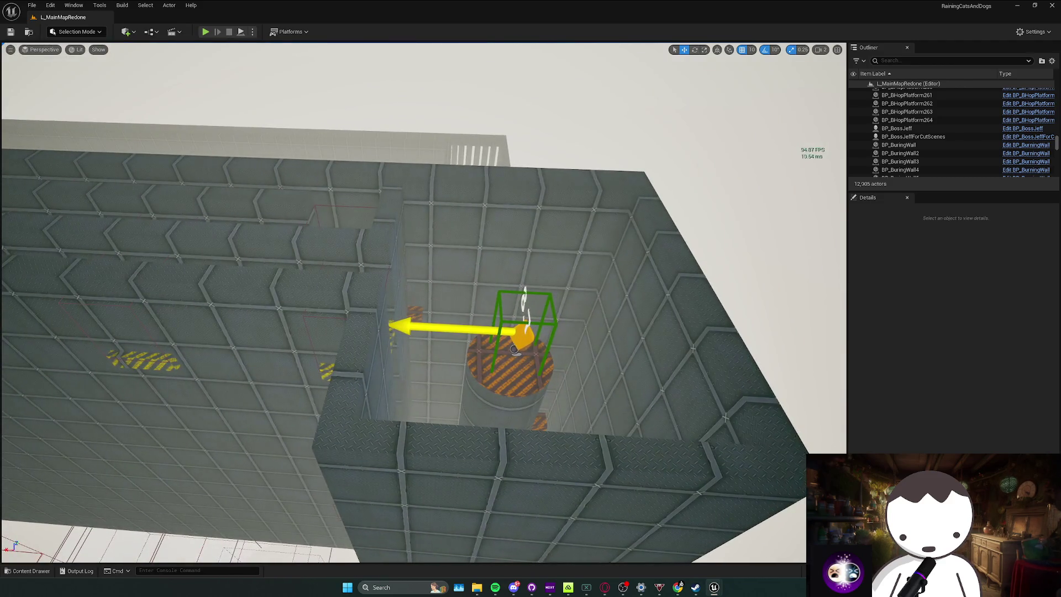
pyautogui.rightClick(529, 335)
pyautogui.click(579, 104)
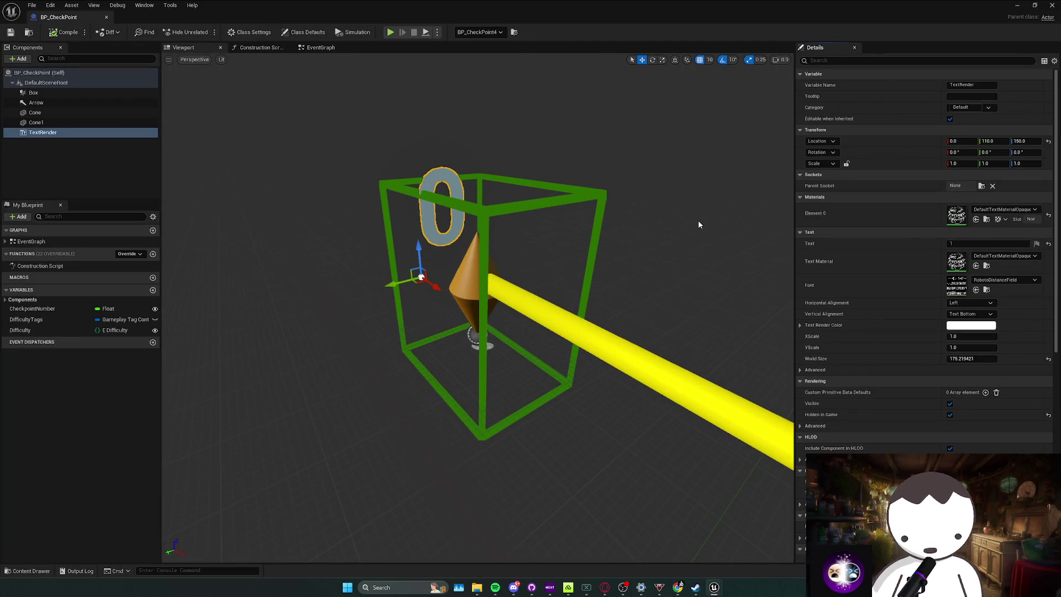
pyautogui.moveTo(640, 225); pyautogui.dragTo(625, 224)
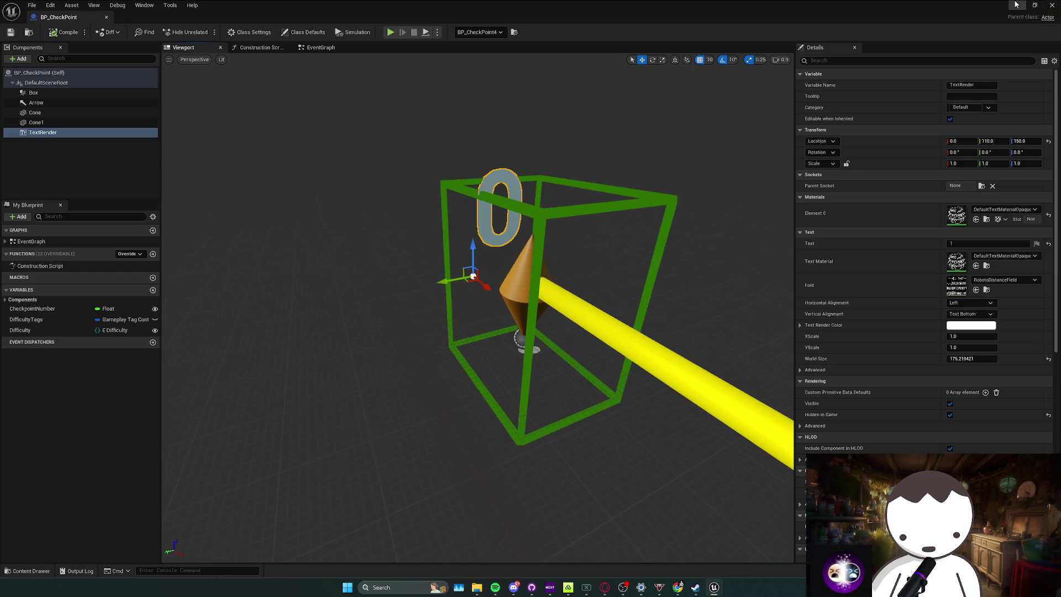
pyautogui.click(1015, 5)
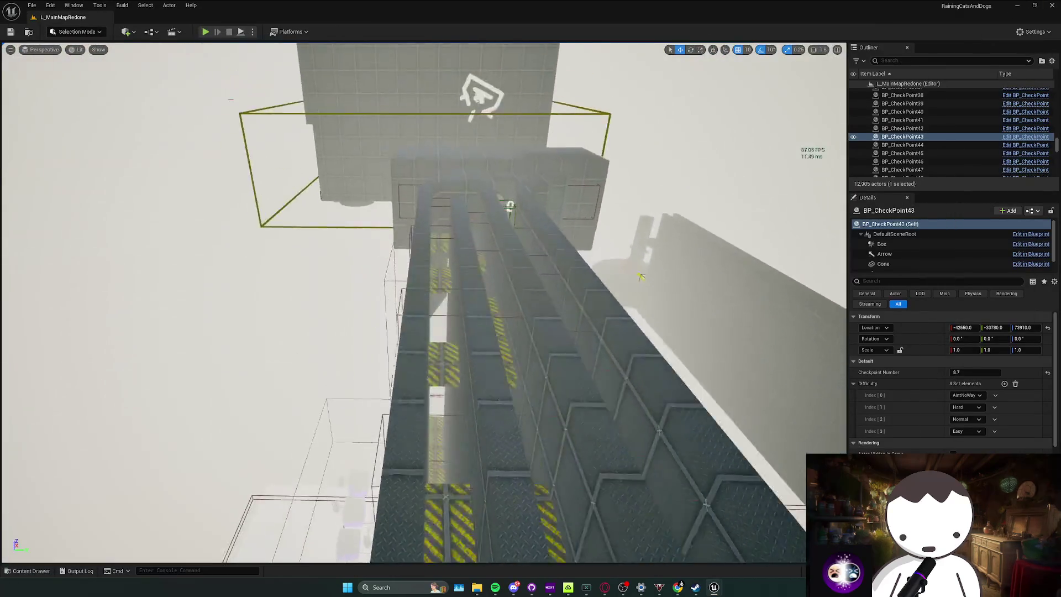
# Inspect the area around BP_CheckPoint43, save again, and select wall block SM_Cube1685.
pyautogui.press('f')
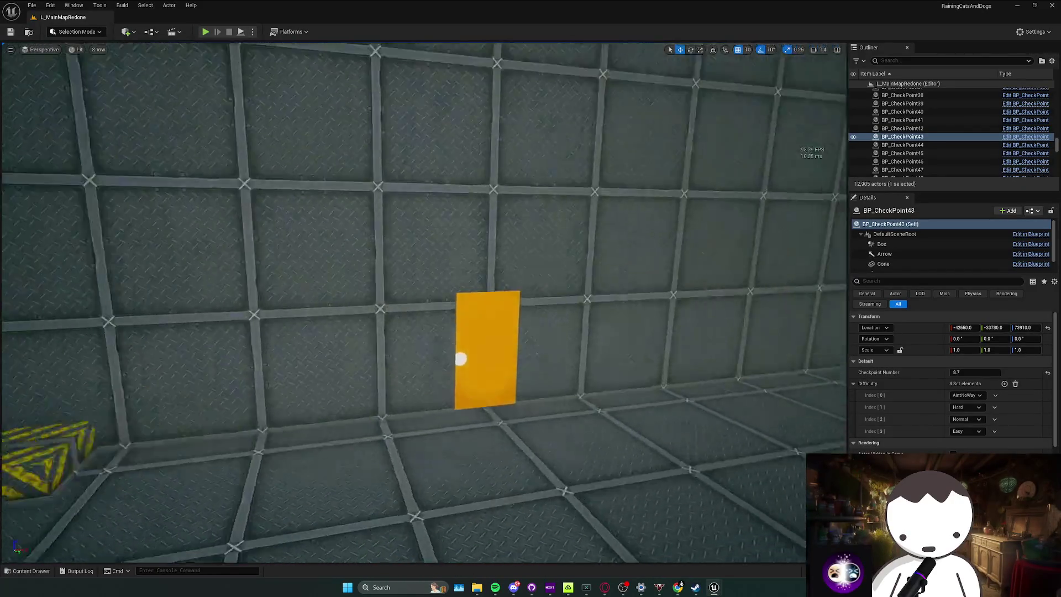
pyautogui.scroll(1, 424, 303)
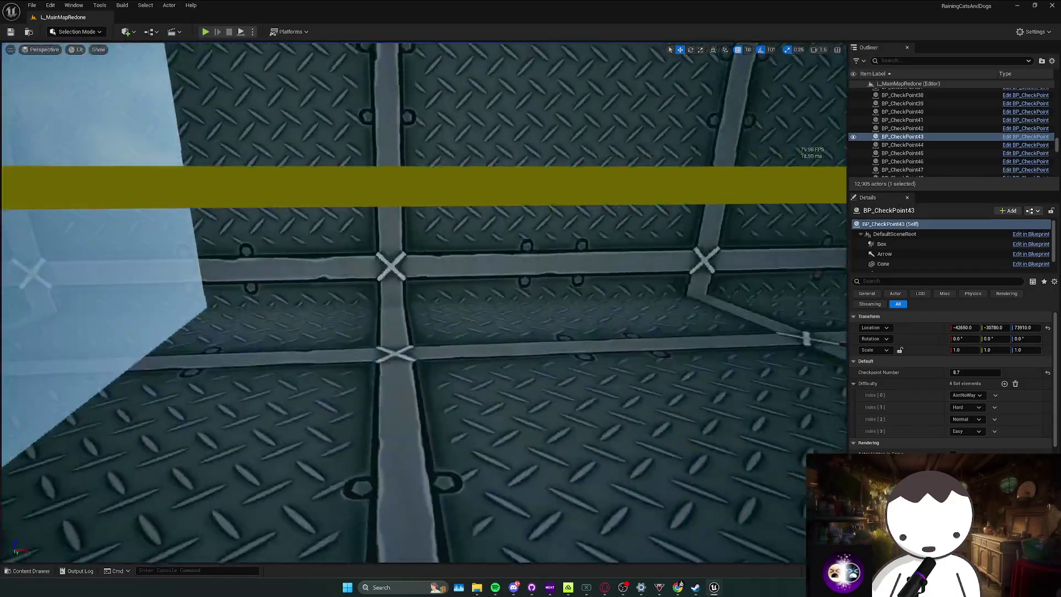
pyautogui.scroll(-2, 423, 303)
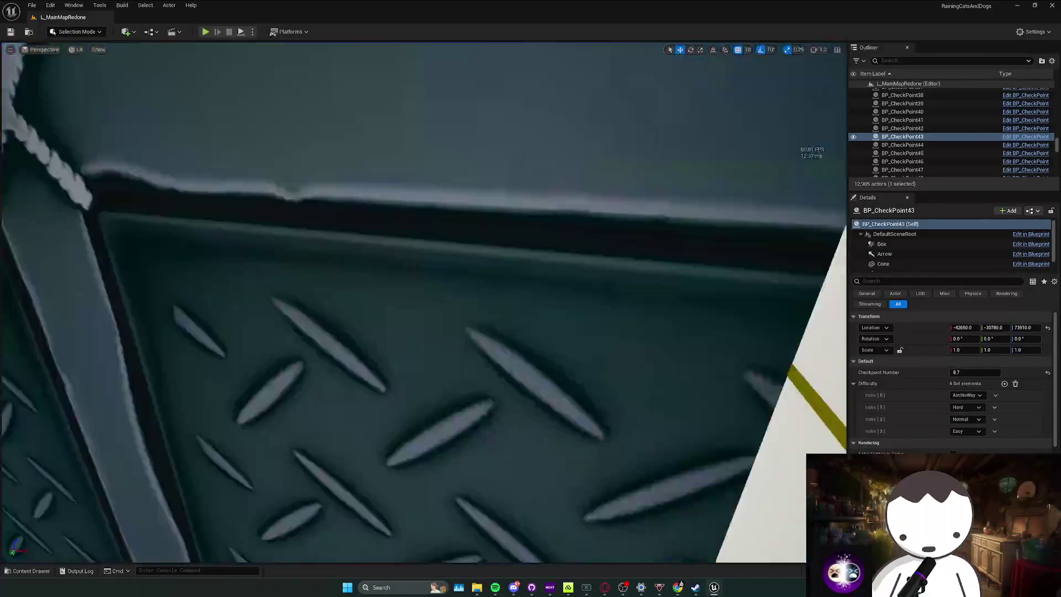
pyautogui.scroll(1, 424, 303)
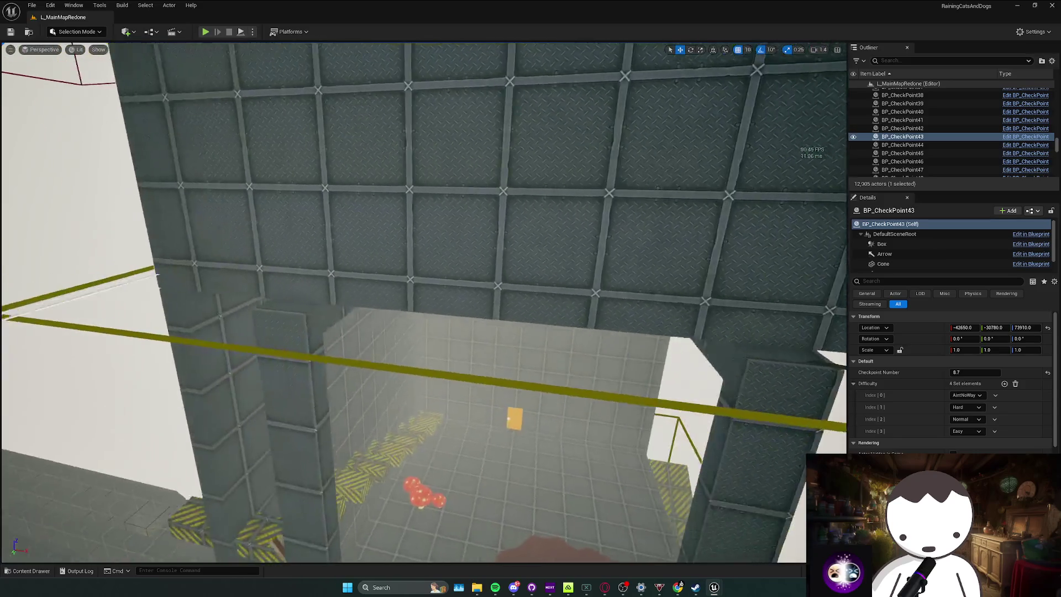
pyautogui.moveTo(423, 303); pyautogui.dragTo(778, 356)
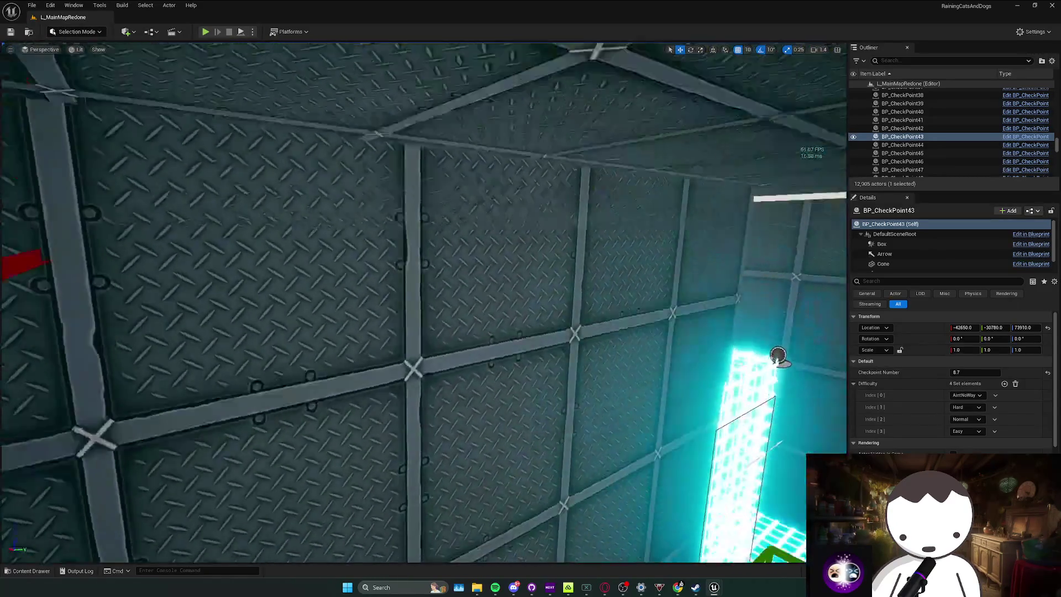
pyautogui.scroll(1, 778, 356)
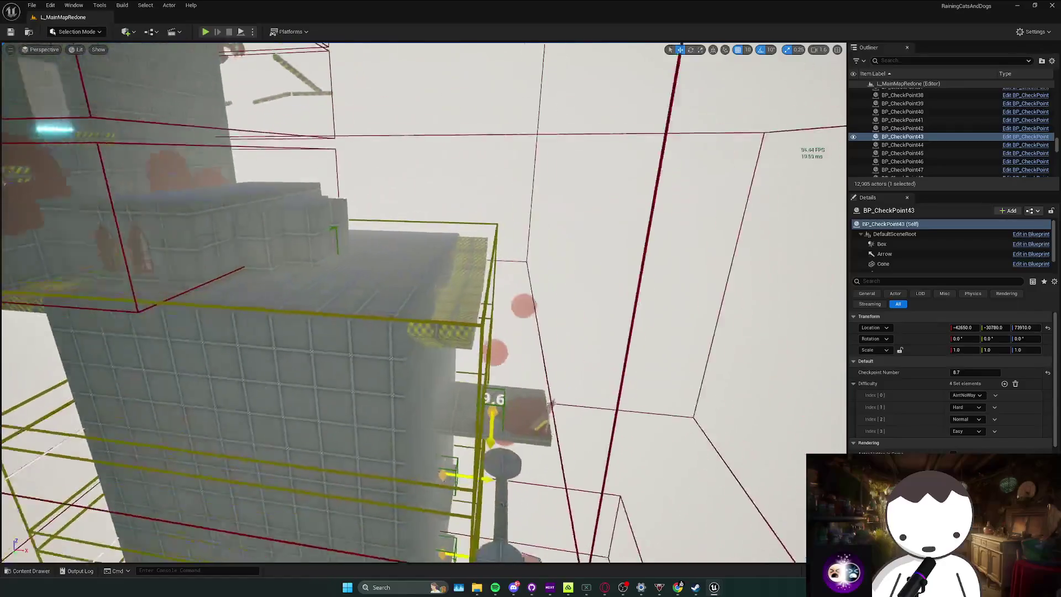
pyautogui.scroll(-2, 423, 303)
pyautogui.press('Escape')
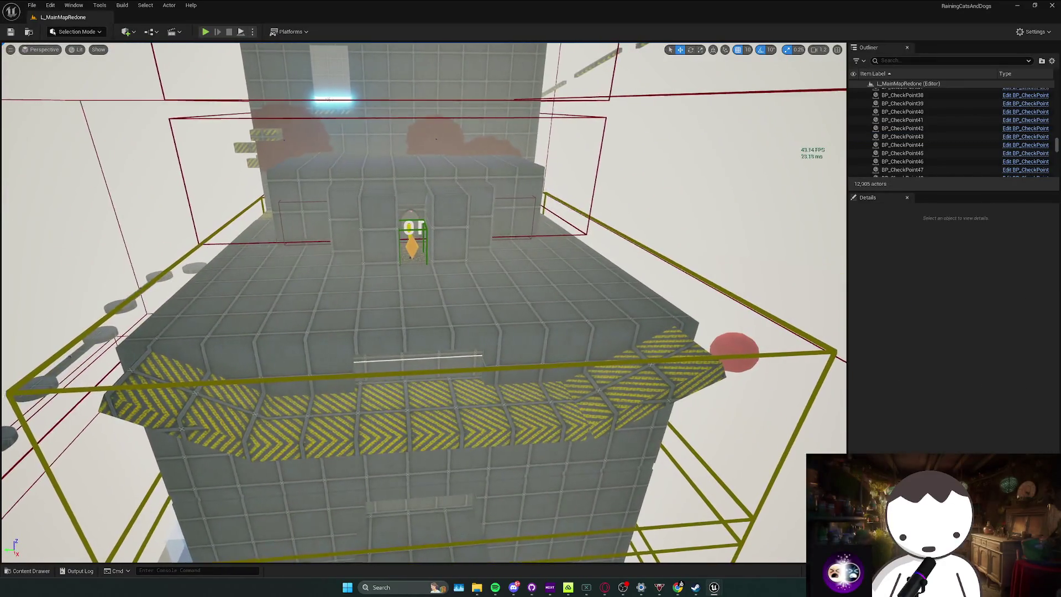
pyautogui.hotkey('ctrl', 's')
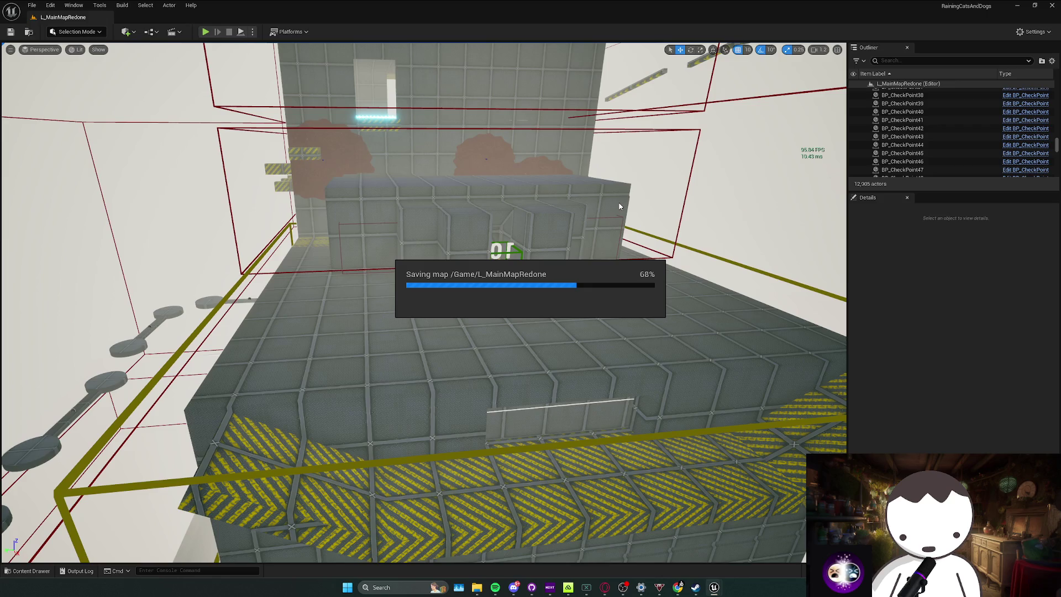
pyautogui.moveTo(599, 204)
pyautogui.mouseDown()
pyautogui.moveTo(622, 149)
pyautogui.moveTo(456, 229)
pyautogui.mouseUp()
pyautogui.click(456, 228)
# Reselect wall block SM_Cube1685 over the checkpoint passage and switch to rotate mode.
pyautogui.scroll(-5, 456, 229)
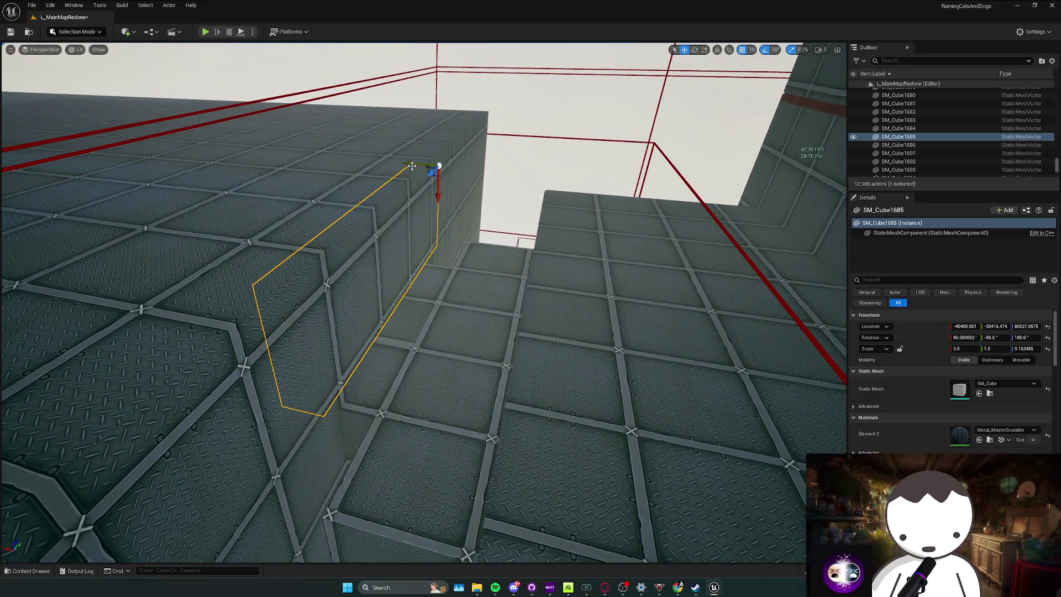
pyautogui.moveTo(451, 172); pyautogui.dragTo(481, 210)
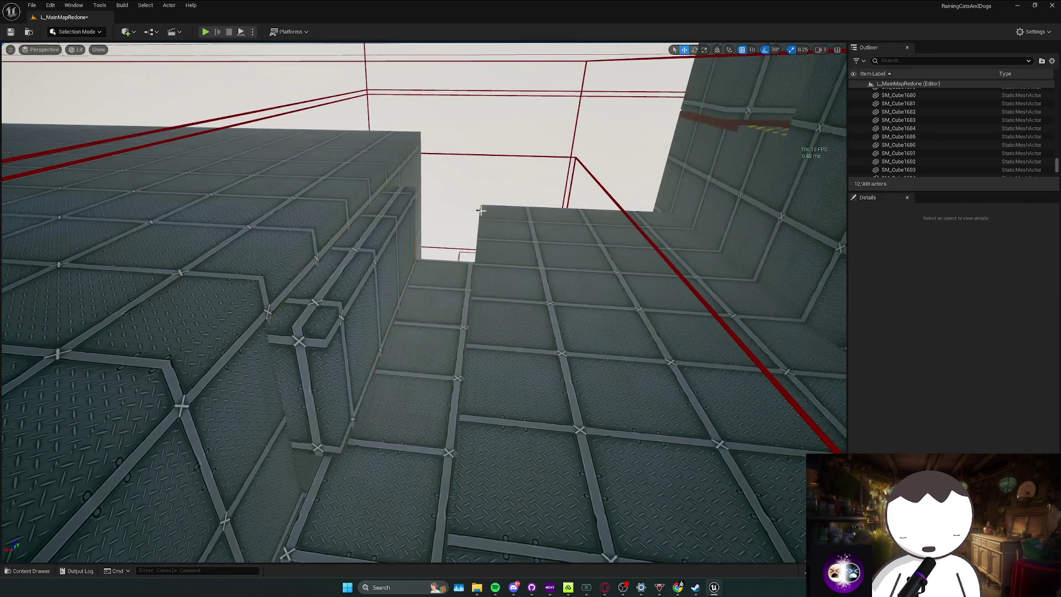
pyautogui.click(471, 181)
pyautogui.press('e')
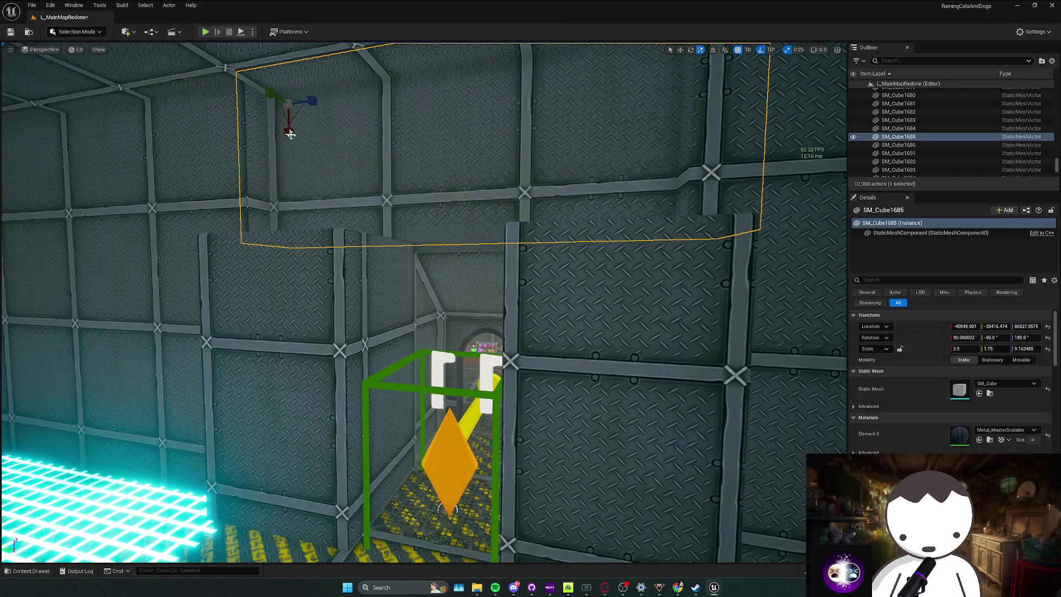
pyautogui.moveTo(290, 134); pyautogui.dragTo(379, 208)
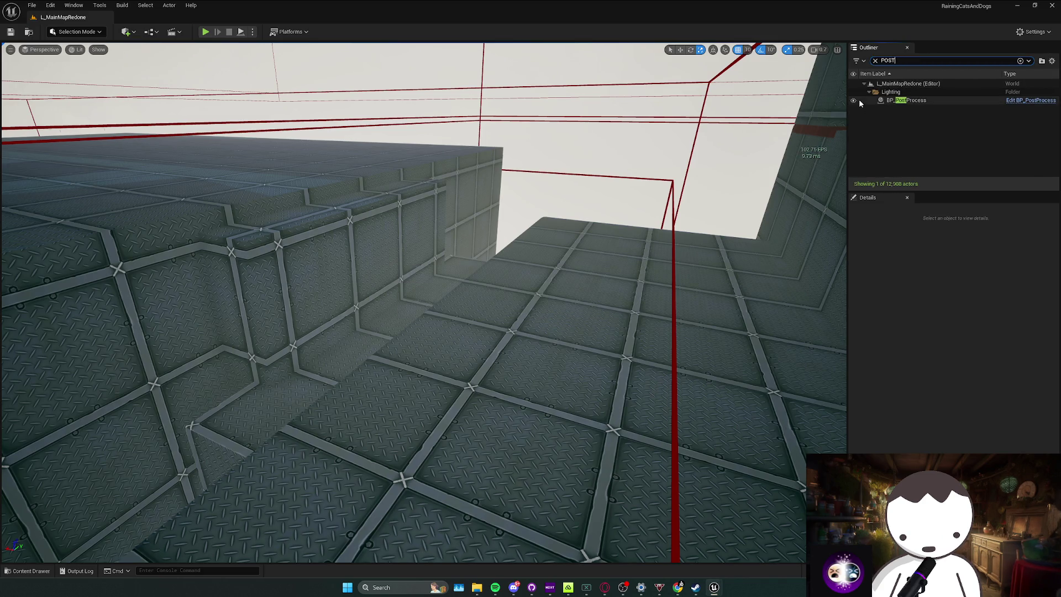
# Toggle BP_PostProcess off and back on, then hide BP_StylizedRenderingSystem in the editor view.
pyautogui.click(854, 100)
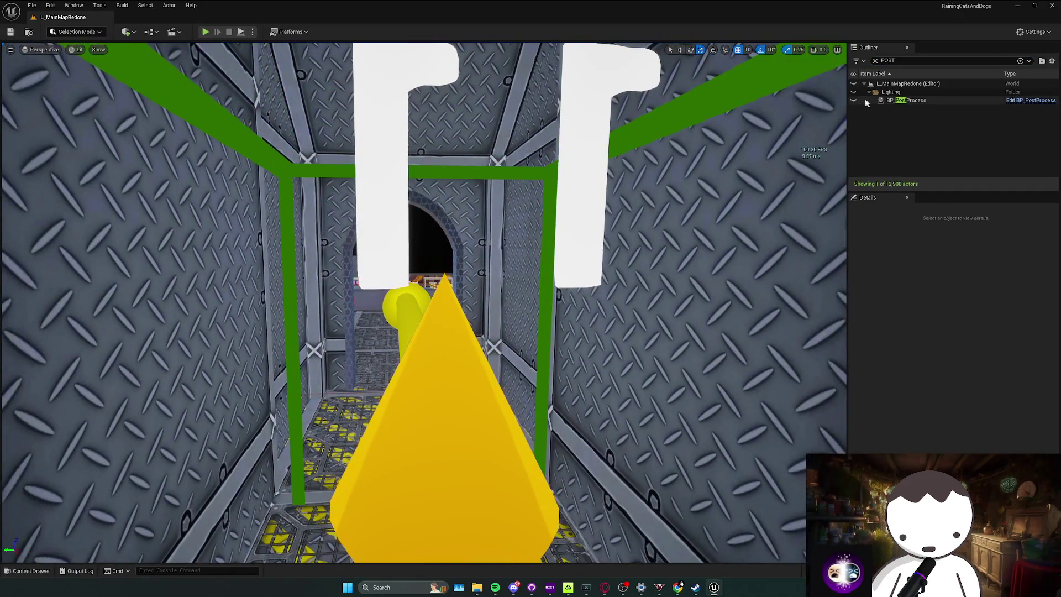
pyautogui.click(854, 100)
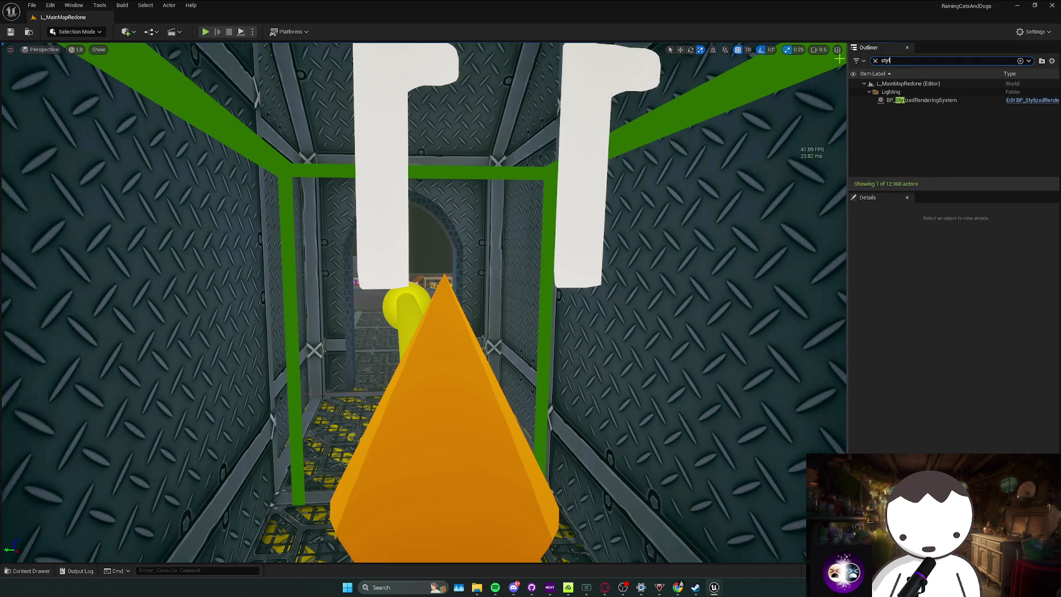
pyautogui.click(854, 100)
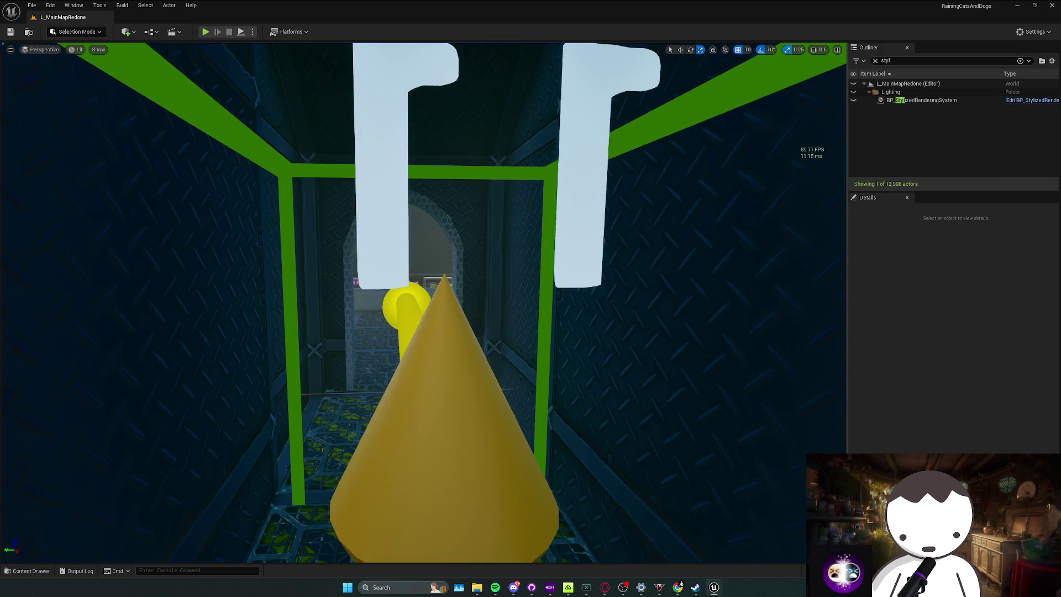
# Fly past the shop counter, glowing cyan cross and hazard-striped floor, then start a play test.
pyautogui.press('w')
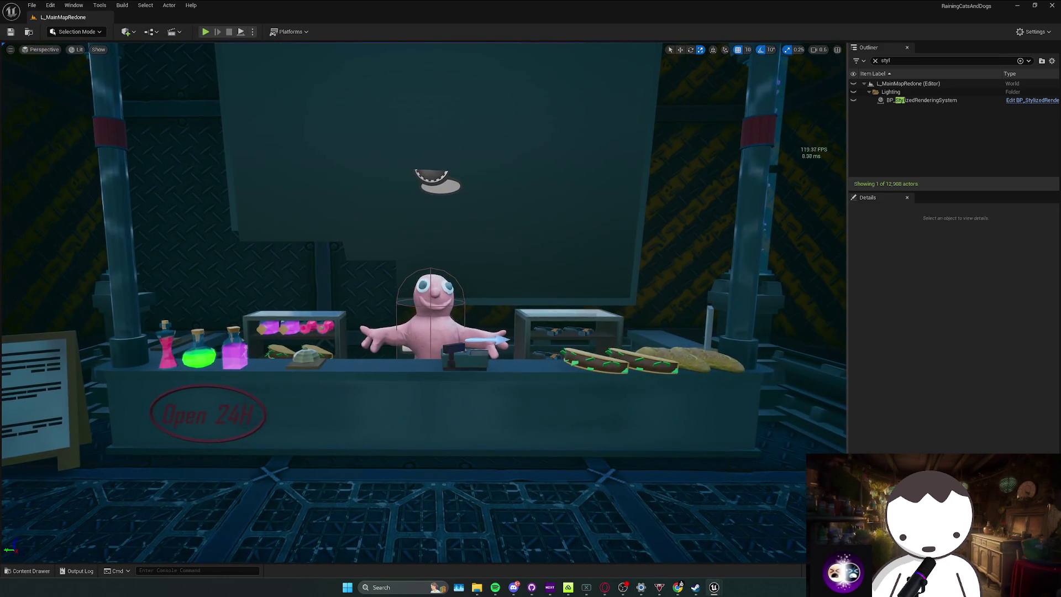
pyautogui.press('w')
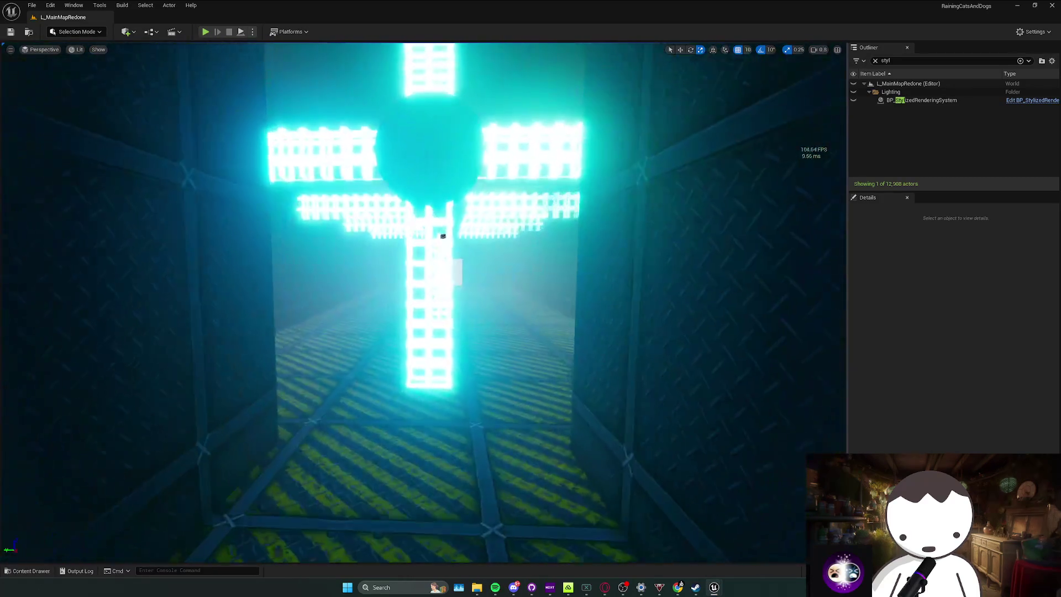
pyautogui.press('w')
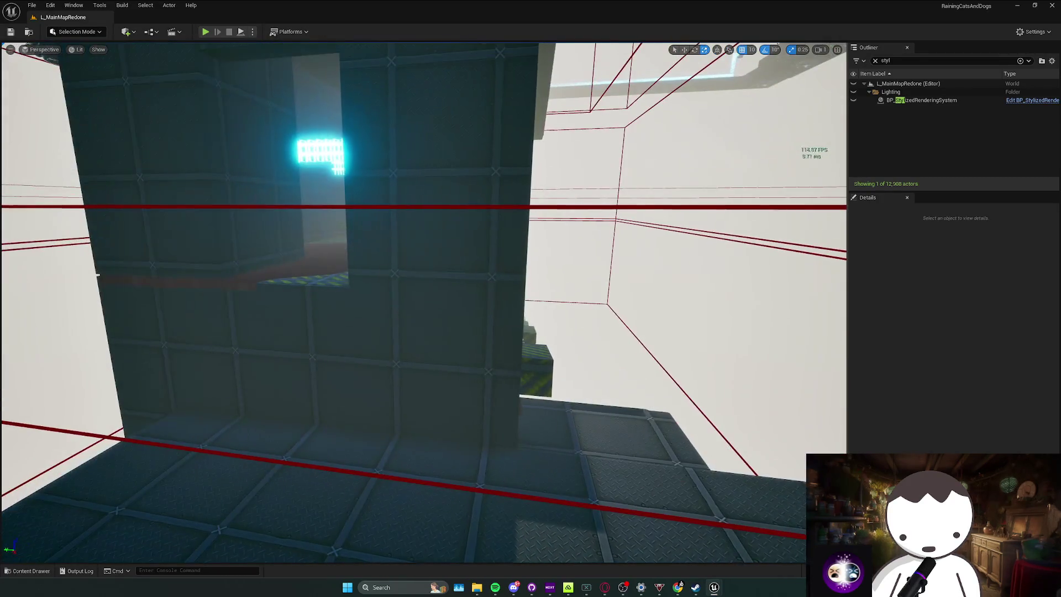
pyautogui.press('s')
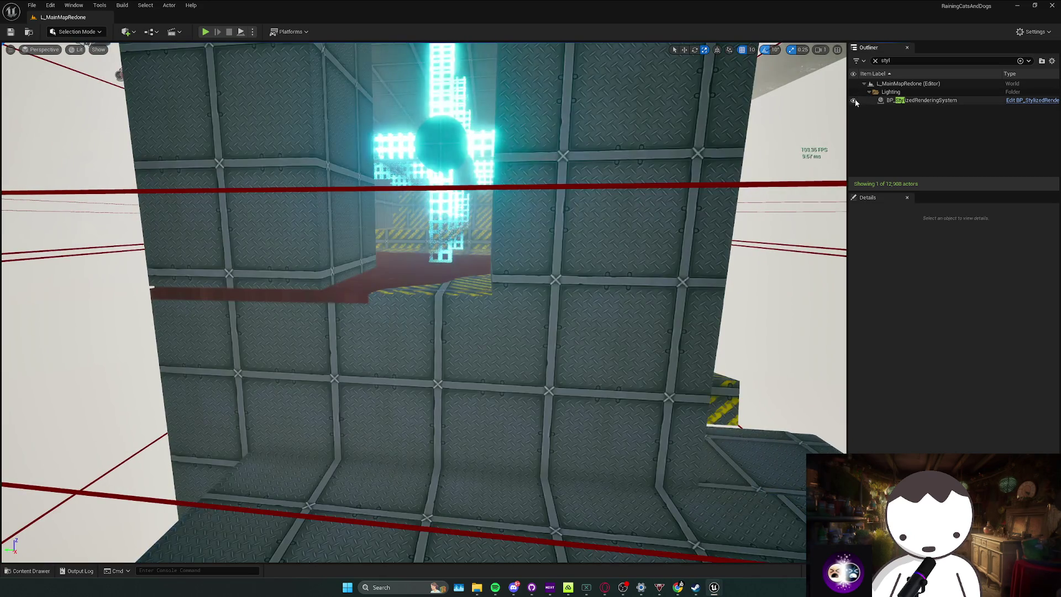
pyautogui.press('e')
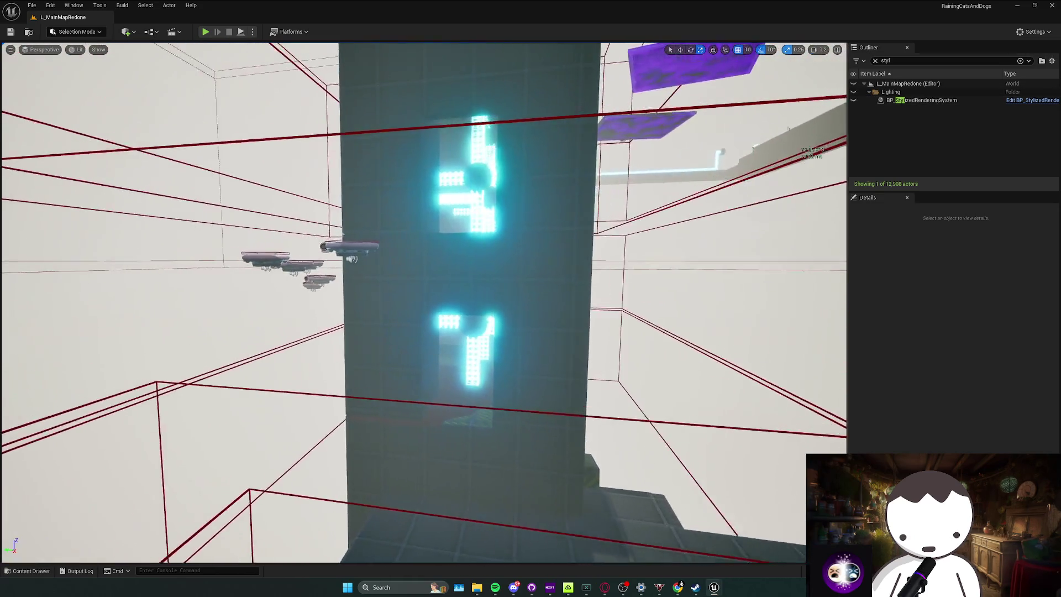
pyautogui.press('w')
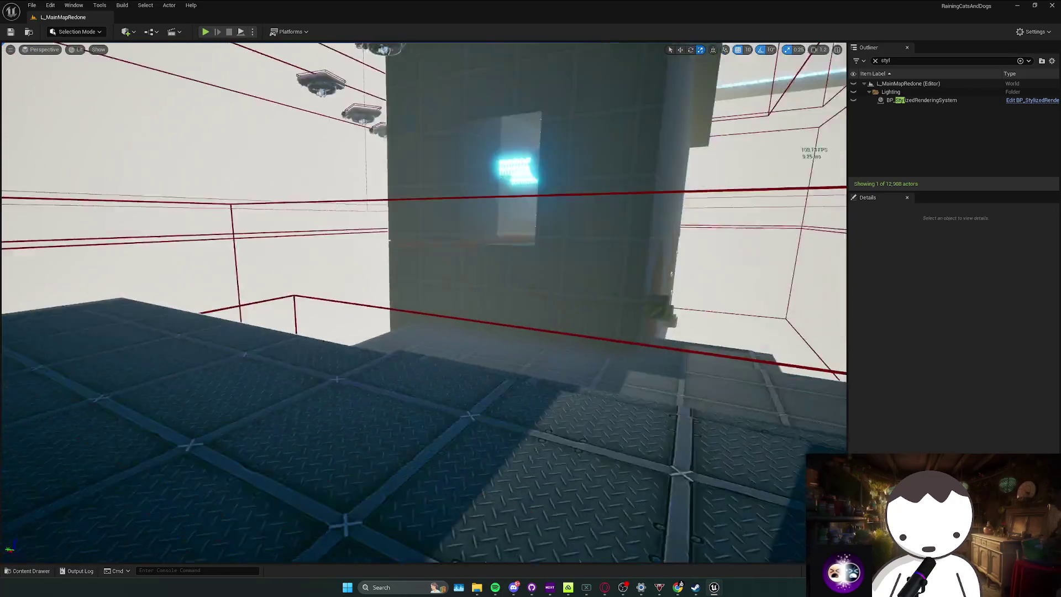
pyautogui.press('w')
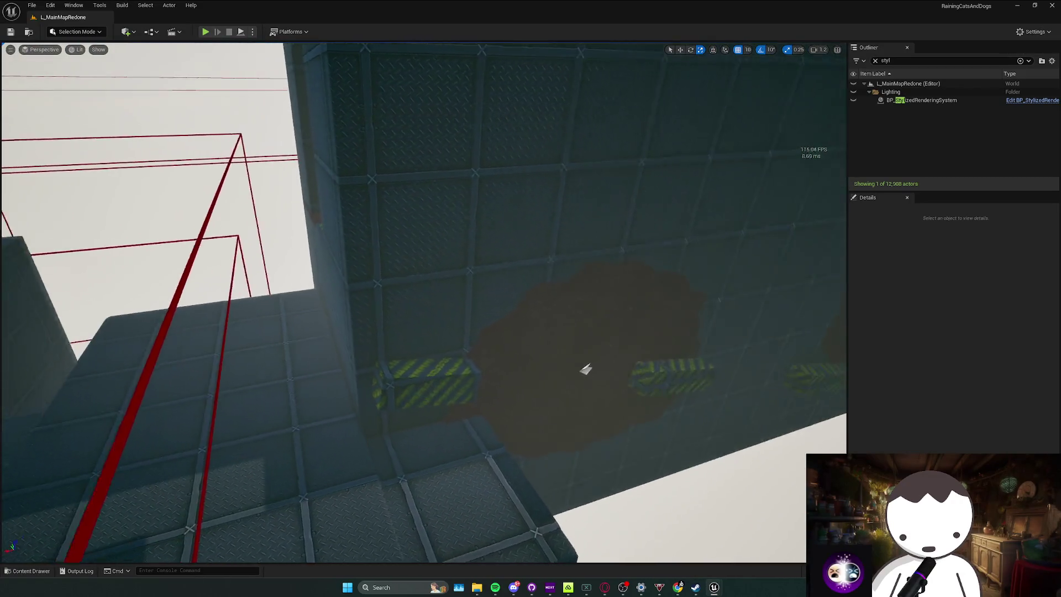
pyautogui.scroll(-2, 461, 171)
pyautogui.press('w')
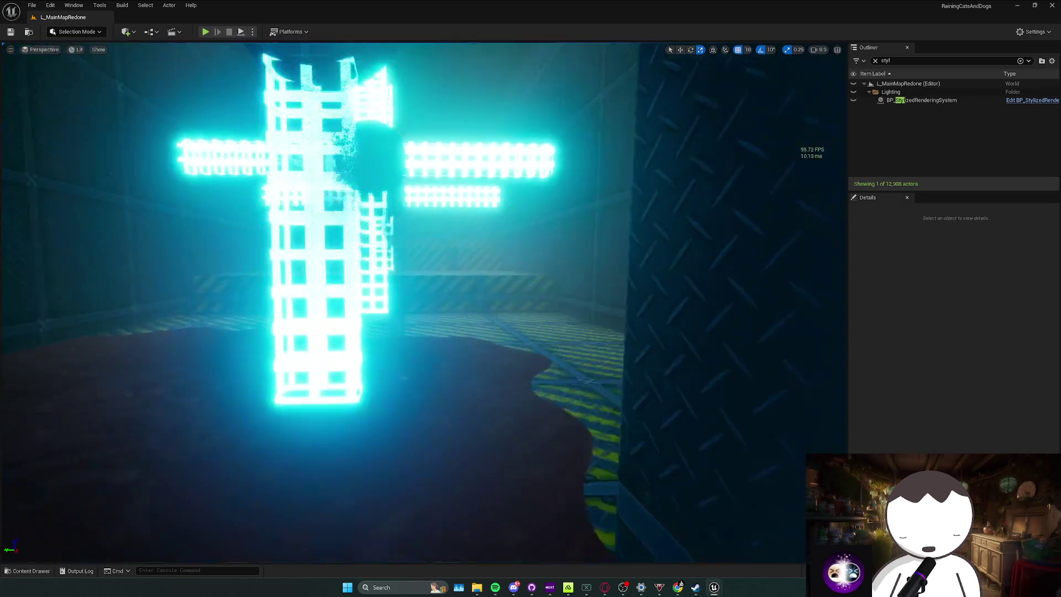
pyautogui.scroll(1, 461, 171)
pyautogui.press('w')
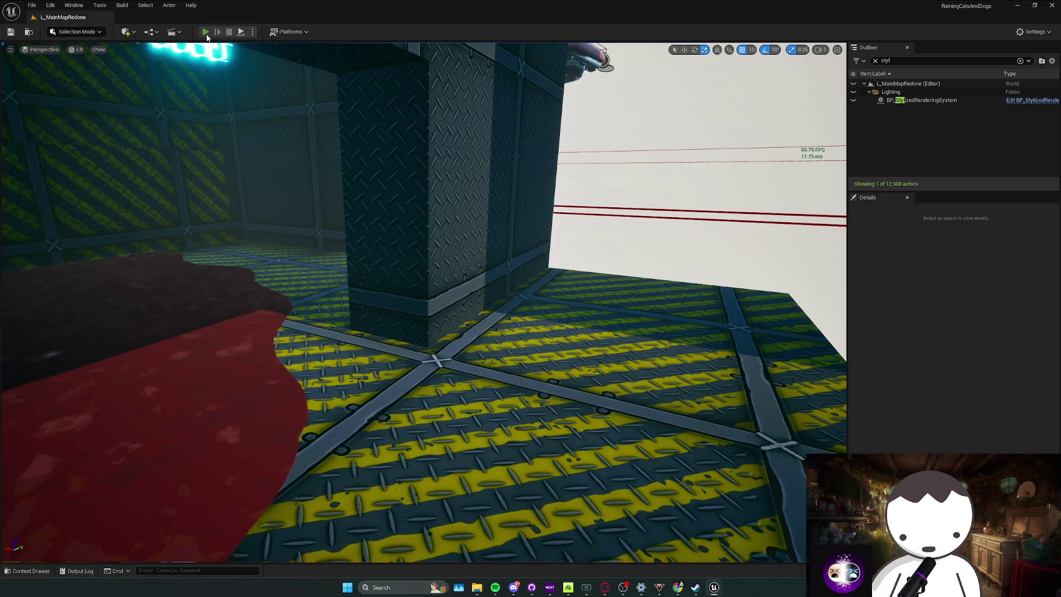
pyautogui.hotkey('alt', 'p')
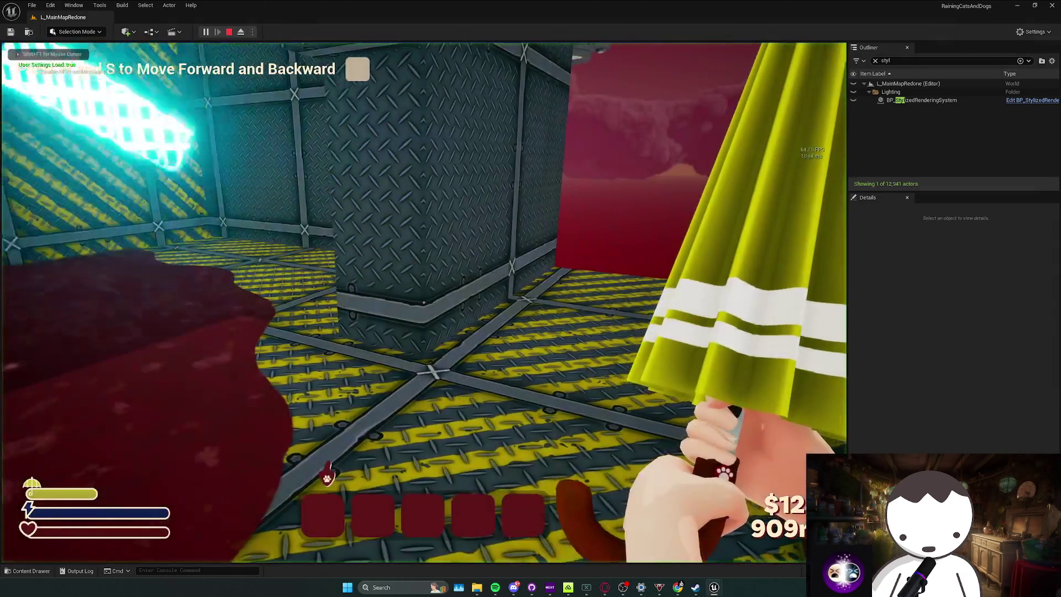
# Restart the play test and walk the character off the ledge toward the floating platforms.
pyautogui.press('Escape')
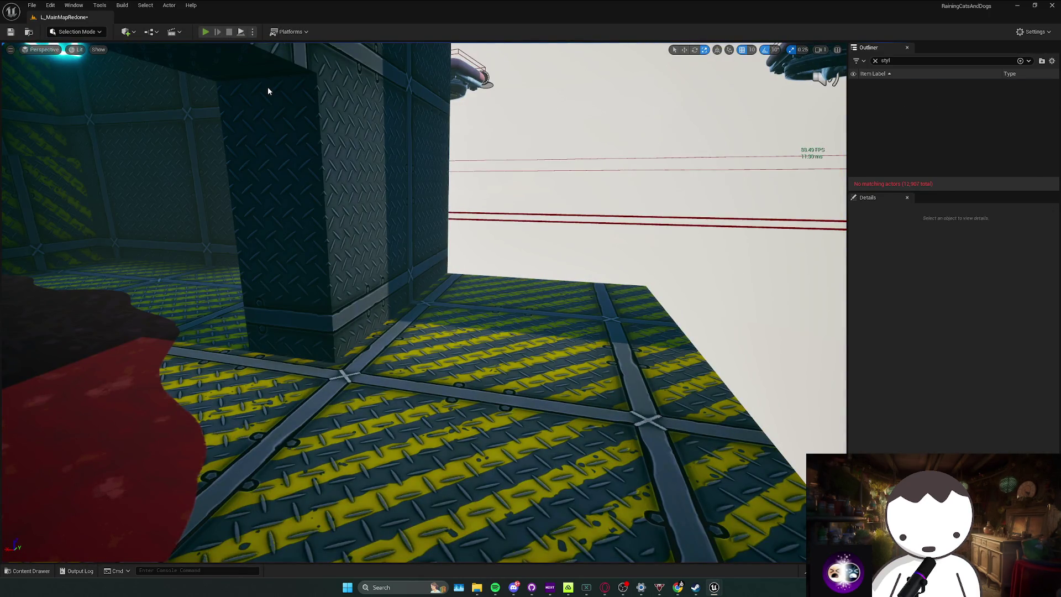
pyautogui.hotkey('alt', 'p')
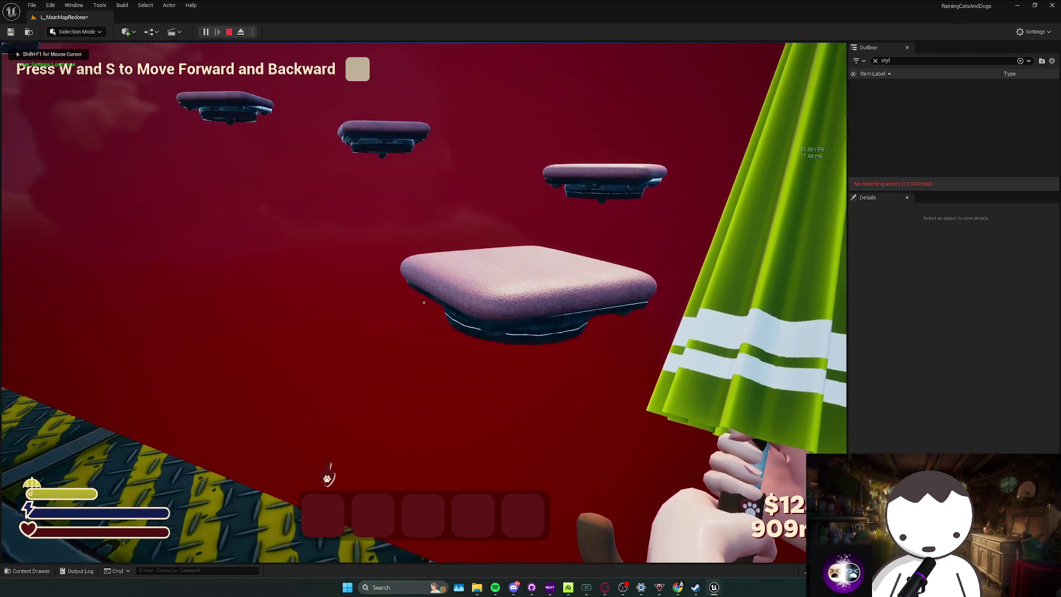
pyautogui.press('w')
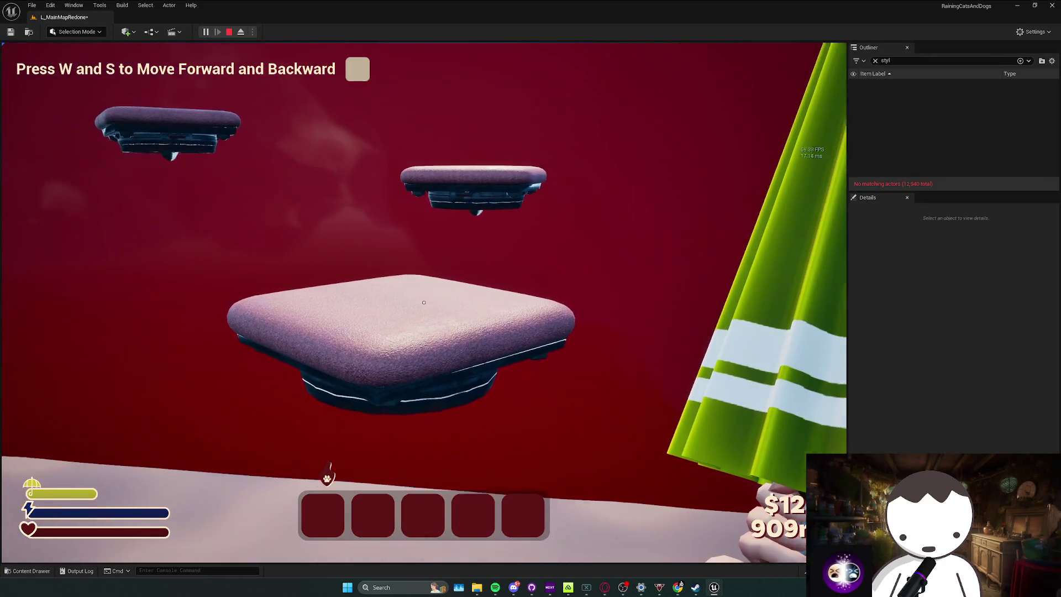
pyautogui.press('Escape')
# Select BP_StylizedRenderingSystem, then select the striped wall block by the stairs.
pyautogui.click(890, 101)
pyautogui.moveTo(625, 177)
pyautogui.mouseDown()
pyautogui.moveTo(586, 193)
pyautogui.moveTo(574, 210)
pyautogui.moveTo(580, 241)
pyautogui.moveTo(457, 297)
pyautogui.mouseUp()
pyautogui.click(513, 298)
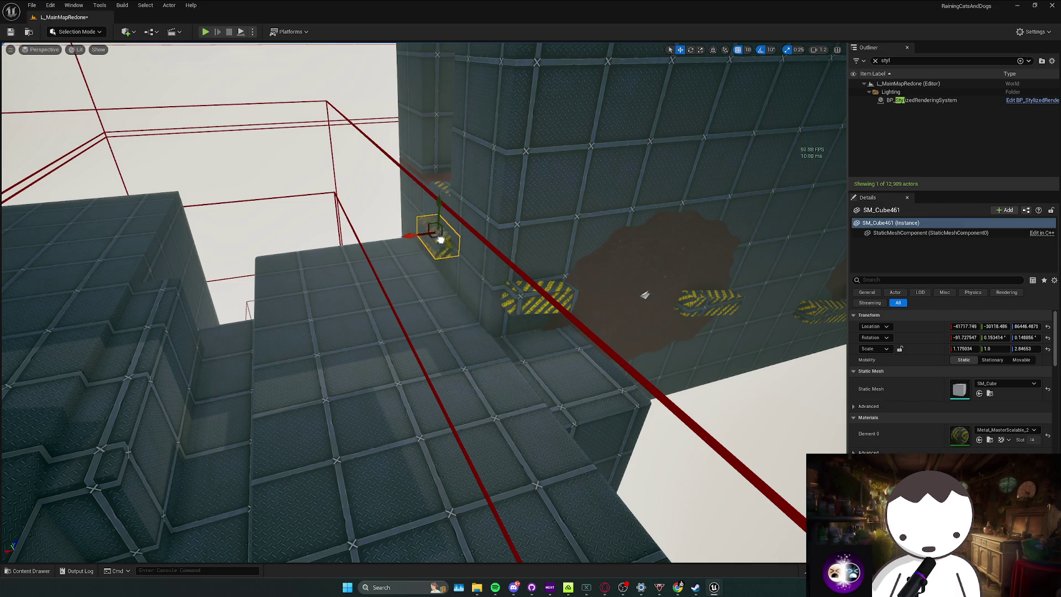
# Rotate and widen the Box2145 block by the hazard-striped ledges, inspecting it up close.
pyautogui.moveTo(436, 221); pyautogui.dragTo(353, 271)
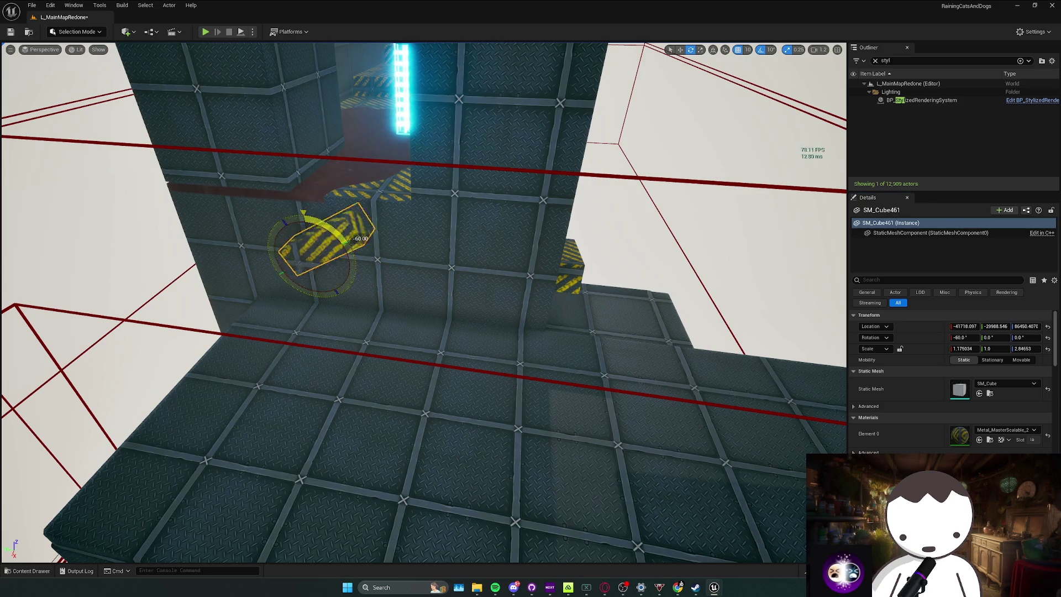
pyautogui.moveTo(346, 260); pyautogui.dragTo(345, 260)
pyautogui.click(421, 268)
pyautogui.press('e')
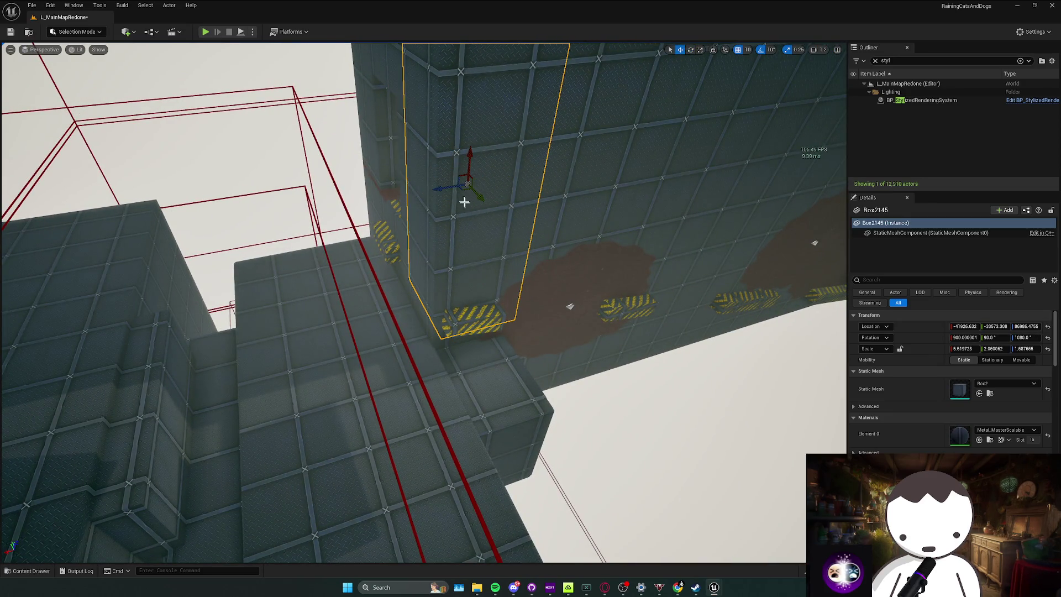
pyautogui.moveTo(347, 215); pyautogui.dragTo(366, 219)
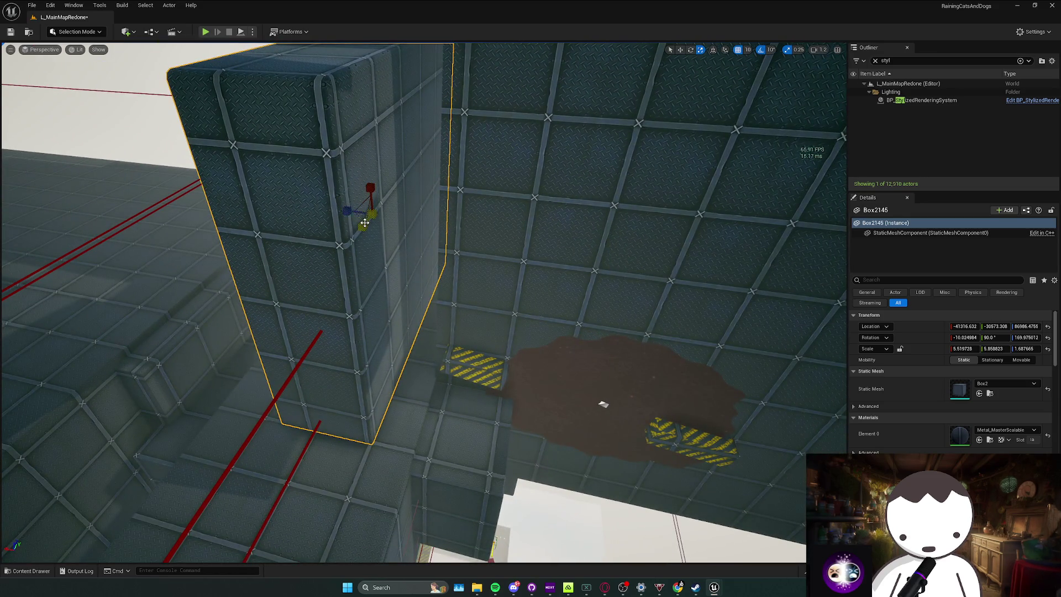
pyautogui.moveTo(378, 218)
pyautogui.mouseDown()
pyautogui.moveTo(380, 209)
pyautogui.moveTo(401, 278)
pyautogui.mouseUp()
# Paste a new checkpoint into the shaft and frame it for rotating.
pyautogui.press('Escape')
pyautogui.hotkey('ctrl', 'v')
pyautogui.press('f')
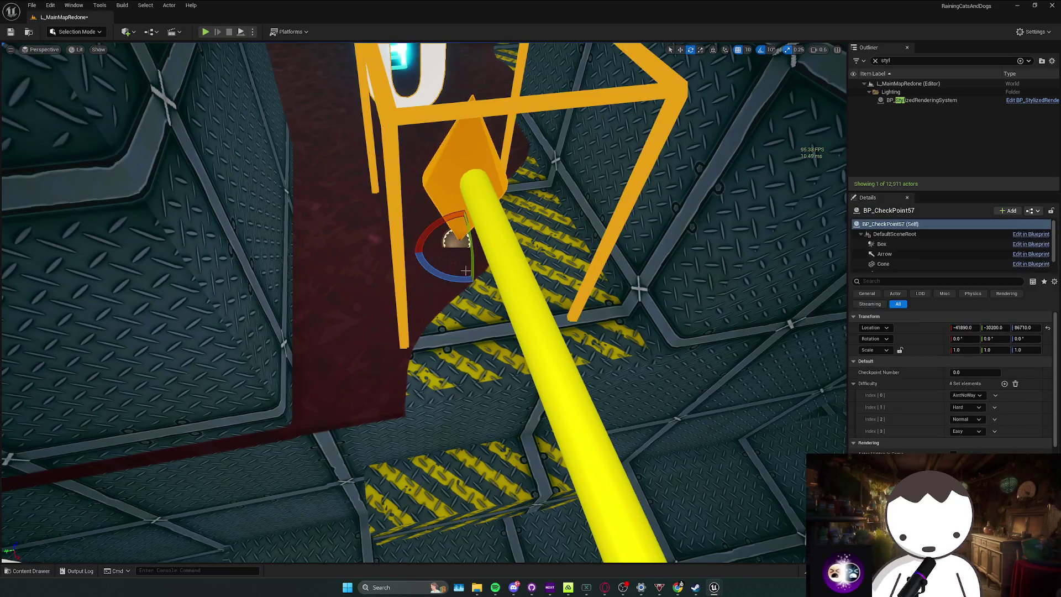
pyautogui.press('e')
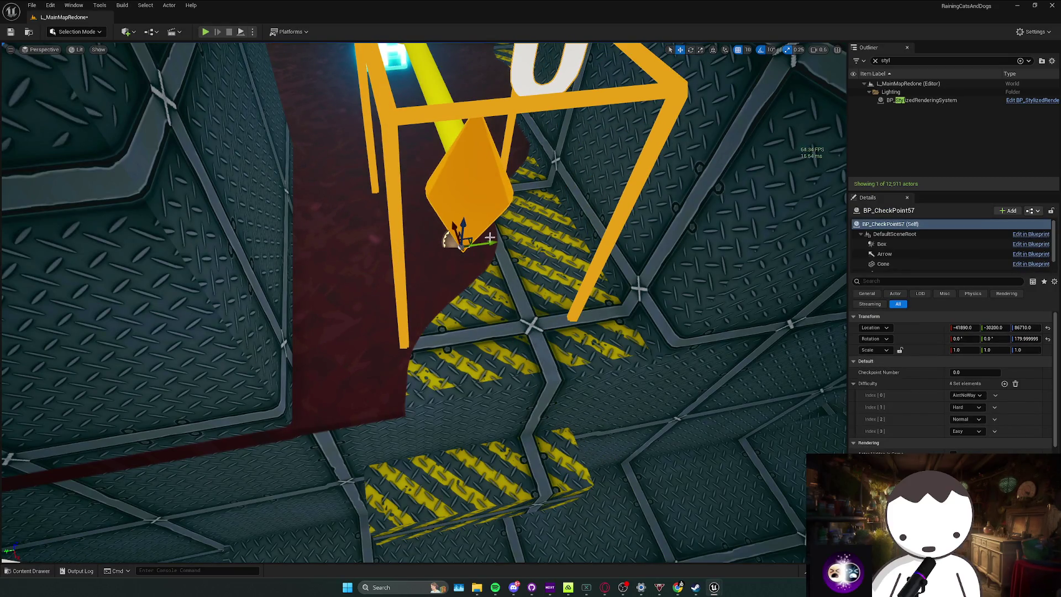
pyautogui.moveTo(471, 244)
pyautogui.mouseDown()
pyautogui.moveTo(581, 230)
pyautogui.moveTo(496, 245)
pyautogui.moveTo(278, 331)
pyautogui.mouseUp()
# Place a BP_CheckPoint on the hazard-striped ledge, numbered 11.1.
pyautogui.hotkey('ctrl', 'space')
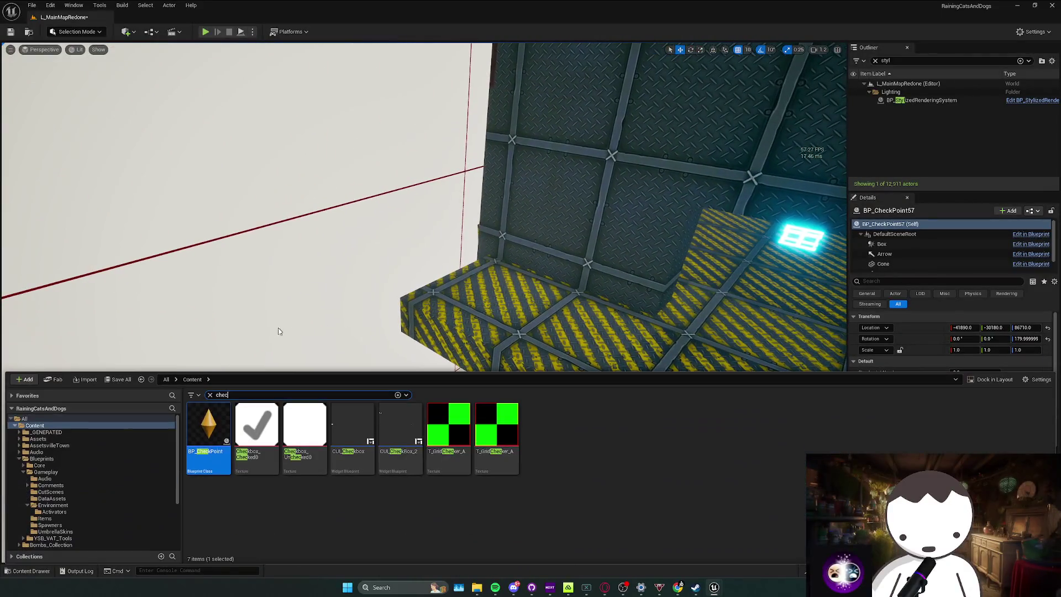
pyautogui.moveTo(295, 405); pyautogui.dragTo(474, 291)
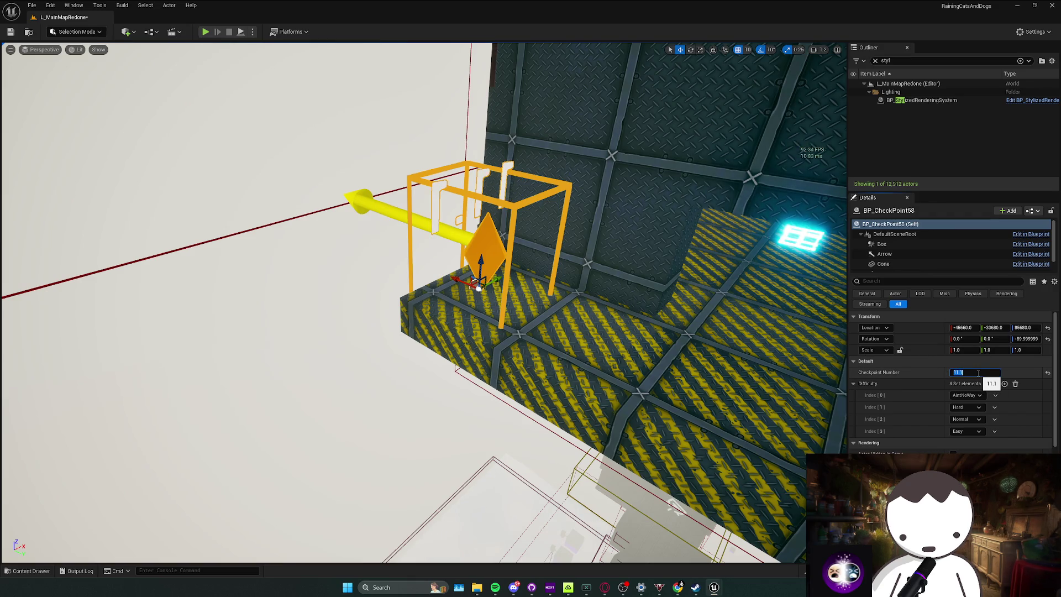
pyautogui.moveTo(564, 366); pyautogui.dragTo(497, 337)
pyautogui.click(473, 323)
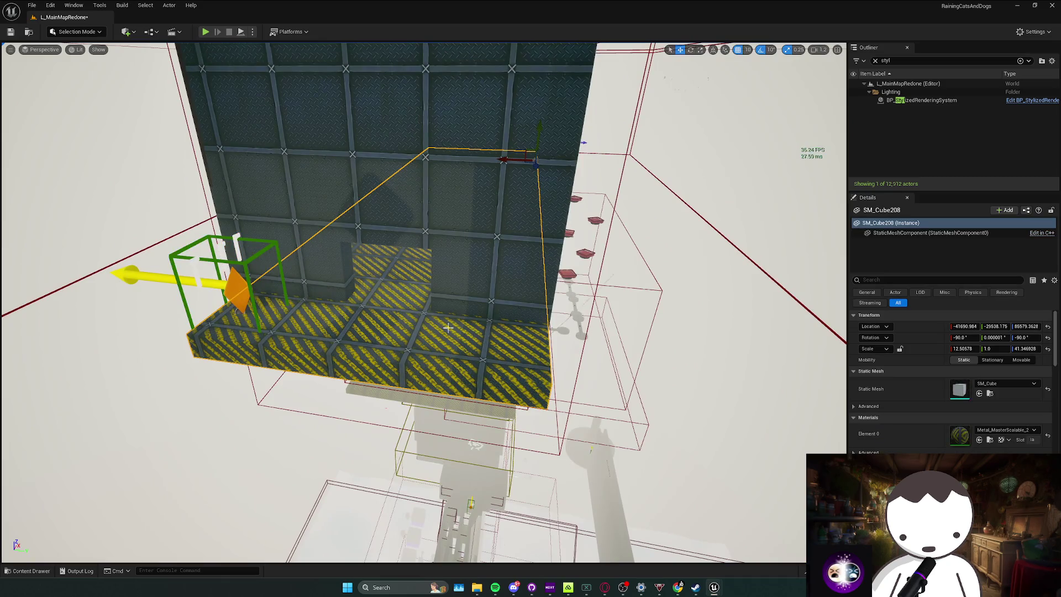
pyautogui.moveTo(473, 292); pyautogui.dragTo(526, 149)
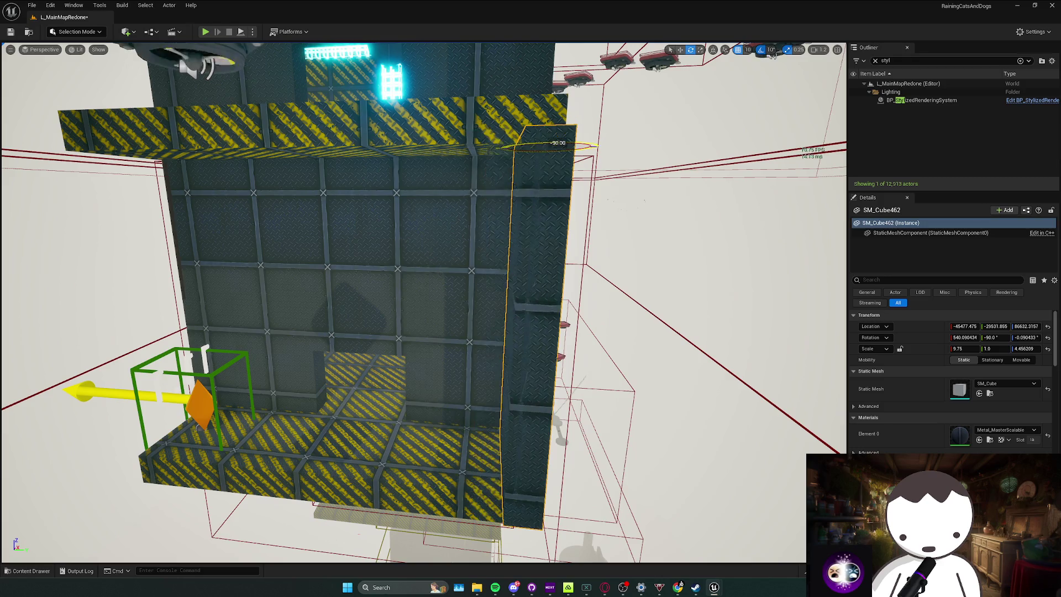
pyautogui.moveTo(518, 149)
pyautogui.mouseDown()
pyautogui.moveTo(494, 209)
pyautogui.moveTo(377, 123)
pyautogui.moveTo(433, 218)
pyautogui.moveTo(461, 116)
pyautogui.moveTo(449, 151)
pyautogui.mouseUp()
# Delete the stray checkpoint numbered 0 near the tall wall and stairs.
pyautogui.press('Escape')
pyautogui.click(433, 207)
pyautogui.moveTo(213, 199); pyautogui.dragTo(733, 429)
pyautogui.moveTo(465, 267); pyautogui.dragTo(465, 266)
pyautogui.click(464, 267)
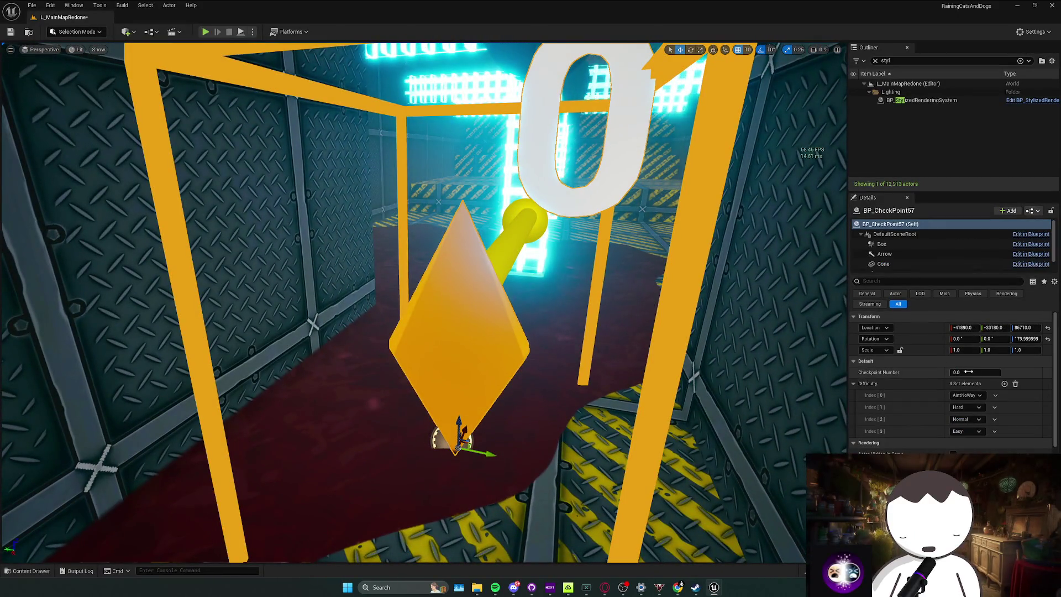
pyautogui.moveTo(535, 321); pyautogui.dragTo(536, 321)
pyautogui.press('Delete')
pyautogui.moveTo(626, 281); pyautogui.dragTo(626, 282)
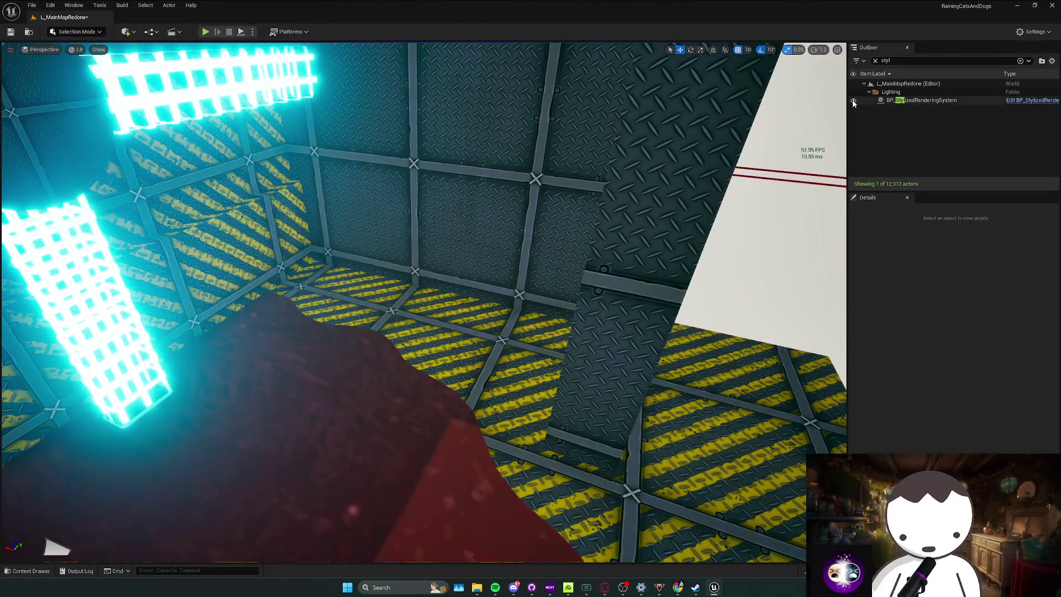
# Place a checkpoint numbered 11.2 on the striped tower ledge.
pyautogui.moveTo(742, 182); pyautogui.dragTo(742, 183)
pyautogui.hotkey('ctrl', 'space')
pyautogui.moveTo(209, 438)
pyautogui.mouseDown()
pyautogui.moveTo(359, 265)
pyautogui.moveTo(366, 272)
pyautogui.mouseUp()
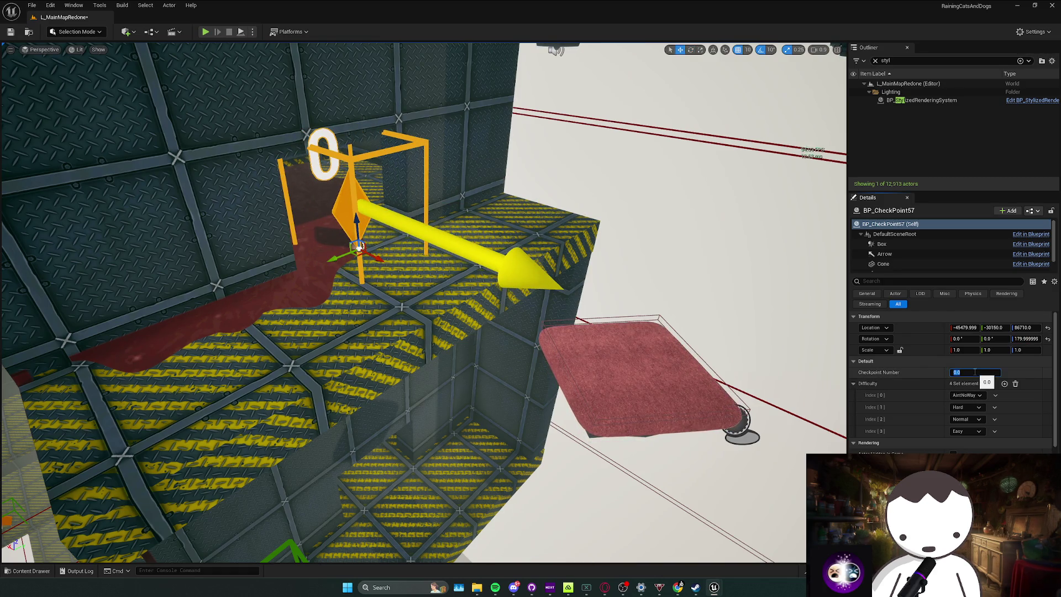
pyautogui.moveTo(442, 298); pyautogui.dragTo(442, 299)
pyautogui.moveTo(478, 385); pyautogui.dragTo(477, 384)
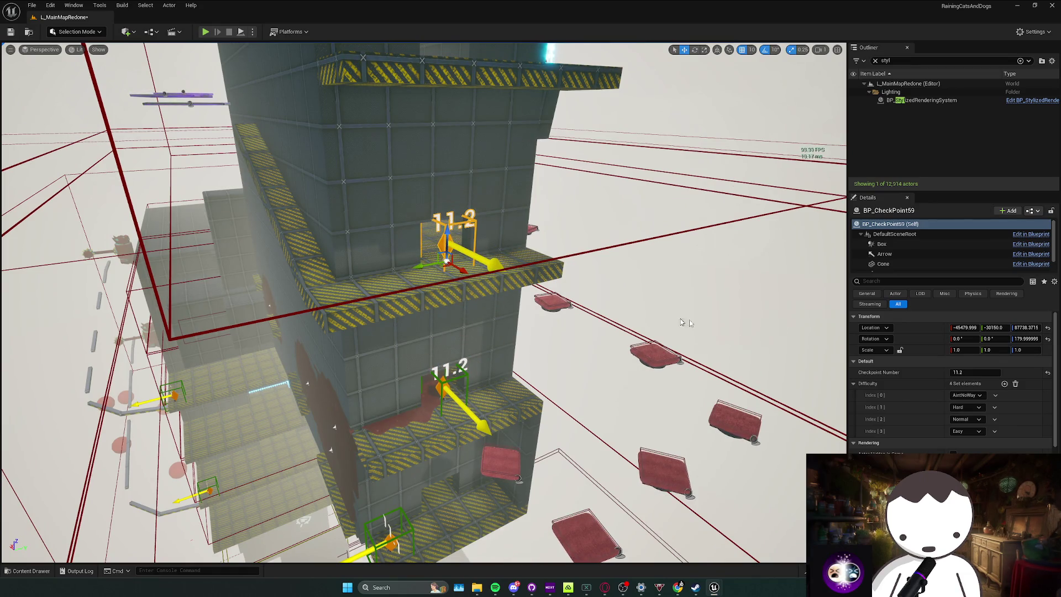
# Rotate and raise the 11.3, 11.4 and 12.0 checkpoints up the tower's ledges.
pyautogui.moveTo(637, 370); pyautogui.dragTo(547, 358)
pyautogui.press('e')
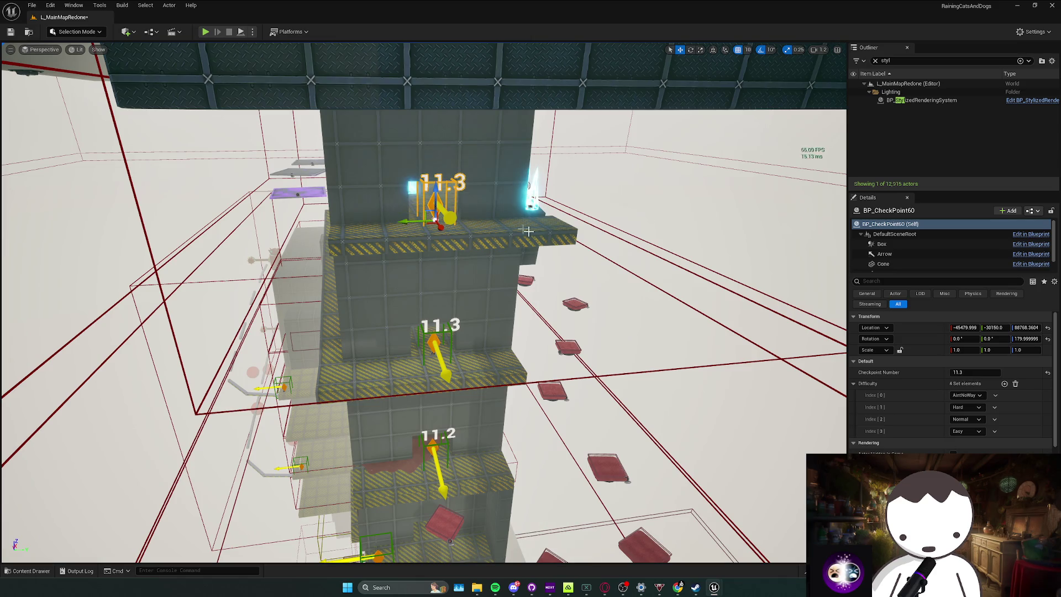
pyautogui.moveTo(497, 332)
pyautogui.mouseDown()
pyautogui.moveTo(476, 293)
pyautogui.moveTo(498, 282)
pyautogui.moveTo(497, 265)
pyautogui.moveTo(475, 262)
pyautogui.moveTo(469, 304)
pyautogui.moveTo(437, 271)
pyautogui.mouseUp()
pyautogui.scroll(-1, 458, 293)
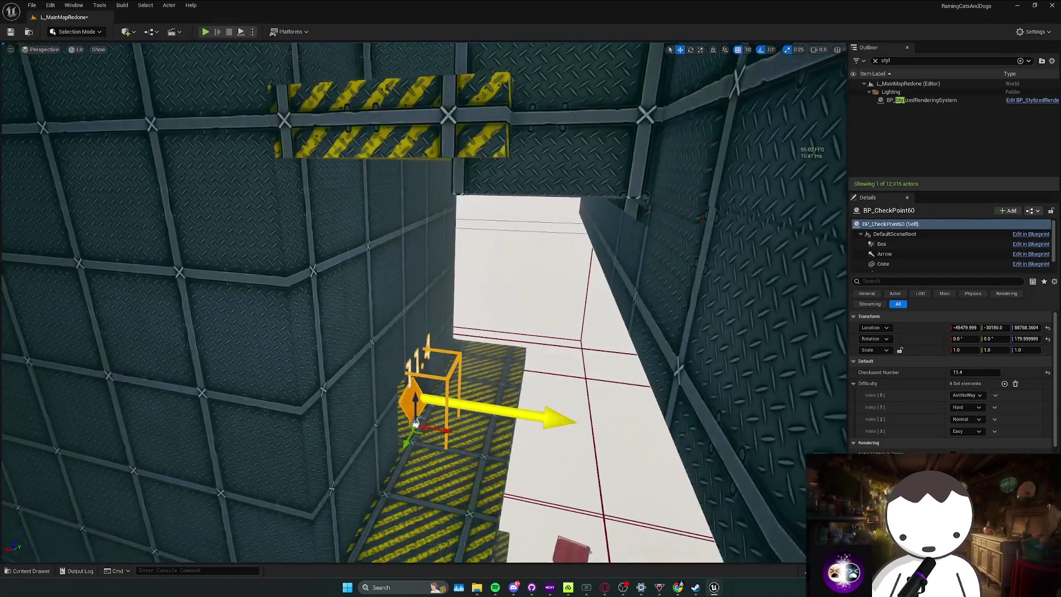
pyautogui.moveTo(410, 214)
pyautogui.mouseDown()
pyautogui.moveTo(420, 232)
pyautogui.moveTo(392, 332)
pyautogui.moveTo(450, 282)
pyautogui.mouseUp()
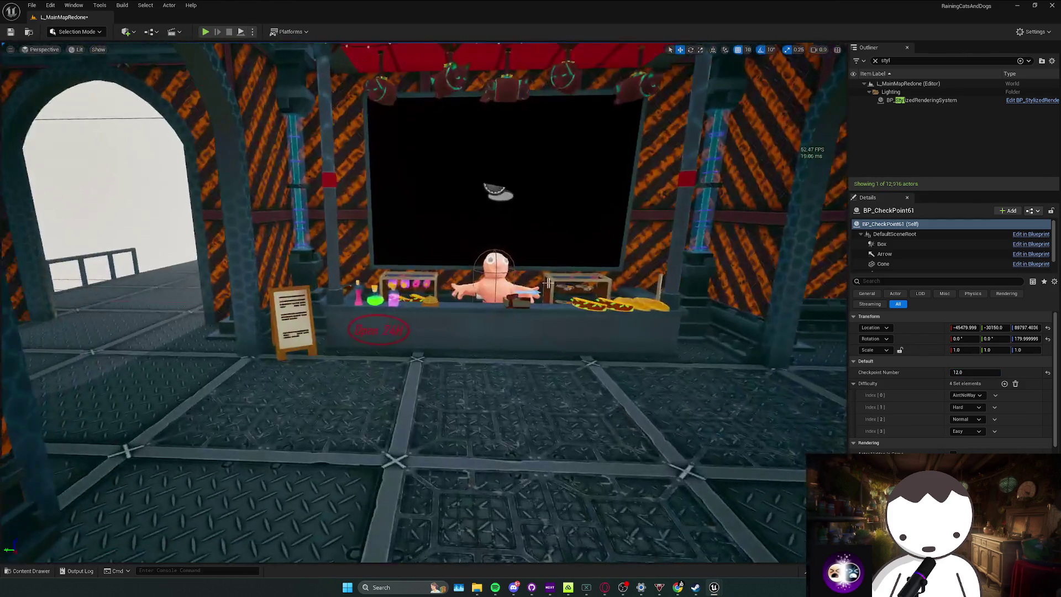
pyautogui.click(547, 283)
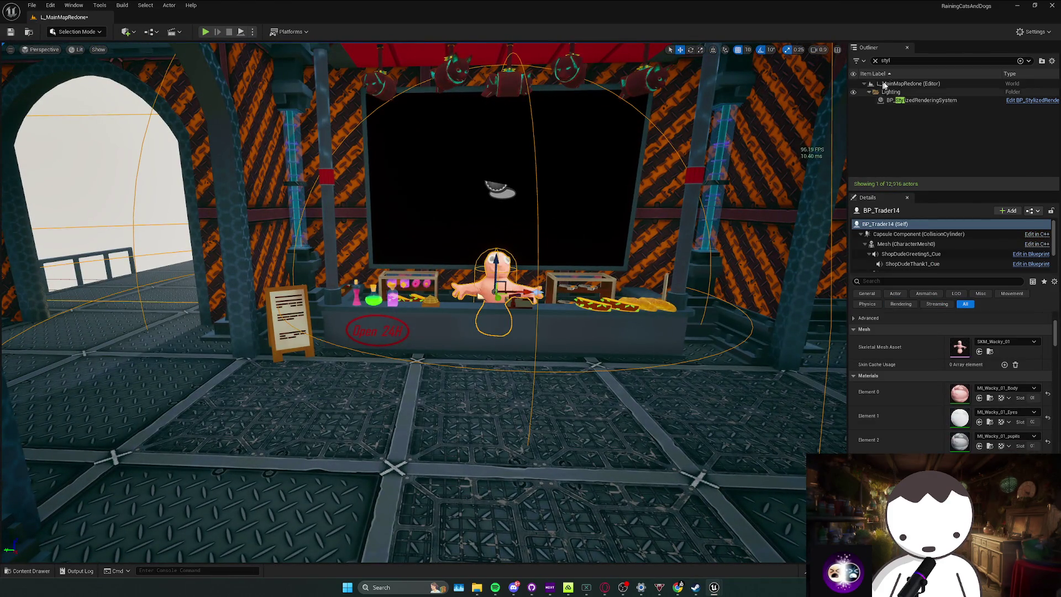
pyautogui.click(949, 60)
# Place a checkpoint on the walkway by the trader's archway, numbered 12.1.
pyautogui.write('post')
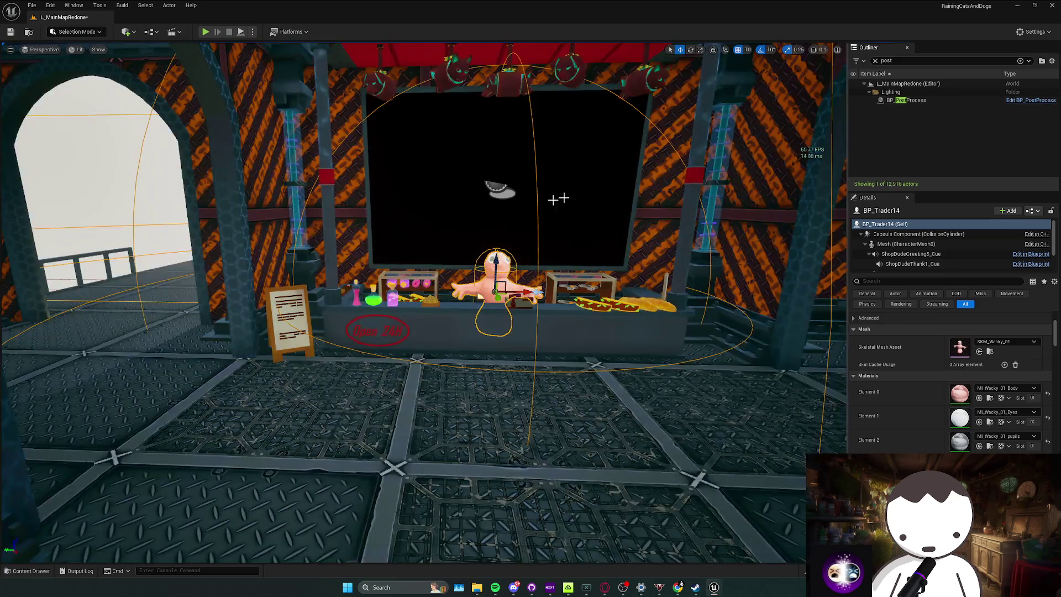
pyautogui.moveTo(420, 298)
pyautogui.mouseDown()
pyautogui.moveTo(497, 298)
pyautogui.moveTo(476, 298)
pyautogui.moveTo(497, 299)
pyautogui.moveTo(487, 276)
pyautogui.moveTo(498, 309)
pyautogui.moveTo(486, 299)
pyautogui.moveTo(509, 299)
pyautogui.moveTo(475, 277)
pyautogui.moveTo(487, 287)
pyautogui.mouseUp()
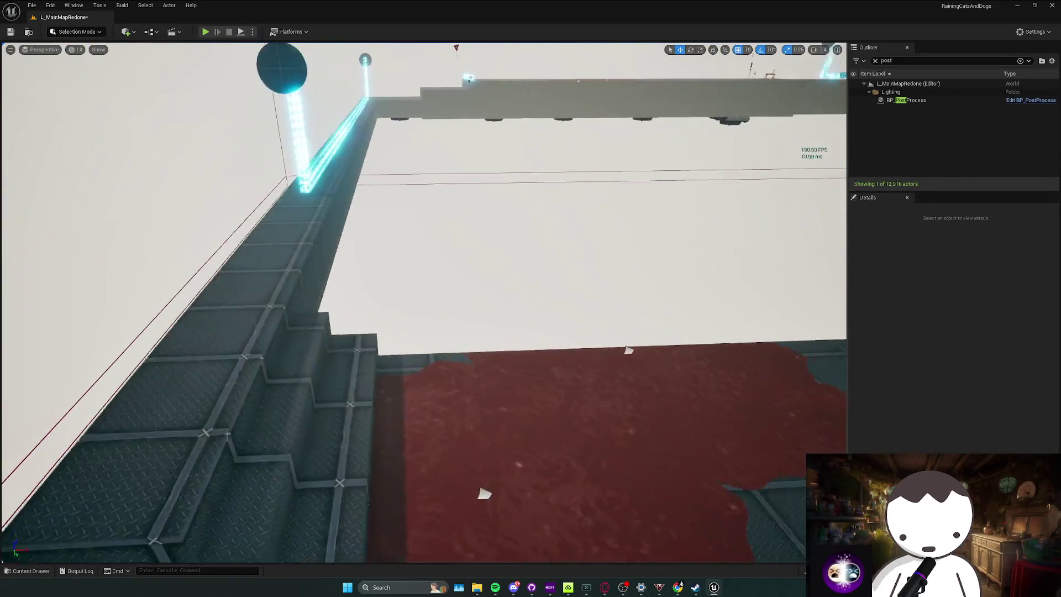
pyautogui.hotkey('ctrl', 'space')
pyautogui.moveTo(213, 431); pyautogui.dragTo(400, 301)
pyautogui.press('e')
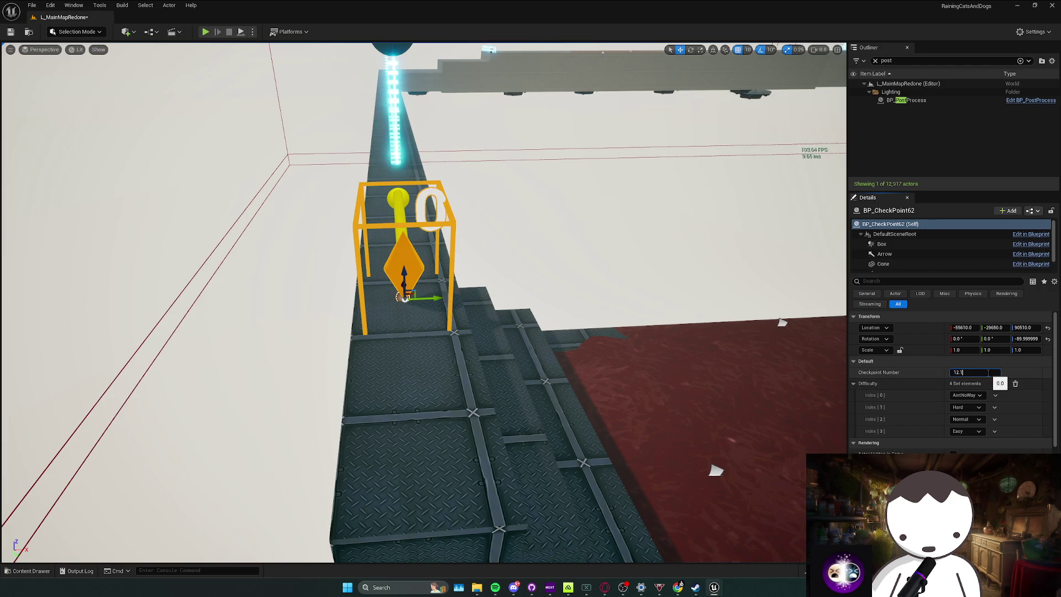
pyautogui.press('Return')
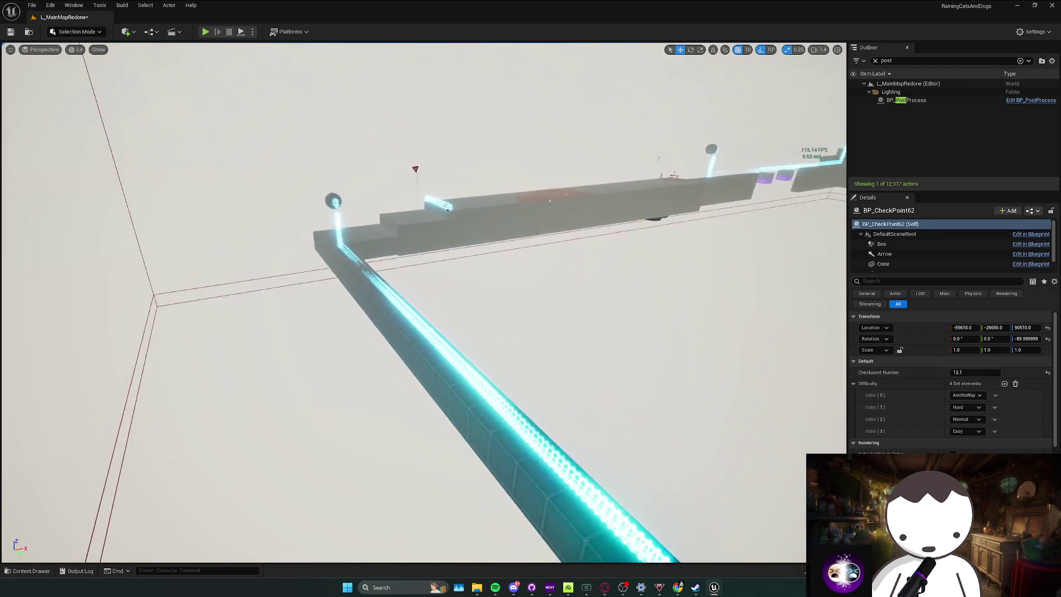
# Place checkpoint 12.2 beside the red puddle barriers and 12.3 further along.
pyautogui.press('w')
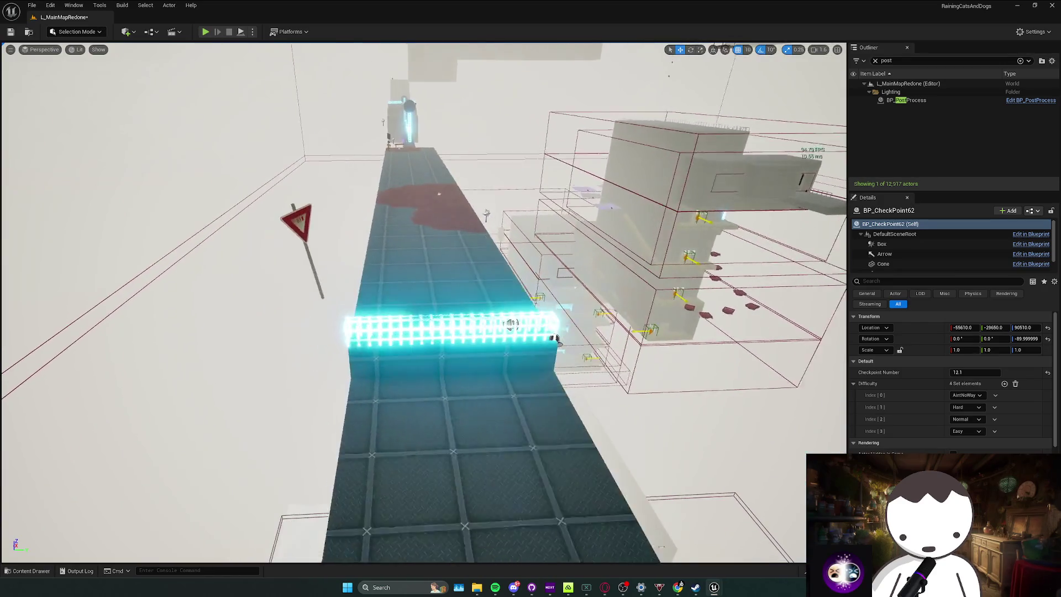
pyautogui.press('w')
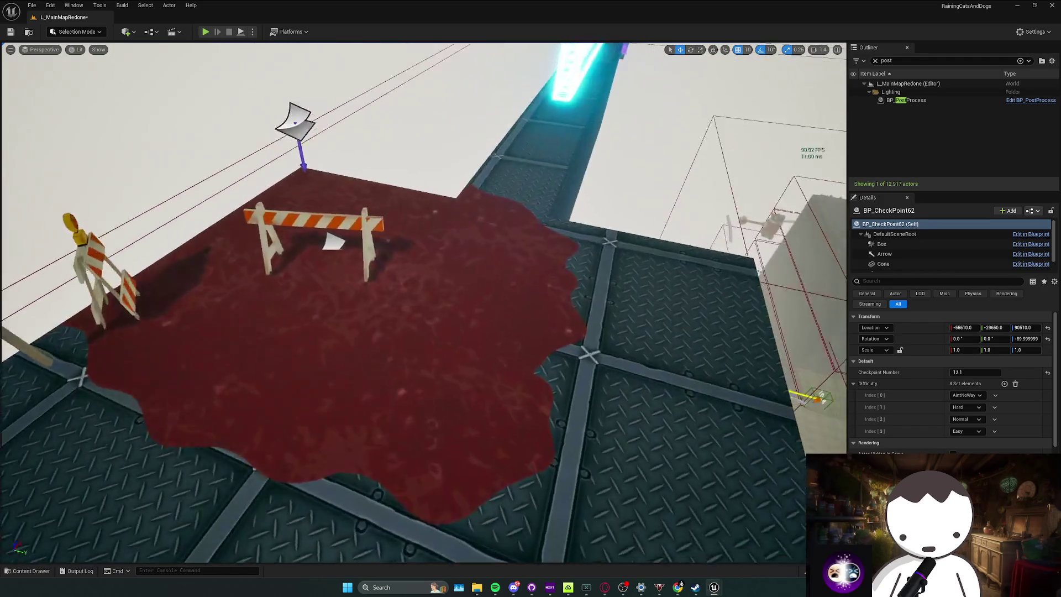
pyautogui.hotkey('ctrl', 'space')
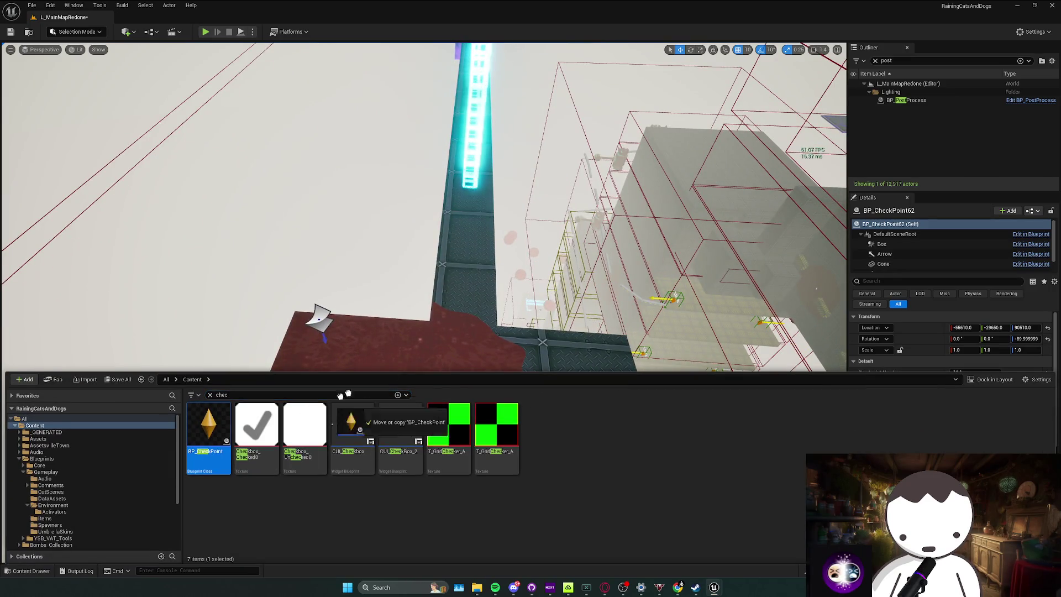
pyautogui.moveTo(347, 393); pyautogui.dragTo(465, 302)
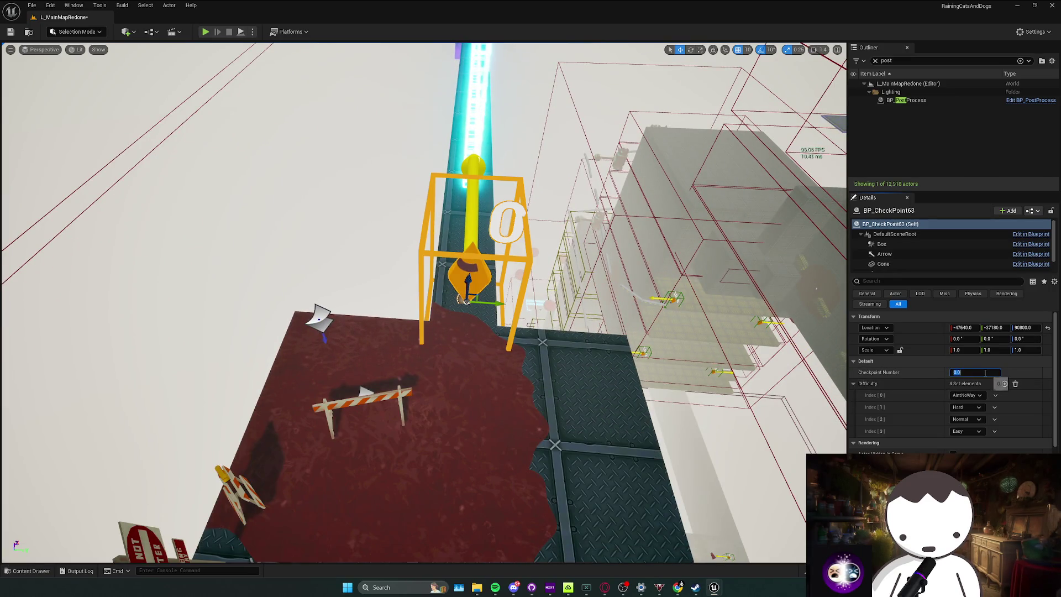
pyautogui.press('Return')
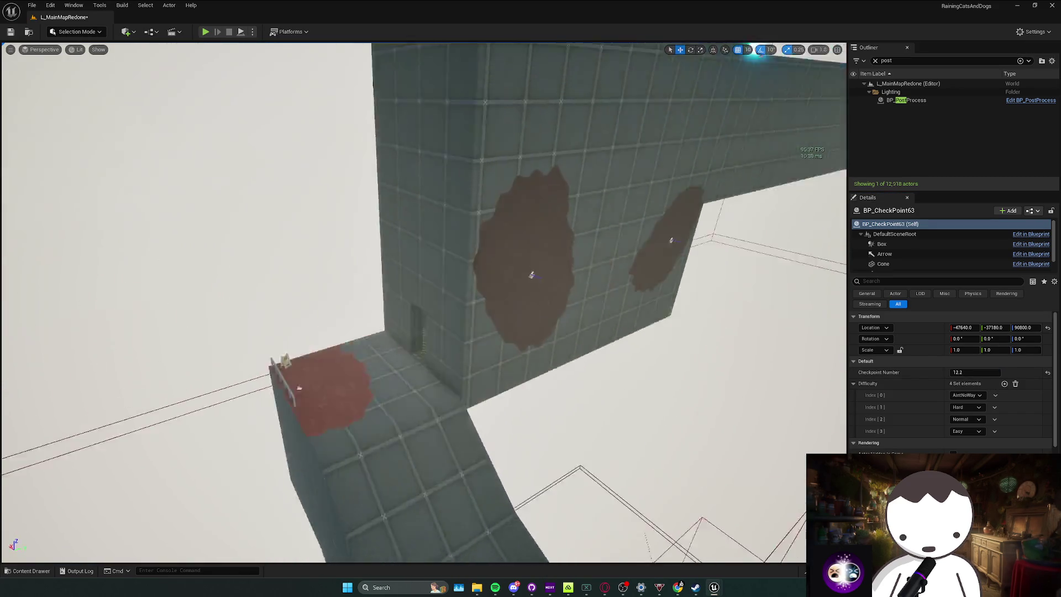
pyautogui.hotkey('ctrl', 'space')
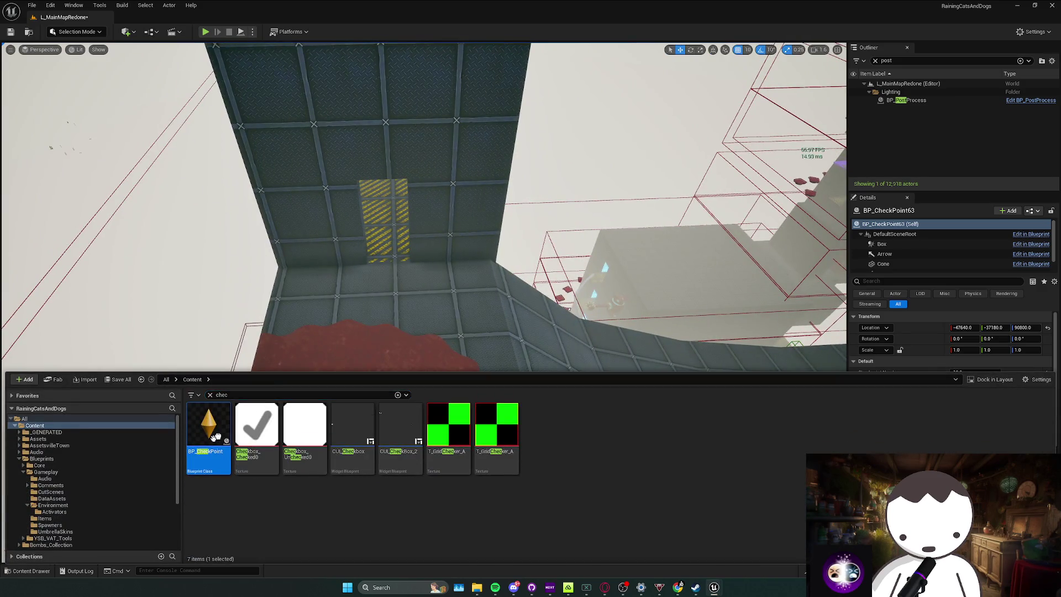
pyautogui.moveTo(215, 437); pyautogui.dragTo(377, 295)
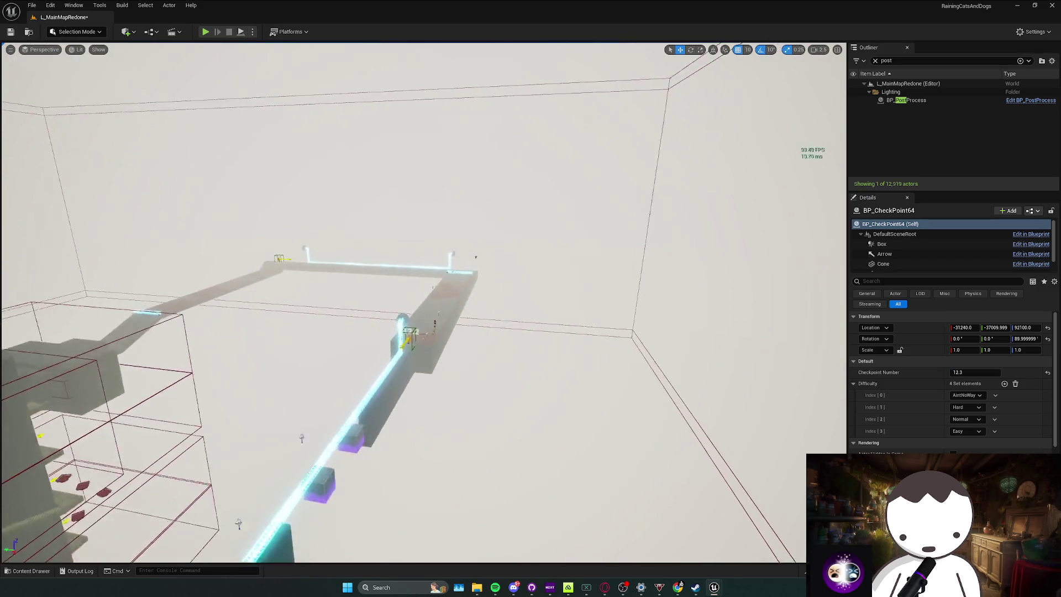
# Fly up to the walkway past the shaft and place a checkpoint numbered 12.4.
pyautogui.press('f')
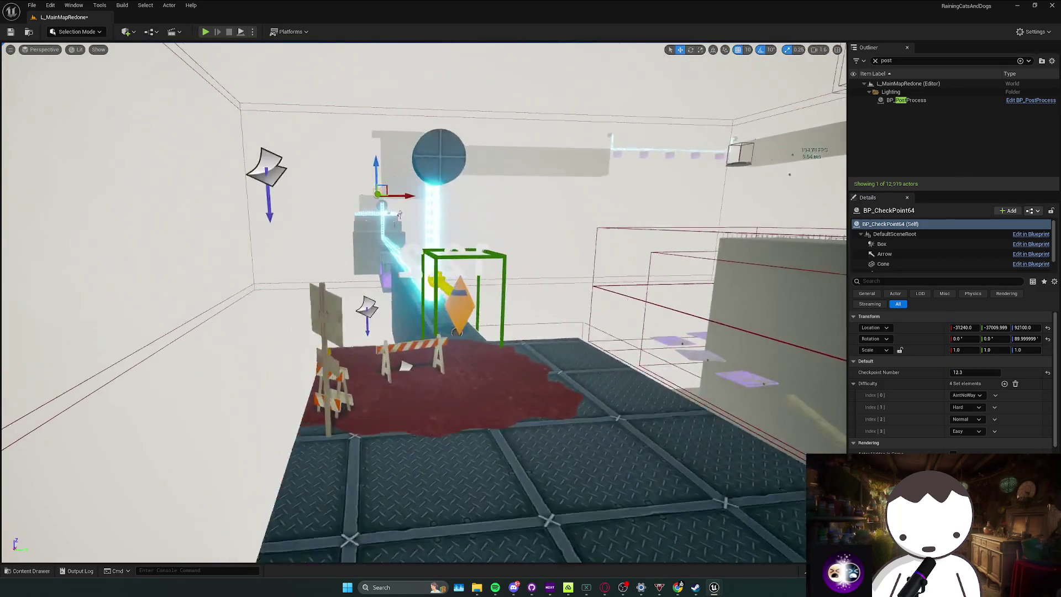
pyautogui.press('w')
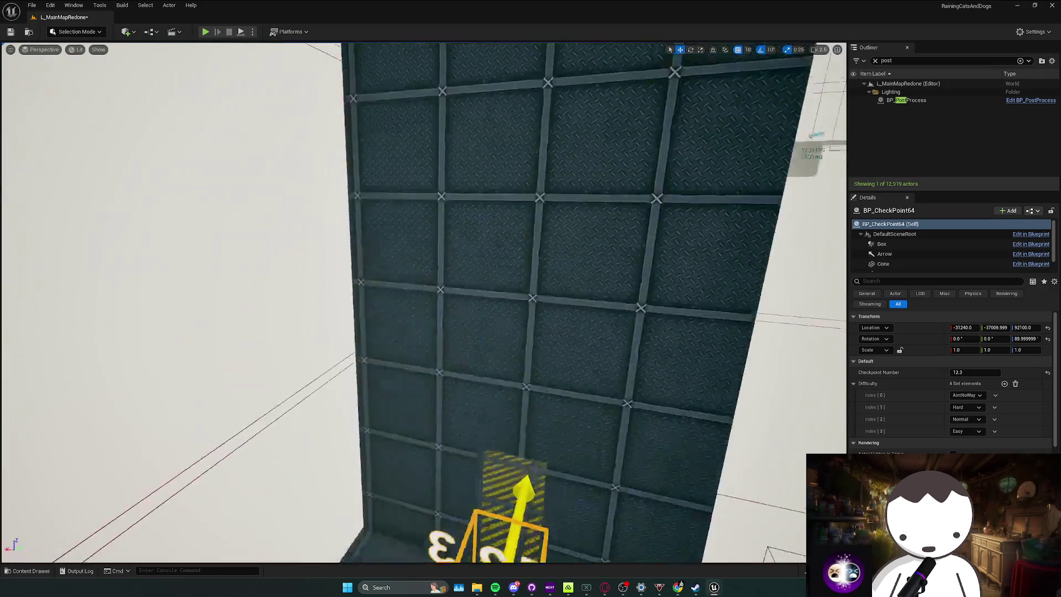
pyautogui.press('w')
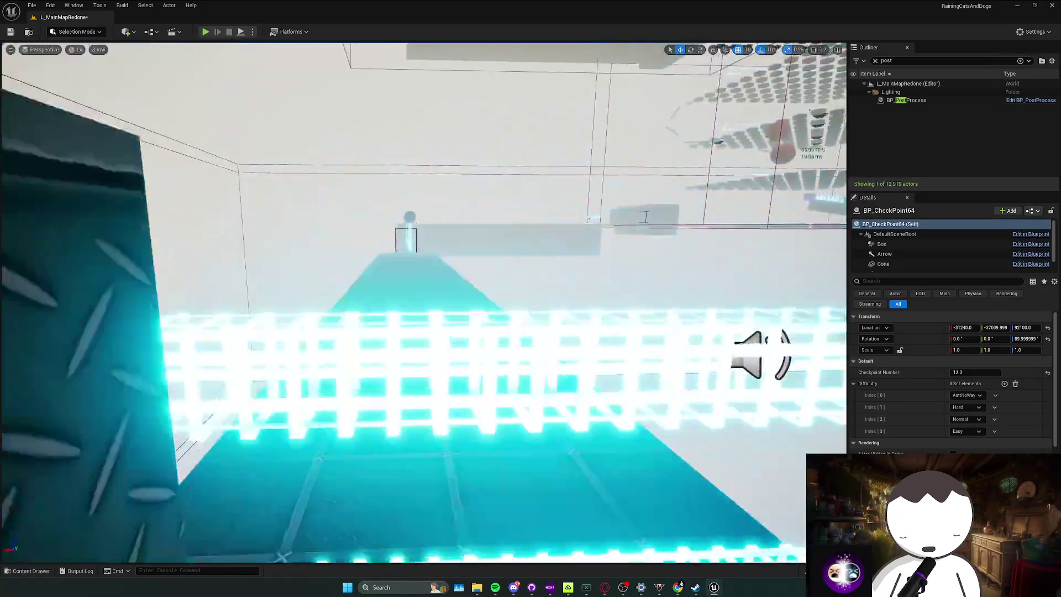
pyautogui.press('w')
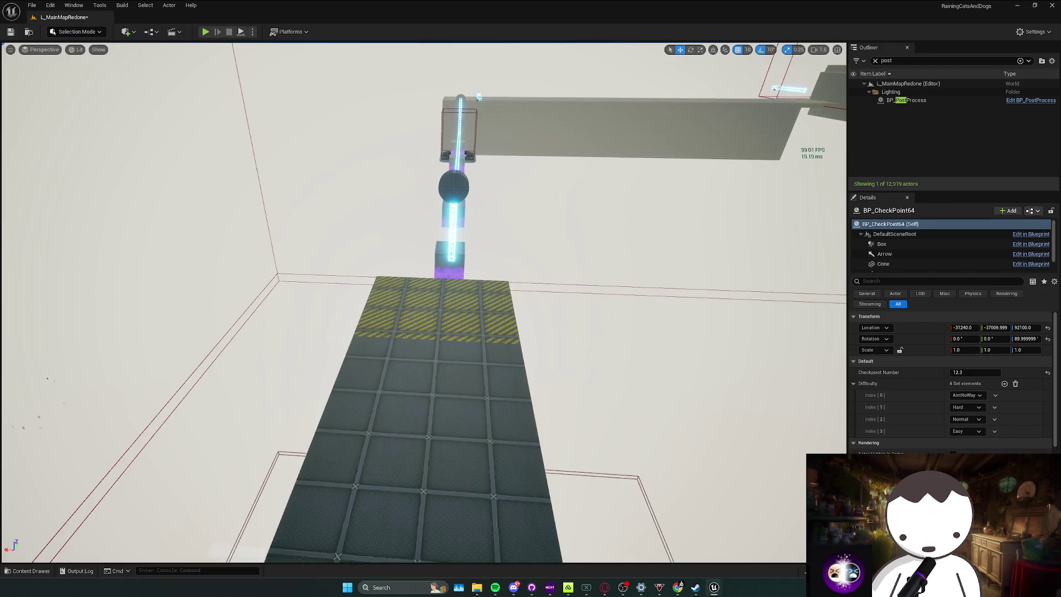
pyautogui.hotkey('ctrl', 'space')
pyautogui.press('w')
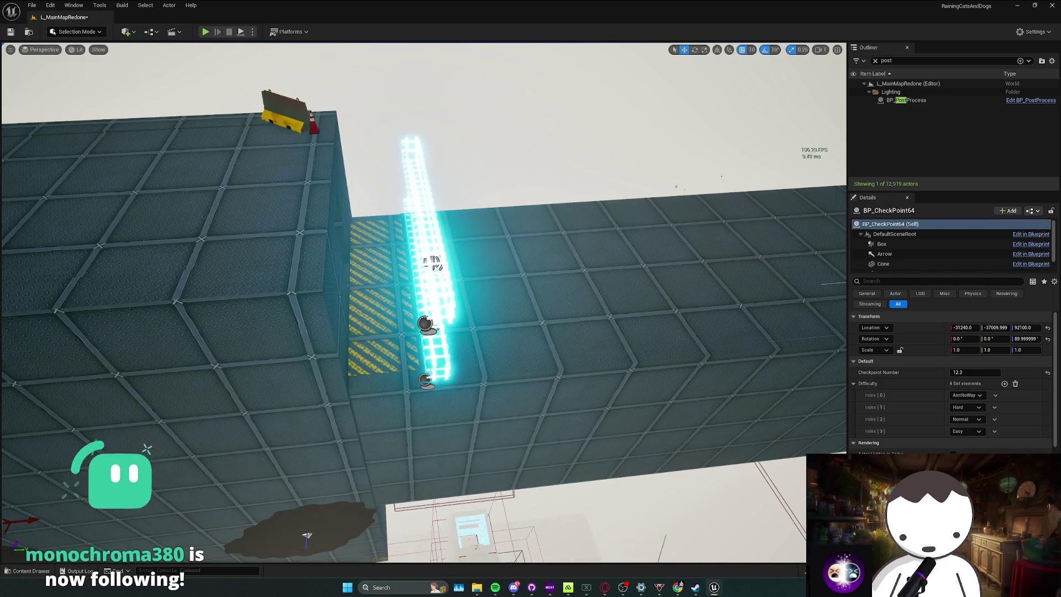
pyautogui.press('w')
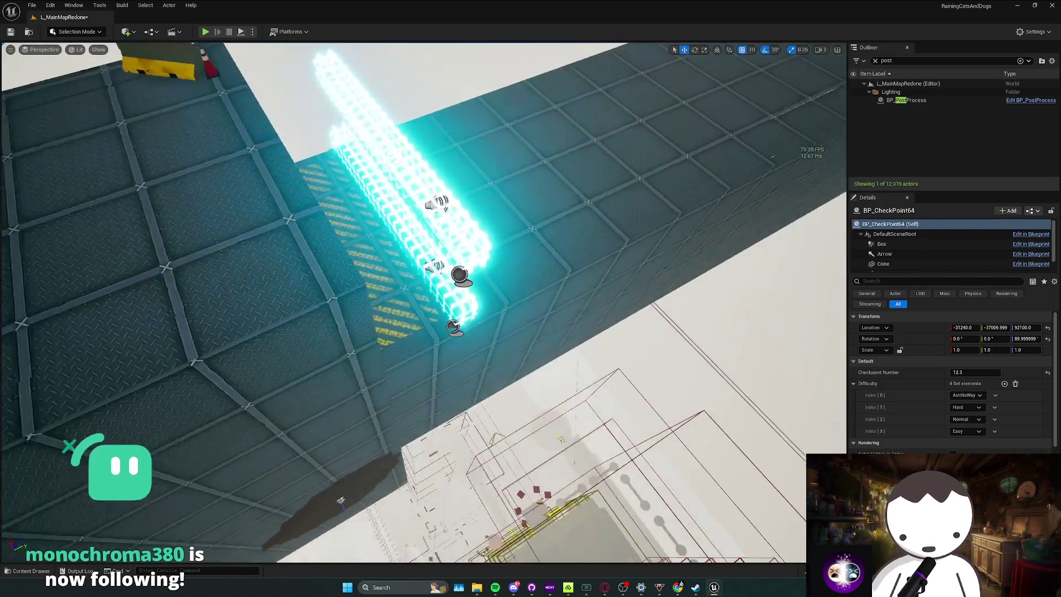
pyautogui.hotkey('ctrl', 'space')
pyautogui.click(397, 257)
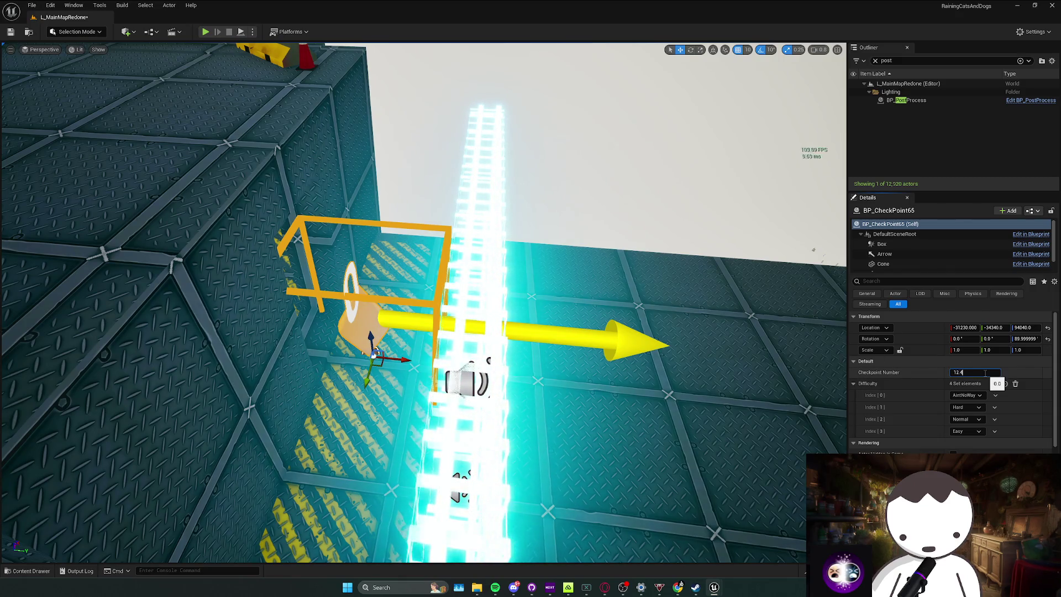
pyautogui.press('Return')
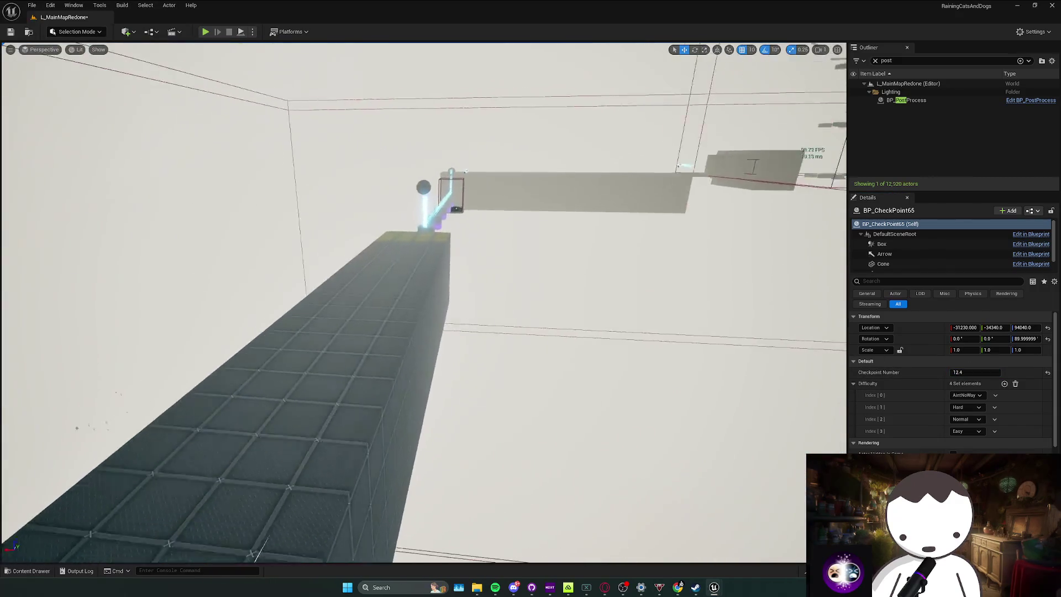
# Place checkpoint 12.5 across the glowing path and 13.0 inside the dark block's tunnel.
pyautogui.press('f')
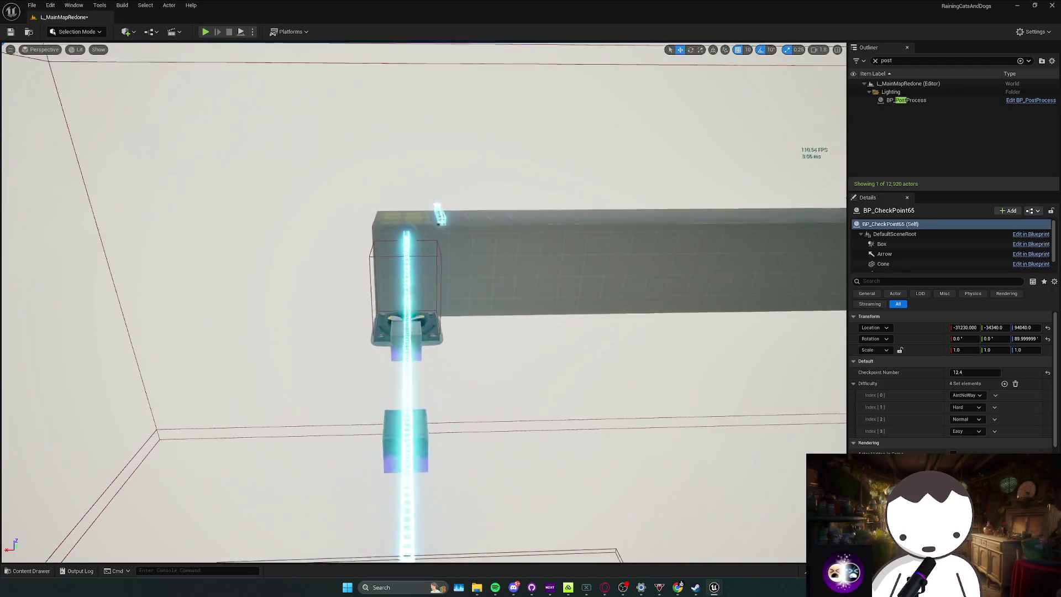
pyautogui.hotkey('ctrl', 'space')
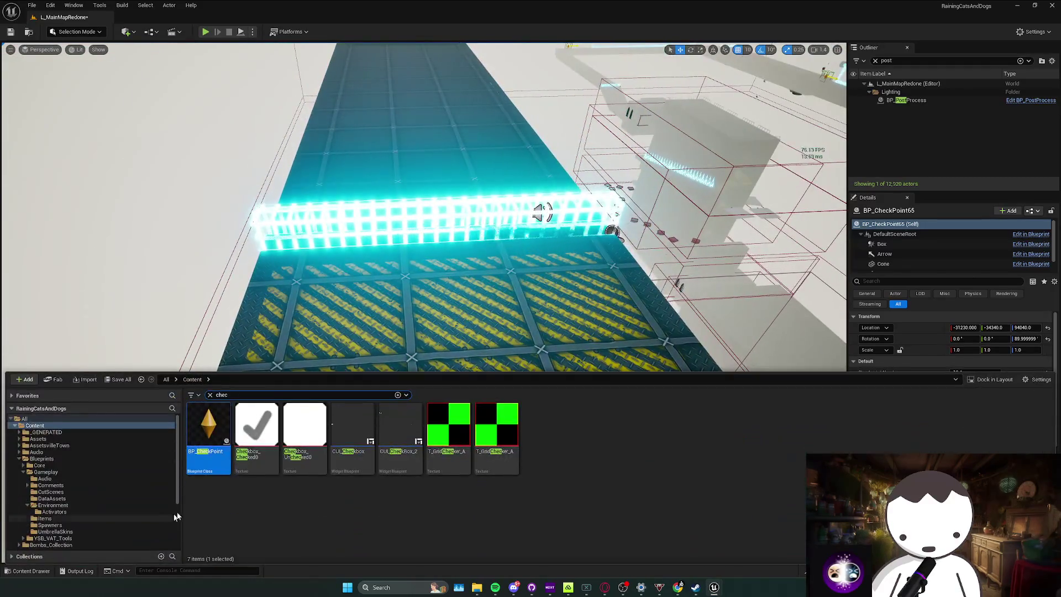
pyautogui.moveTo(436, 330); pyautogui.dragTo(435, 332)
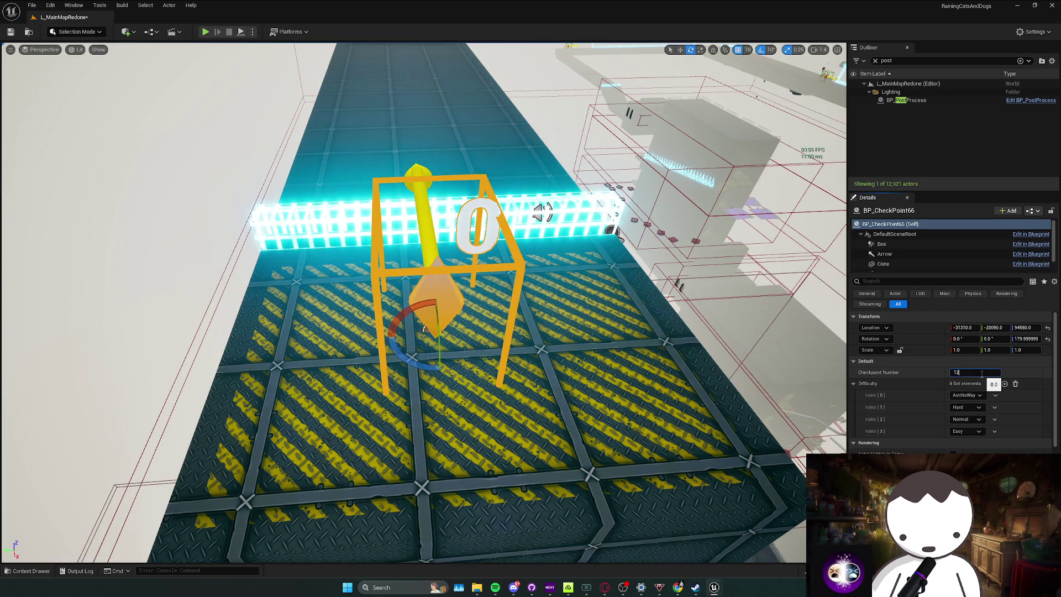
pyautogui.moveTo(615, 307); pyautogui.dragTo(569, 316)
pyautogui.moveTo(420, 298)
pyautogui.mouseDown()
pyautogui.moveTo(408, 304)
pyautogui.moveTo(431, 298)
pyautogui.moveTo(417, 389)
pyautogui.mouseUp()
pyautogui.hotkey('ctrl', 'space')
pyautogui.moveTo(254, 431); pyautogui.dragTo(420, 317)
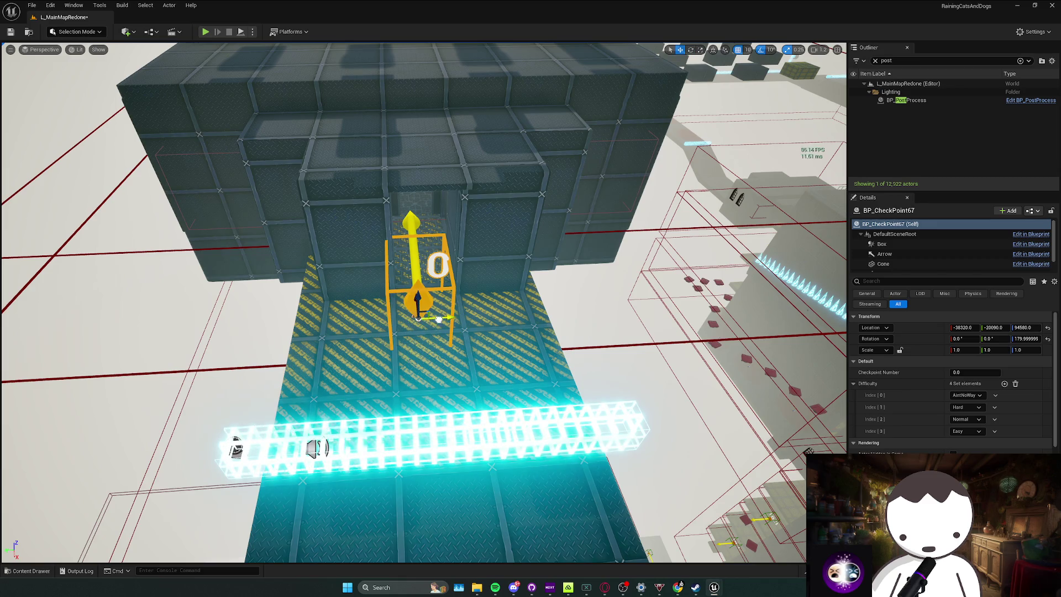
# Inspect the shop trader at its counter, then fly out to the boxes beyond.
pyautogui.moveTo(431, 309); pyautogui.dragTo(437, 307)
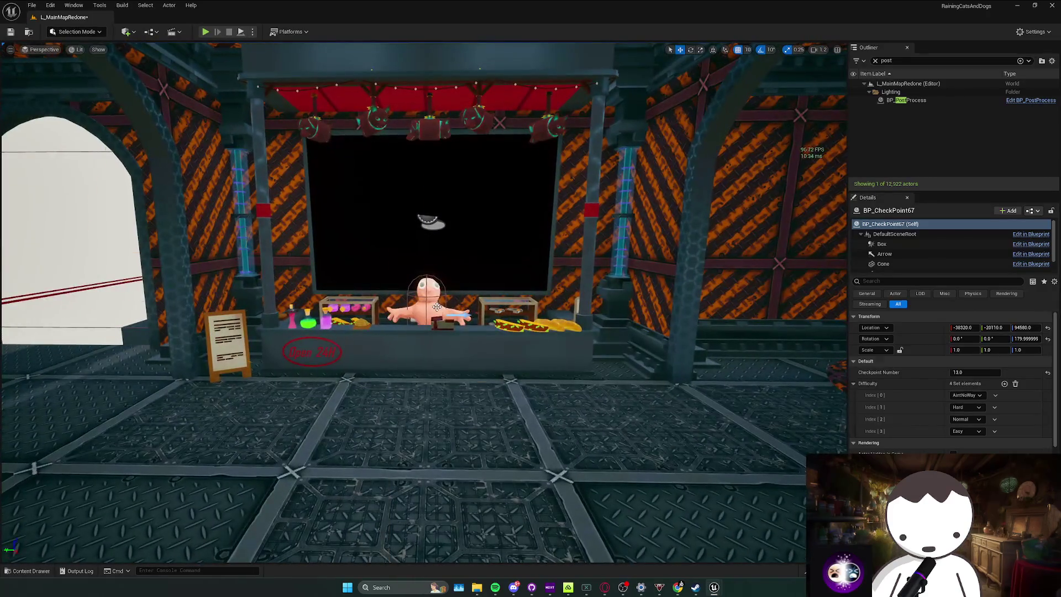
pyautogui.click(436, 307)
pyautogui.press('f')
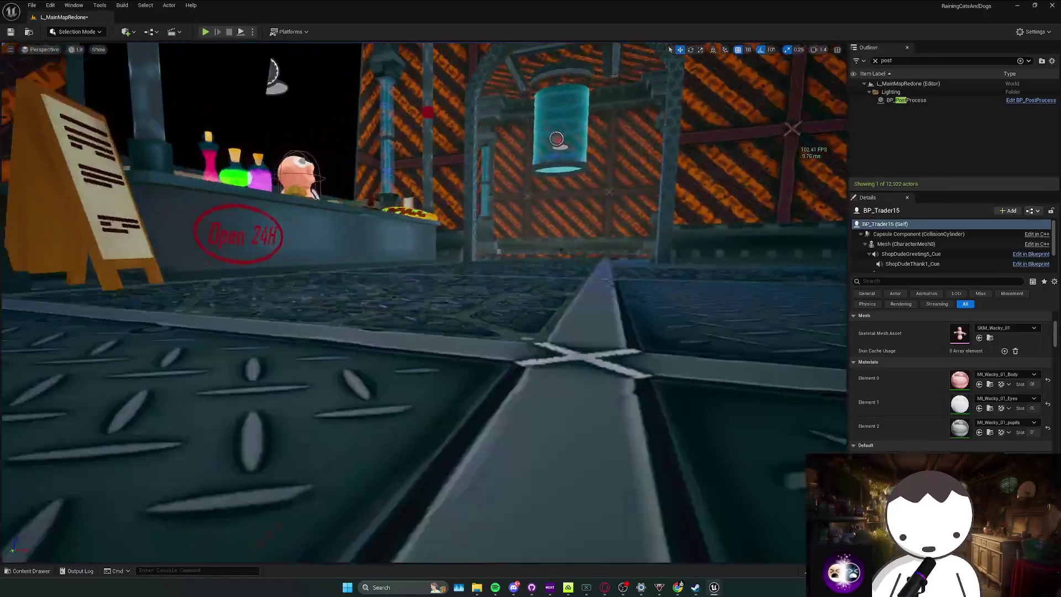
pyautogui.moveTo(402, 332); pyautogui.dragTo(402, 331)
pyautogui.scroll(-3, 951, 387)
pyautogui.scroll(10, 626, 383)
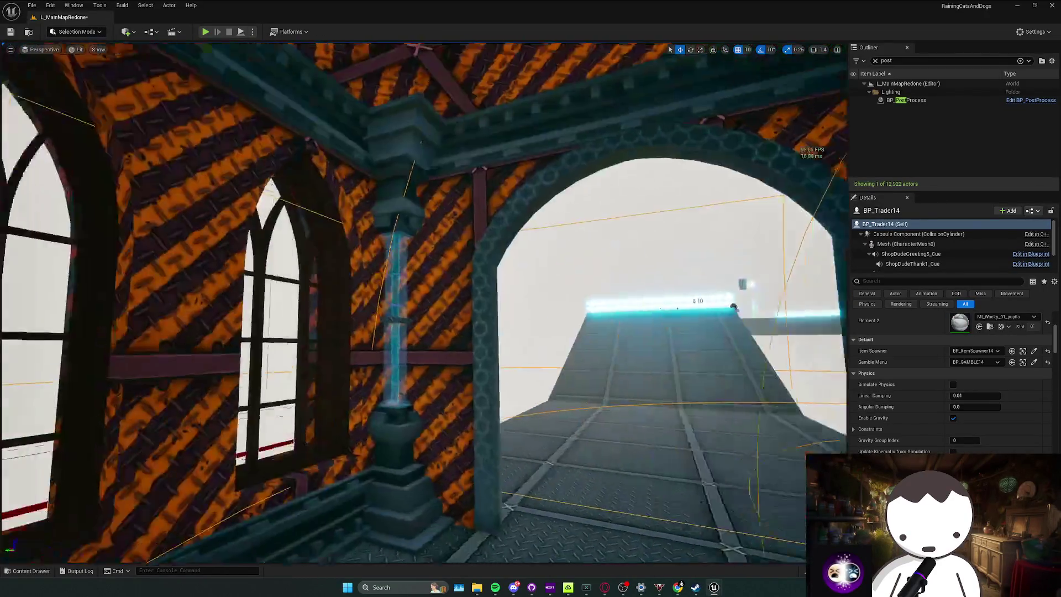
pyautogui.moveTo(638, 383); pyautogui.dragTo(523, 435)
pyautogui.hotkey('ctrl', 'space')
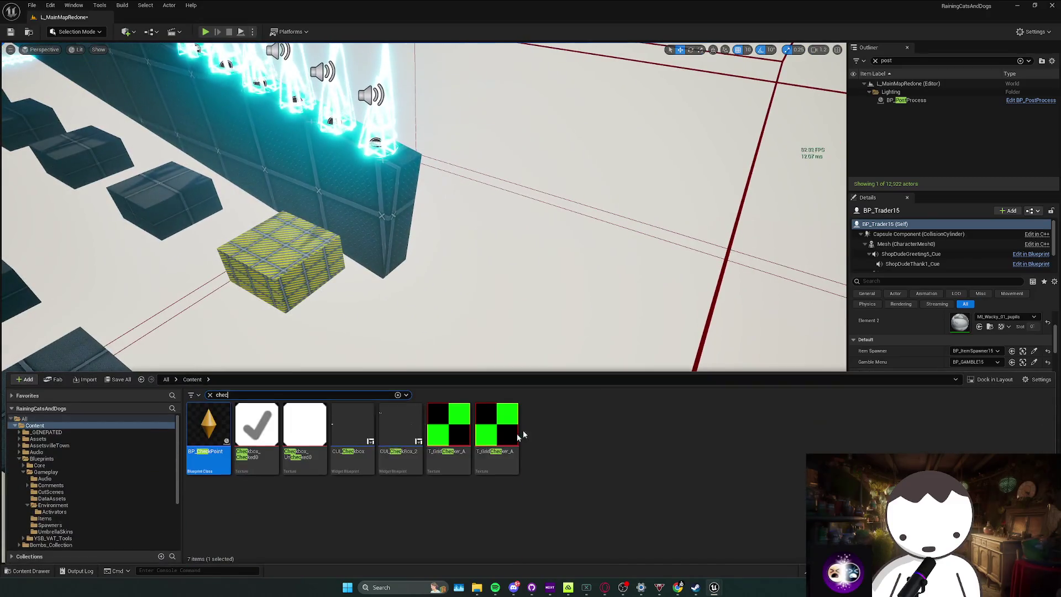
# Place checkpoints 13.1 and 13.2 on the first two yellow crates.
pyautogui.moveTo(201, 448); pyautogui.dragTo(284, 240)
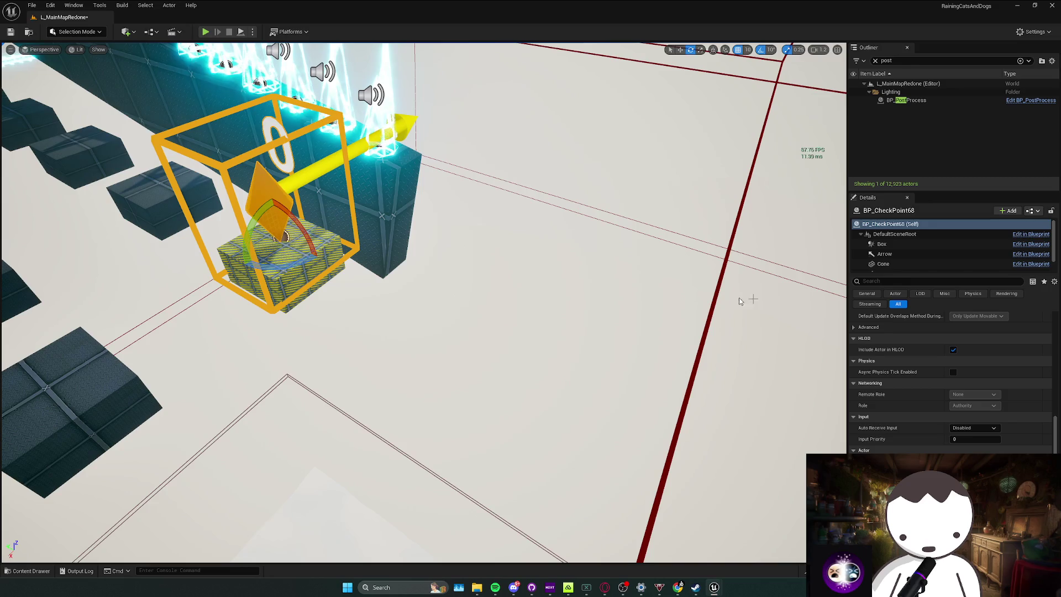
pyautogui.scroll(5, 931, 339)
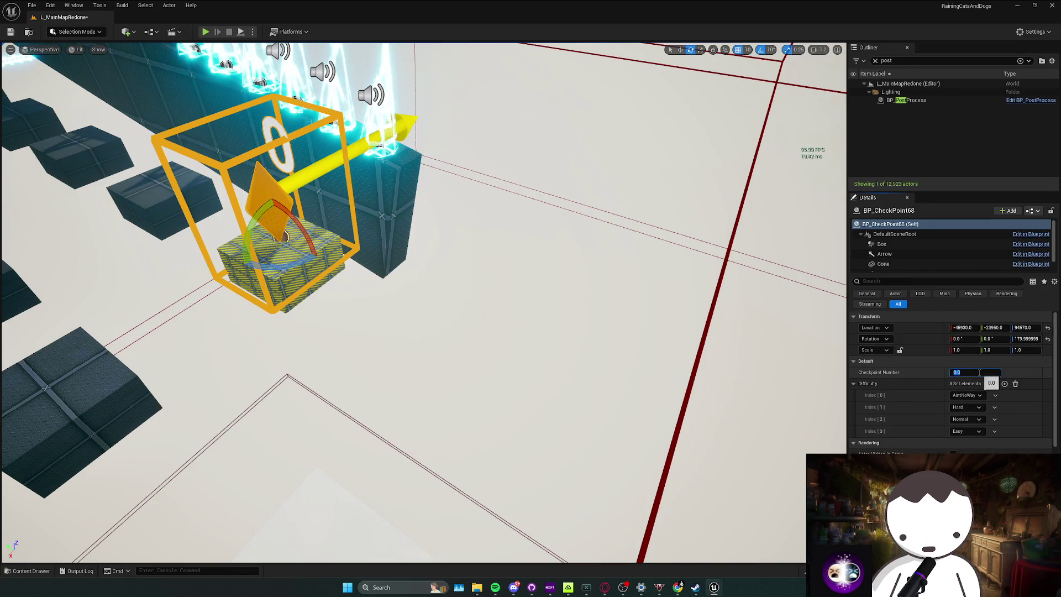
pyautogui.write('13.1')
pyautogui.moveTo(821, 367); pyautogui.dragTo(729, 331)
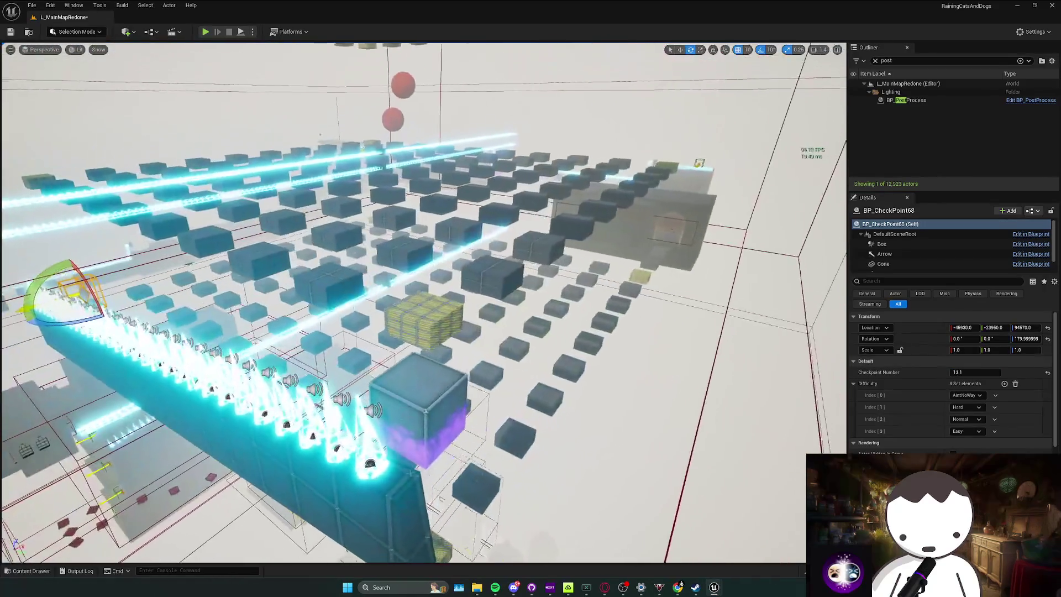
pyautogui.hotkey('ctrl', 'space')
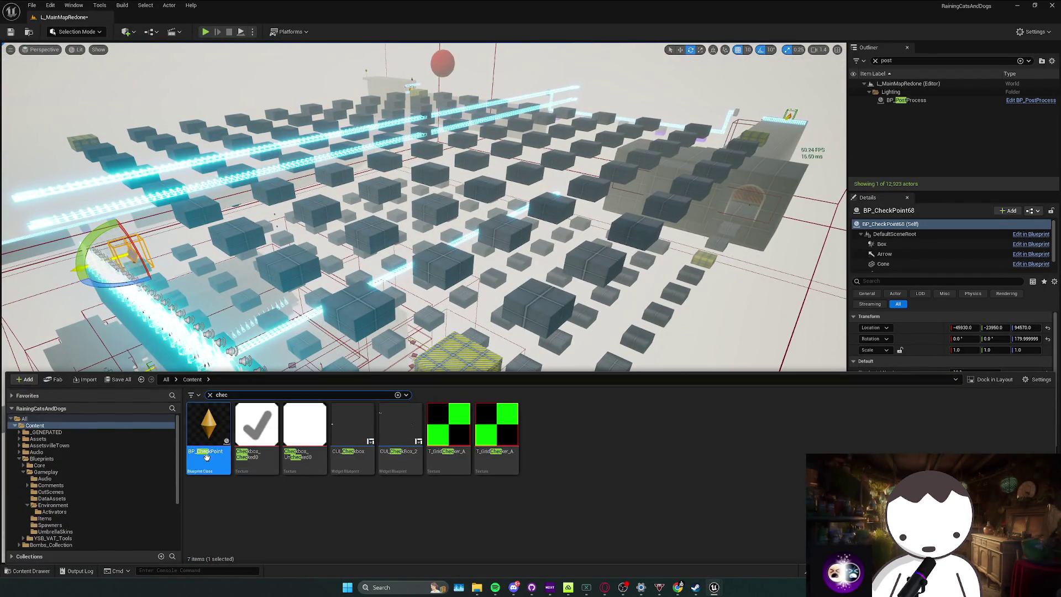
pyautogui.moveTo(206, 457); pyautogui.dragTo(458, 359)
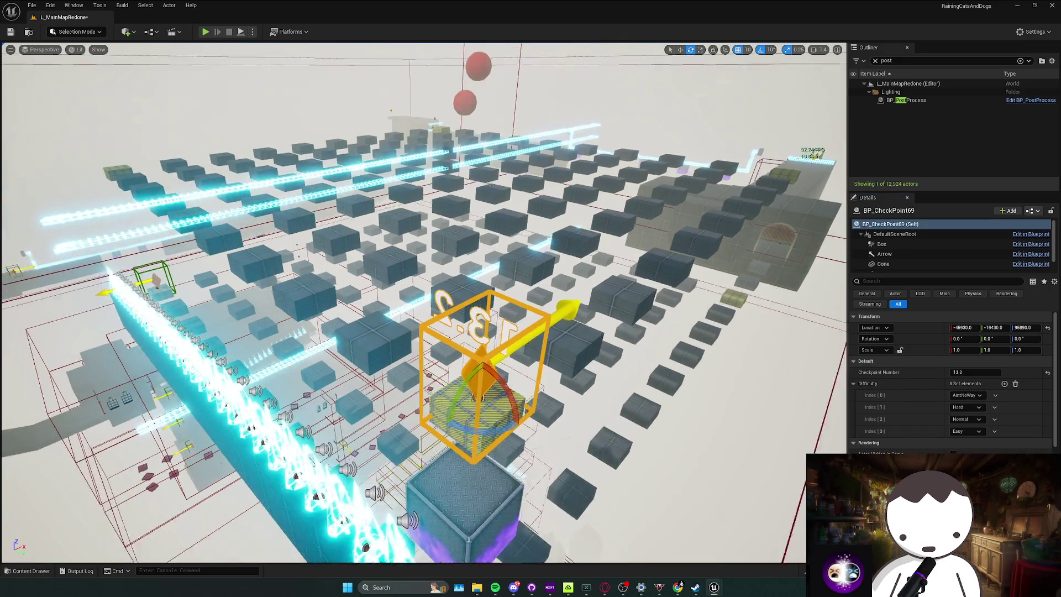
pyautogui.write('13.2')
# Place checkpoint 13.3 below the red sphere and 13.4 on the next yellow crate.
pyautogui.moveTo(553, 332); pyautogui.dragTo(514, 315)
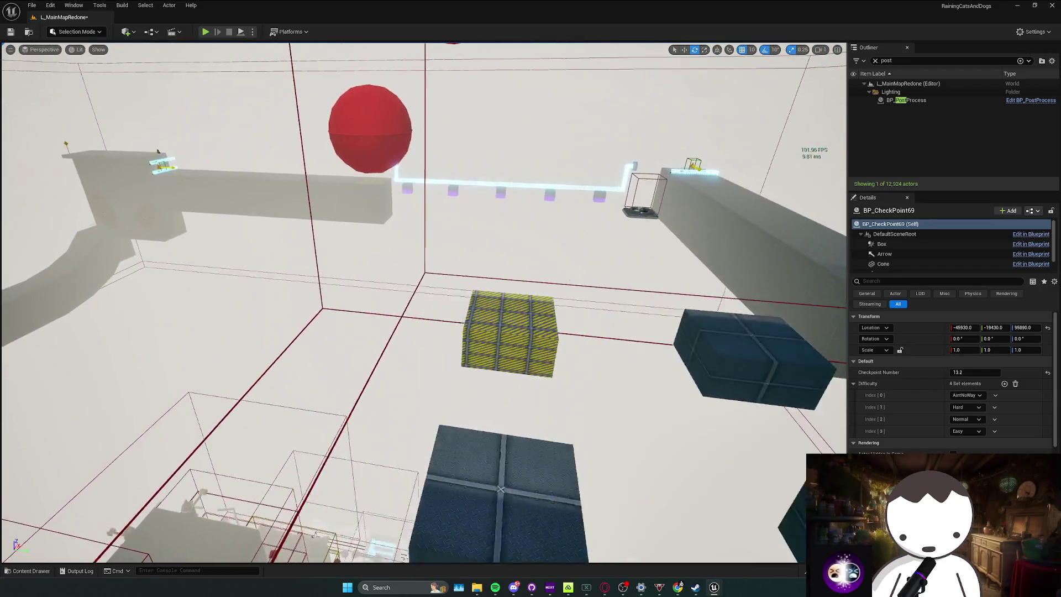
pyautogui.hotkey('ctrl', 'space')
pyautogui.moveTo(208, 428); pyautogui.dragTo(280, 410)
pyautogui.moveTo(331, 381); pyautogui.dragTo(447, 288)
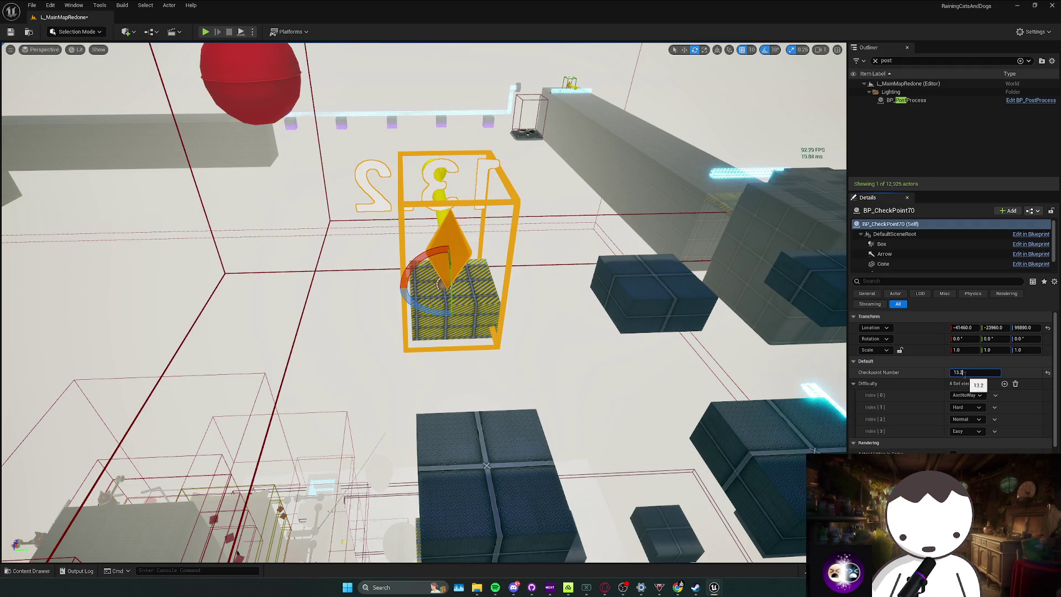
pyautogui.moveTo(427, 168); pyautogui.dragTo(427, 168)
pyautogui.hotkey('ctrl', 'space')
pyautogui.moveTo(449, 254); pyautogui.dragTo(423, 306)
pyautogui.moveTo(449, 255); pyautogui.dragTo(464, 221)
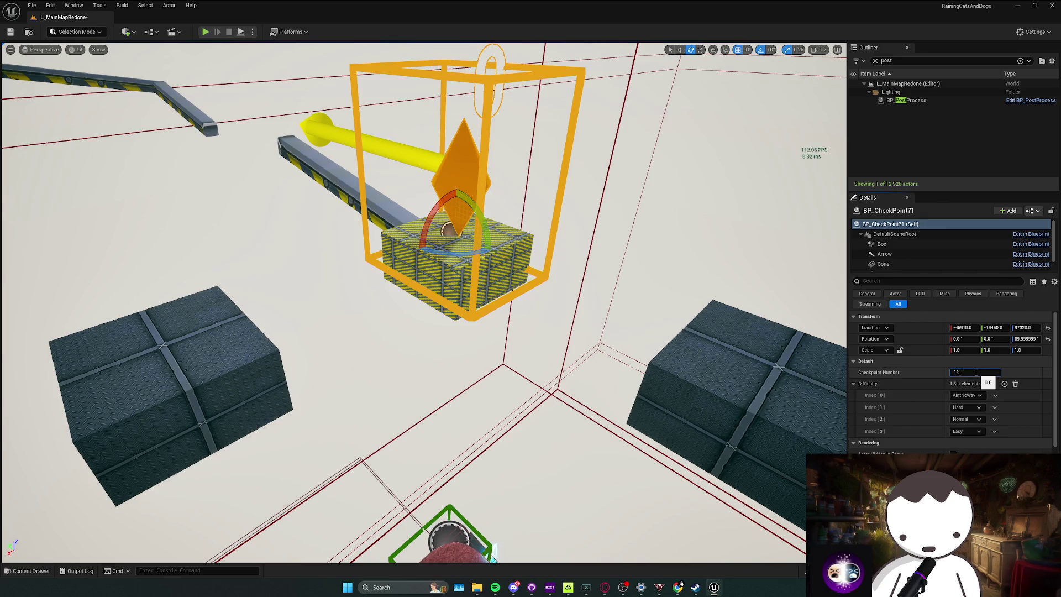
# Place checkpoint 13.5 on the crate under the fan, then survey the block grid.
pyautogui.moveTo(420, 304)
pyautogui.mouseDown()
pyautogui.moveTo(409, 331)
pyautogui.moveTo(398, 276)
pyautogui.moveTo(431, 310)
pyautogui.moveTo(408, 254)
pyautogui.moveTo(437, 288)
pyautogui.moveTo(420, 298)
pyautogui.moveTo(409, 276)
pyautogui.moveTo(420, 287)
pyautogui.mouseUp()
pyautogui.hotkey('ctrl', 'space')
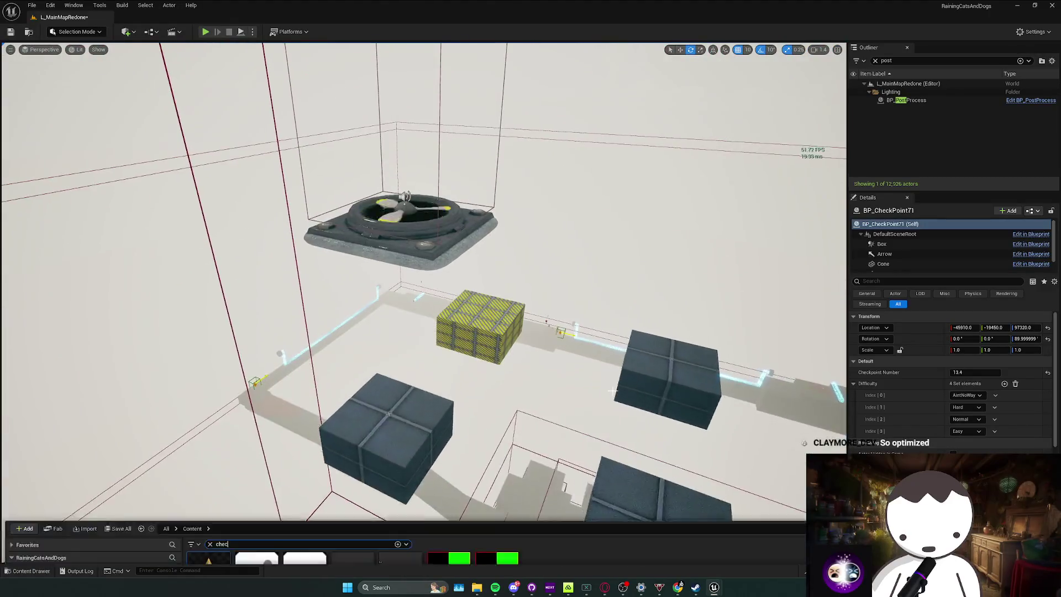
pyautogui.moveTo(480, 349); pyautogui.dragTo(481, 314)
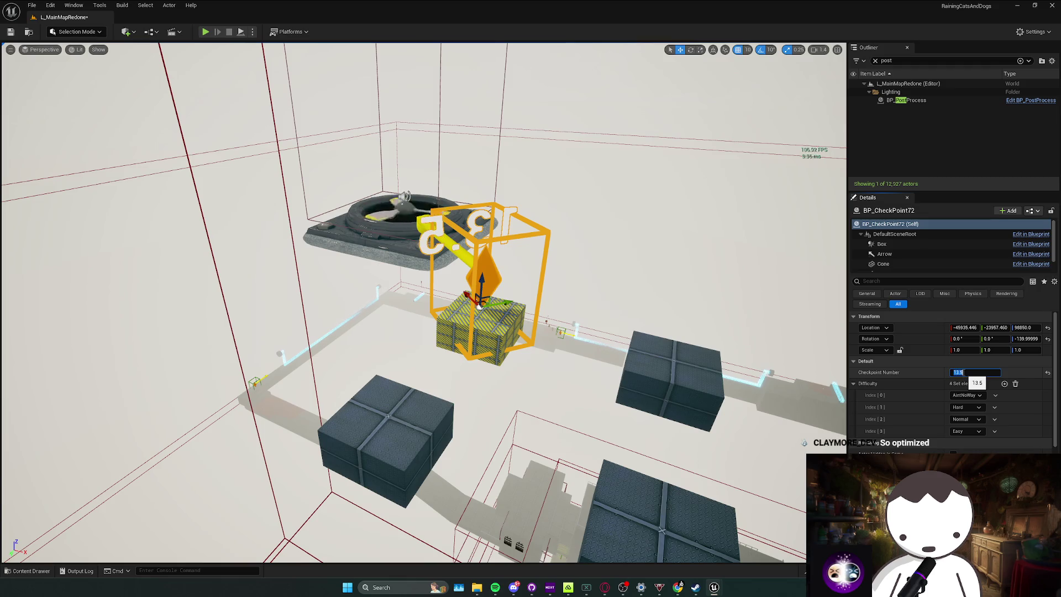
pyautogui.moveTo(717, 386)
pyautogui.mouseDown()
pyautogui.moveTo(717, 403)
pyautogui.moveTo(576, 401)
pyautogui.mouseUp()
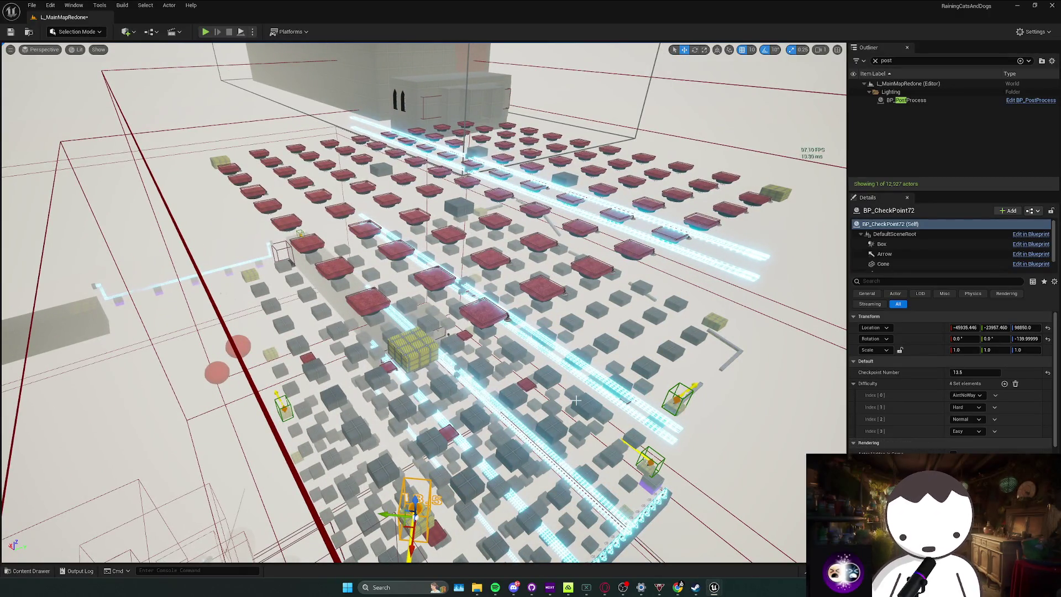
pyautogui.moveTo(557, 404)
pyautogui.mouseDown()
pyautogui.moveTo(557, 421)
pyautogui.moveTo(542, 387)
pyautogui.moveTo(542, 332)
pyautogui.mouseUp()
pyautogui.hotkey('ctrl', 'space')
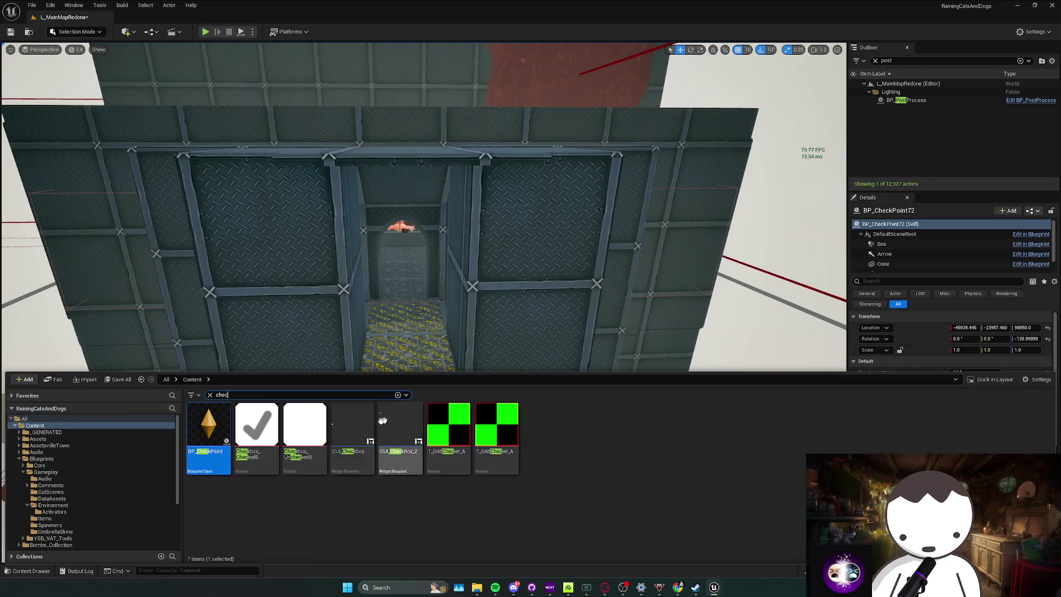
# Place checkpoint 14.0 in the doorway beside the third trader.
pyautogui.moveTo(256, 436); pyautogui.dragTo(409, 345)
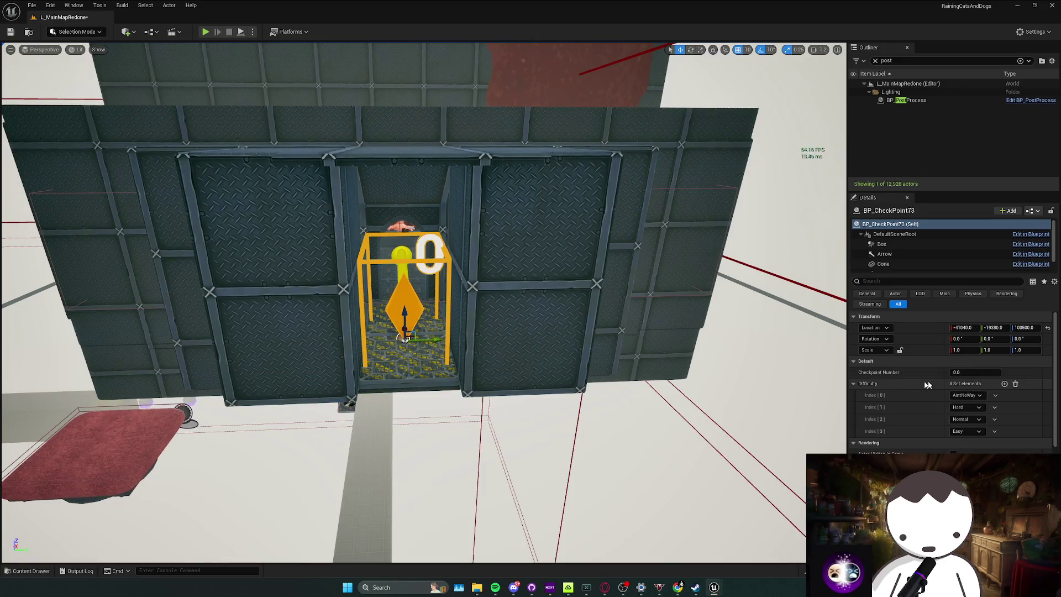
pyautogui.click(401, 227)
pyautogui.press('f')
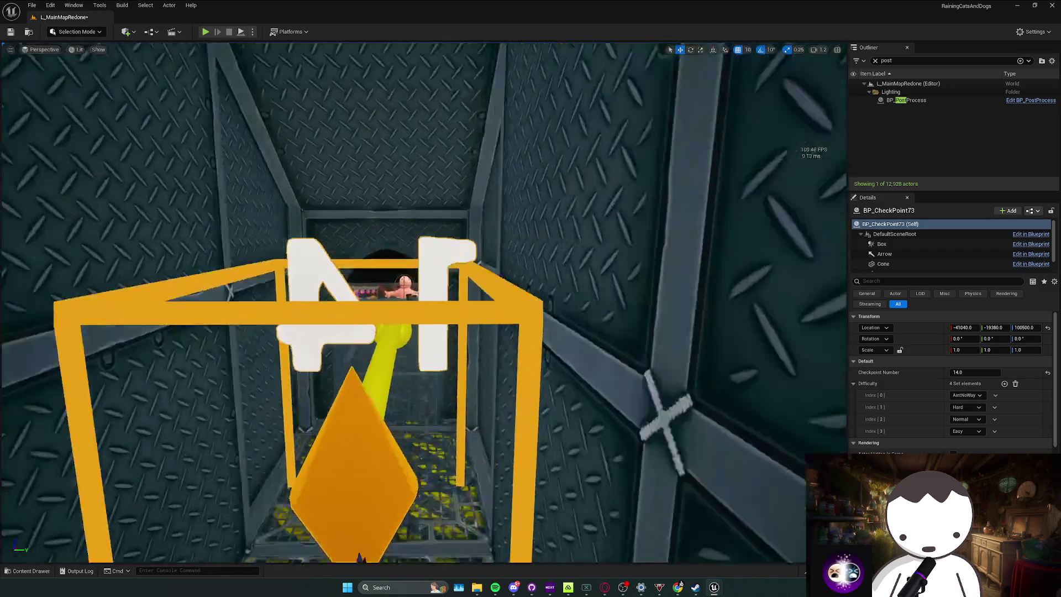
pyautogui.scroll(-3, 999, 396)
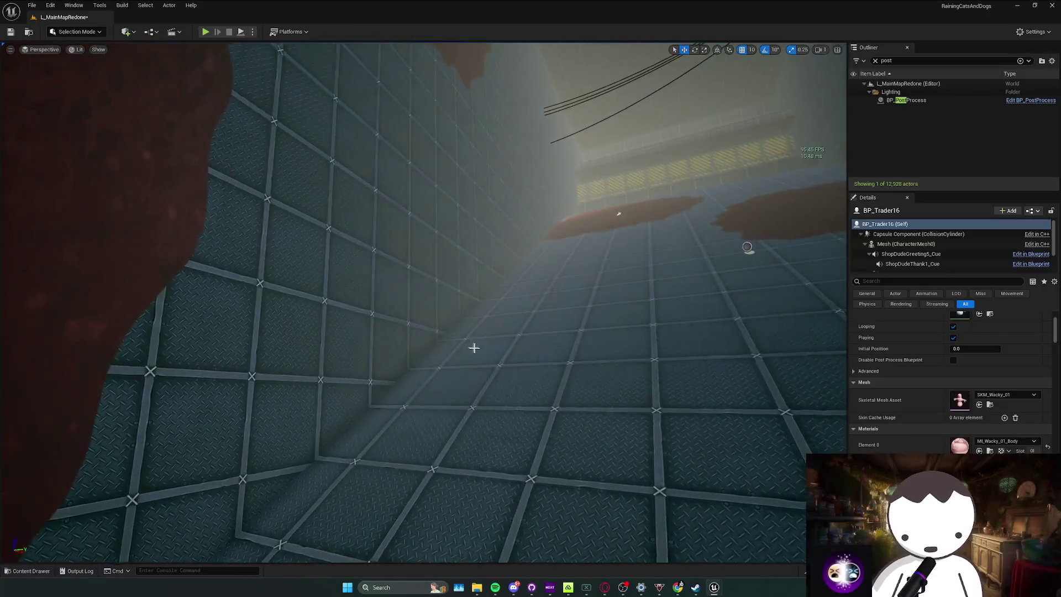
pyautogui.press('Escape')
# Place and rotate checkpoint 14.2 in the metal corridor, then start a play test.
pyautogui.moveTo(600, 317)
pyautogui.mouseDown()
pyautogui.moveTo(575, 320)
pyautogui.moveTo(561, 277)
pyautogui.mouseUp()
pyautogui.hotkey('ctrl', 'space')
pyautogui.moveTo(408, 304); pyautogui.dragTo(408, 305)
pyautogui.press('e')
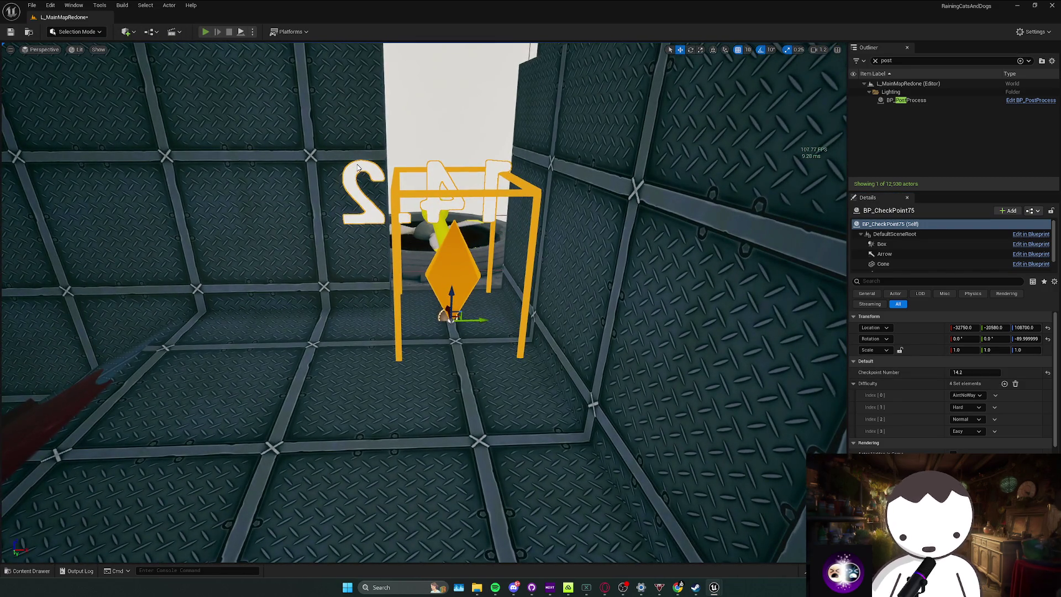
pyautogui.hotkey('alt', 'p')
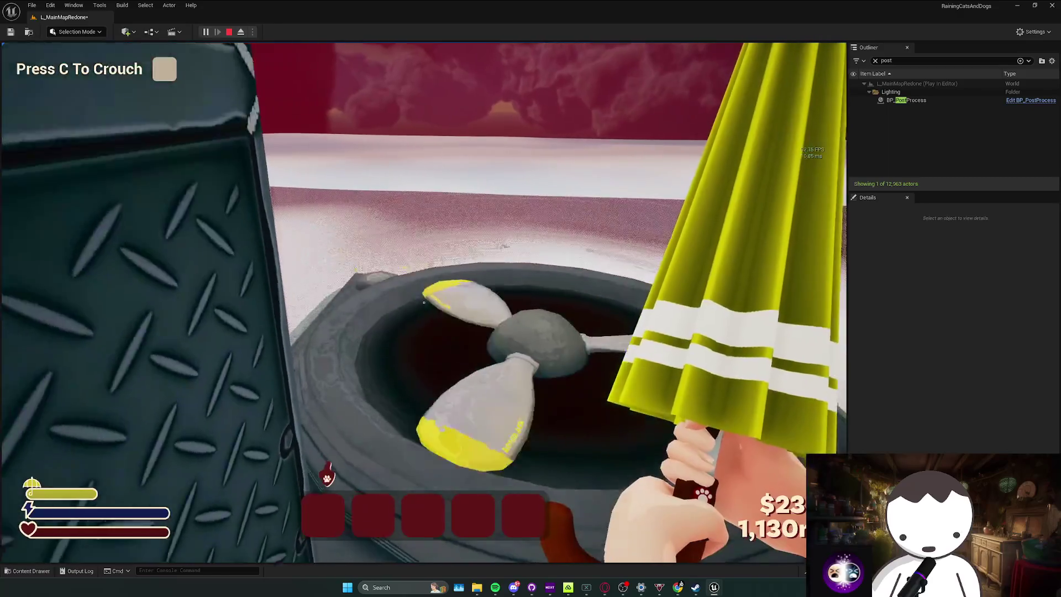
# End the checkpoint play test and return to the level editor.
pyautogui.press('Escape')
# Place a BP_CheckPoint on the yellow-striped ledge beneath the blue volume, numbered 14.3.
pyautogui.scroll(-10, 350, 344)
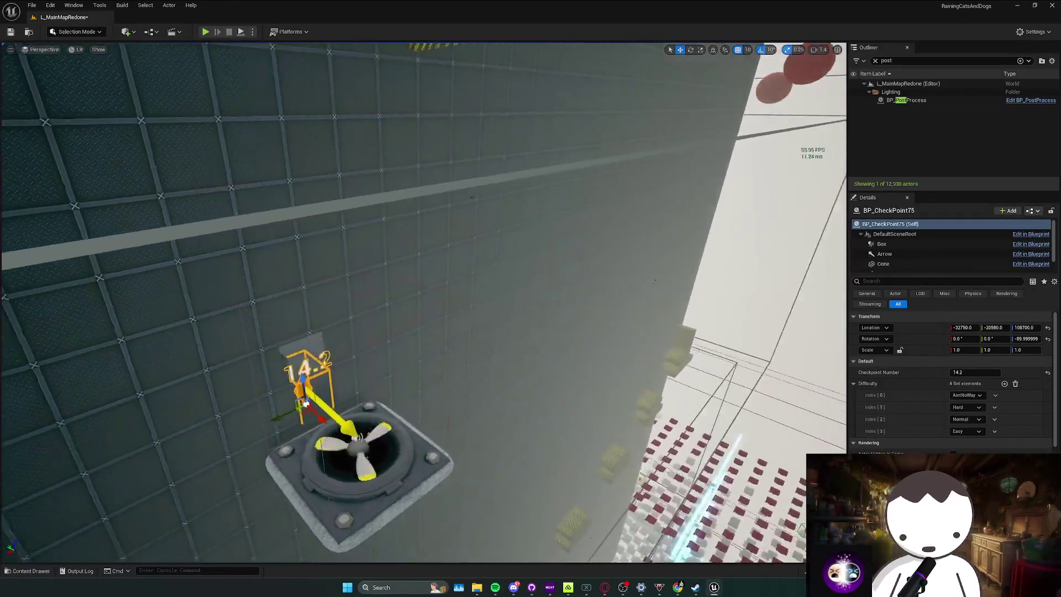
pyautogui.scroll(5, 349, 343)
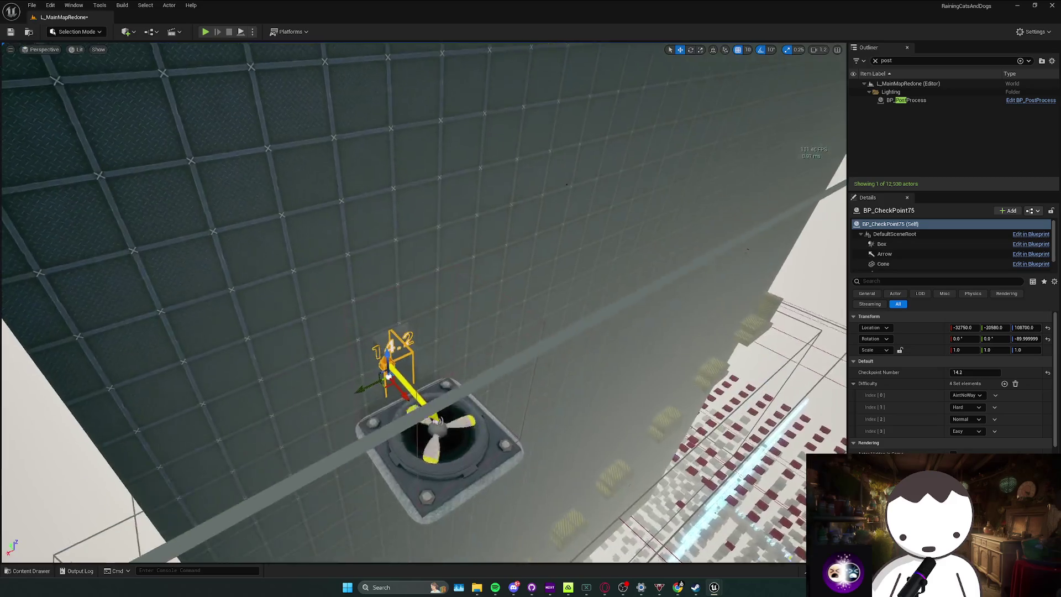
pyautogui.scroll(-2, 424, 303)
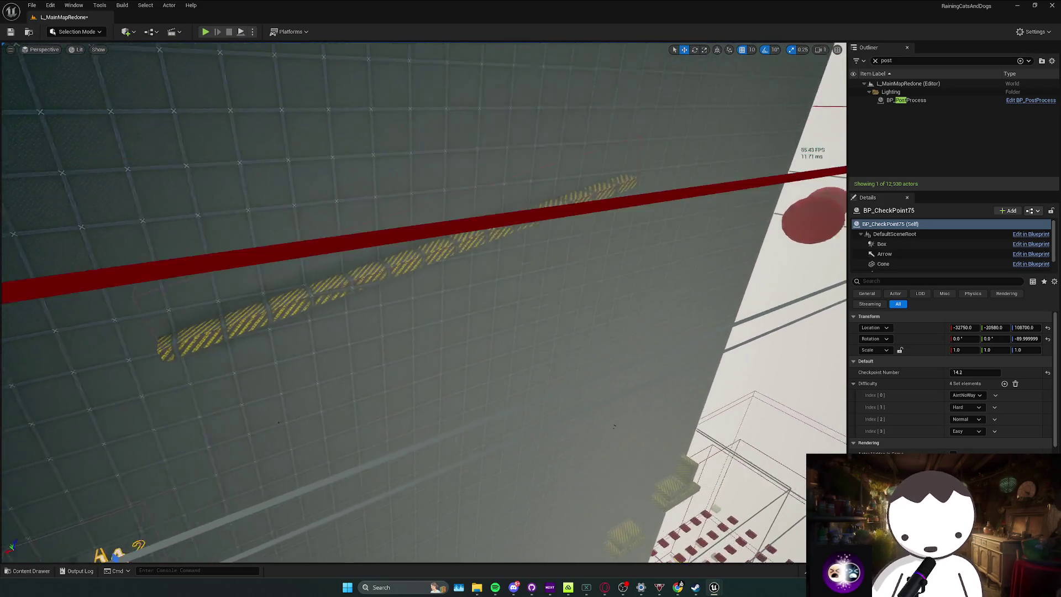
pyautogui.scroll(1, 349, 344)
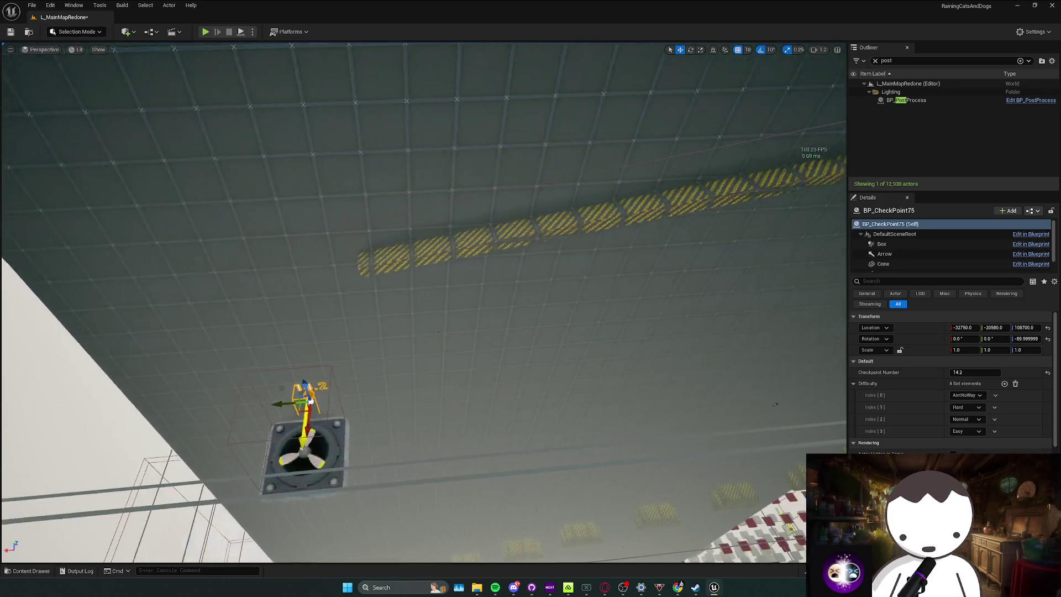
pyautogui.scroll(1, 423, 303)
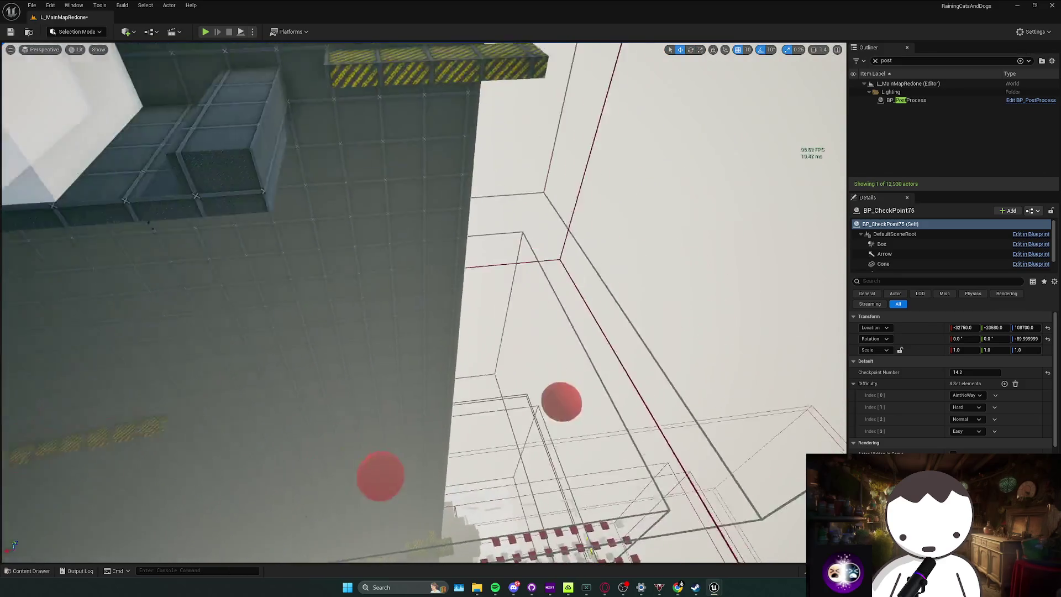
pyautogui.press('w')
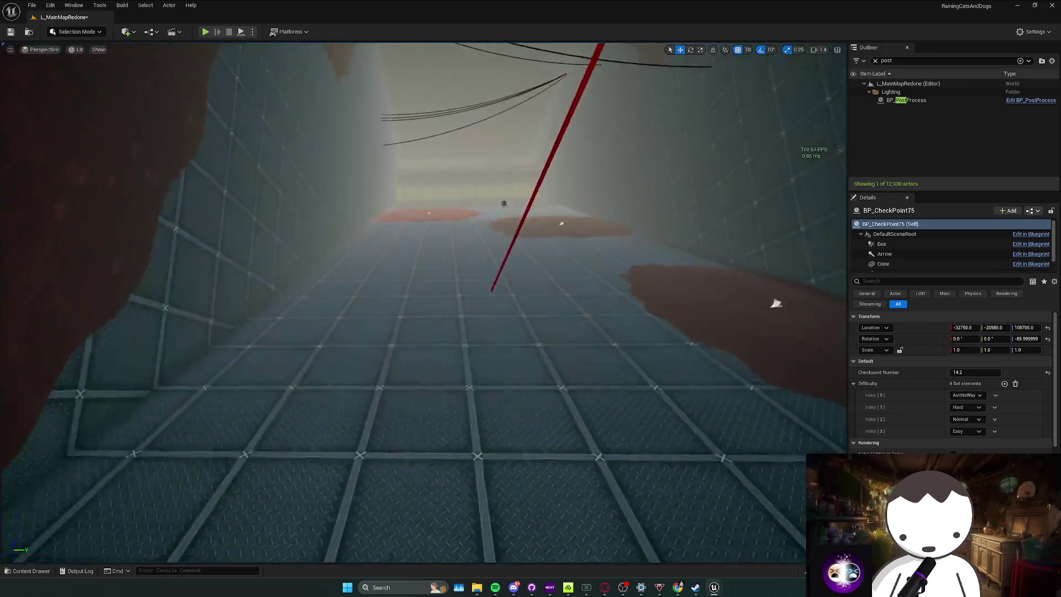
pyautogui.scroll(-3, 424, 303)
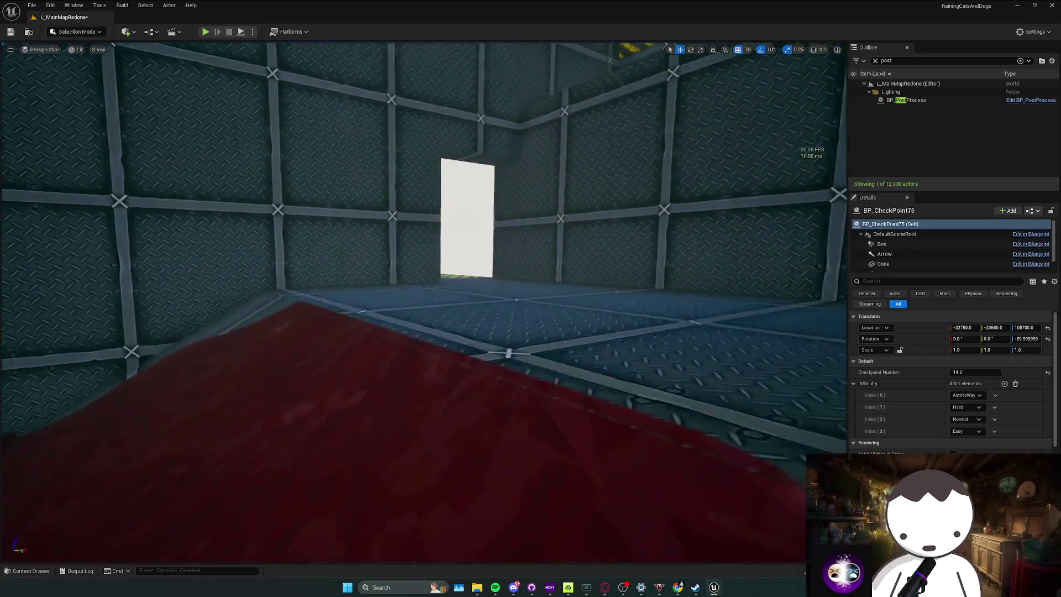
pyautogui.press('w')
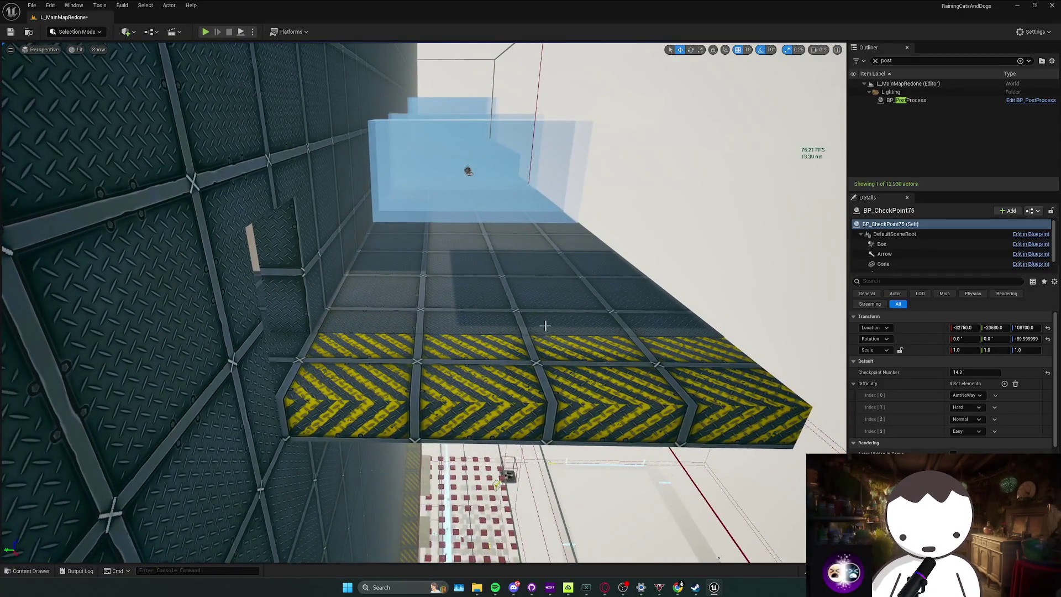
pyautogui.hotkey('ctrl', 'space')
pyautogui.moveTo(204, 439); pyautogui.dragTo(454, 348)
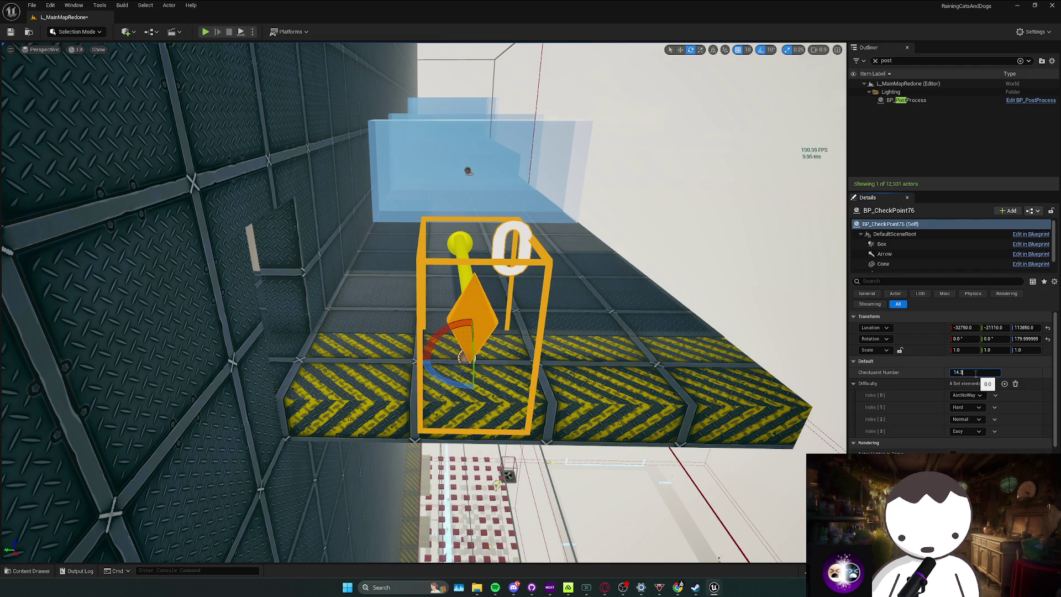
pyautogui.moveTo(419, 239)
pyautogui.mouseDown()
pyautogui.moveTo(419, 309)
pyautogui.moveTo(419, 232)
pyautogui.moveTo(409, 221)
pyautogui.moveTo(409, 243)
pyautogui.moveTo(409, 221)
pyautogui.moveTo(387, 221)
pyautogui.mouseUp()
# Place a checkpoint on the yellow-striped diamond-plate platform, numbered 14.4.
pyautogui.moveTo(615, 408); pyautogui.dragTo(640, 493)
pyautogui.hotkey('ctrl', 'space')
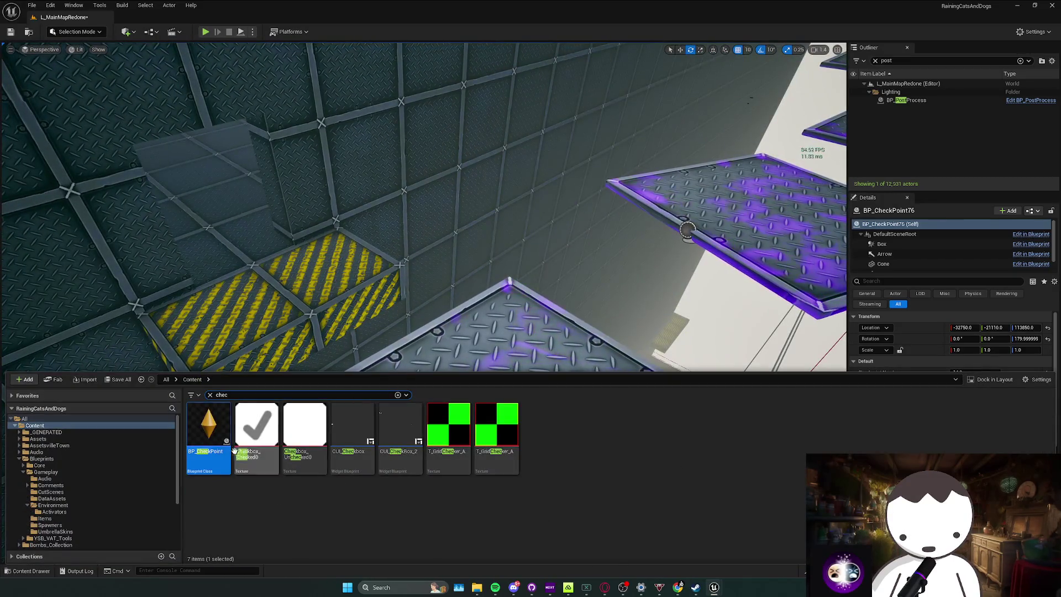
pyautogui.moveTo(256, 306); pyautogui.dragTo(272, 285)
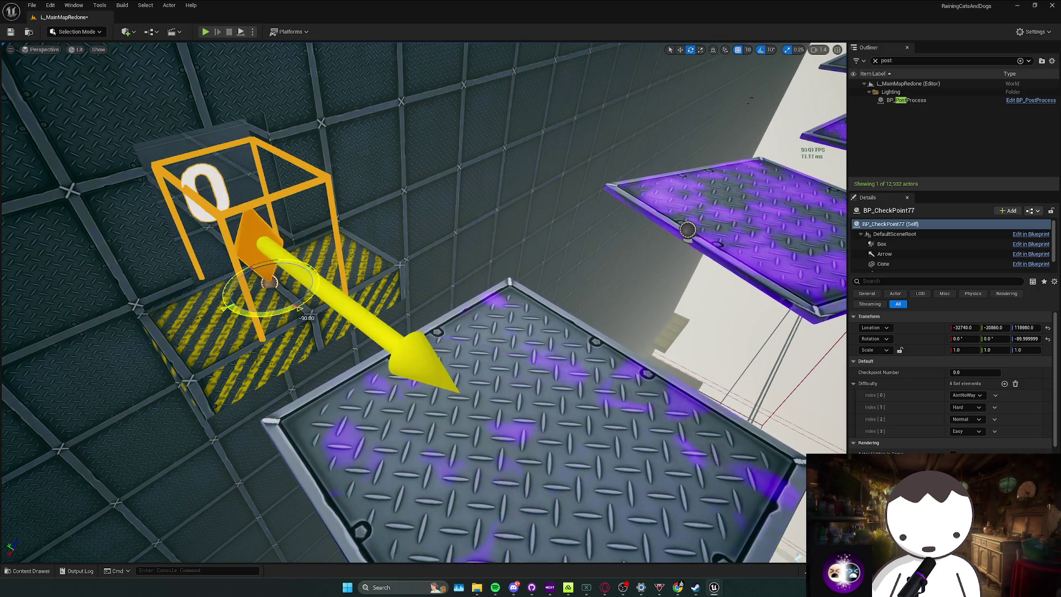
pyautogui.moveTo(962, 373); pyautogui.dragTo(973, 376)
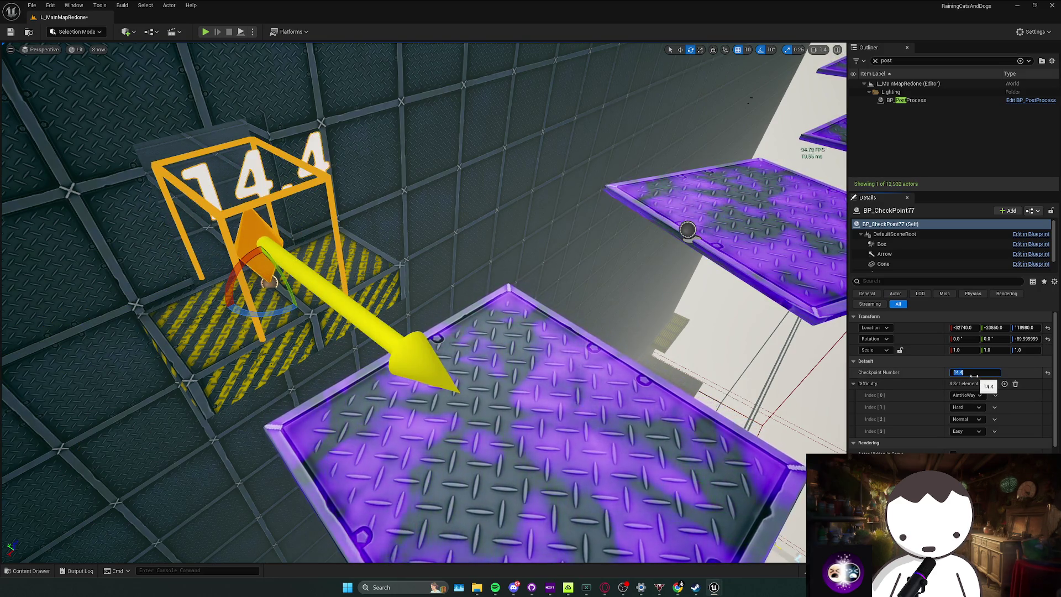
# Add a checkpoint beside the stair shelves near the white wall, numbered 14.5.
pyautogui.moveTo(420, 299)
pyautogui.mouseDown()
pyautogui.moveTo(348, 299)
pyautogui.moveTo(600, 424)
pyautogui.mouseUp()
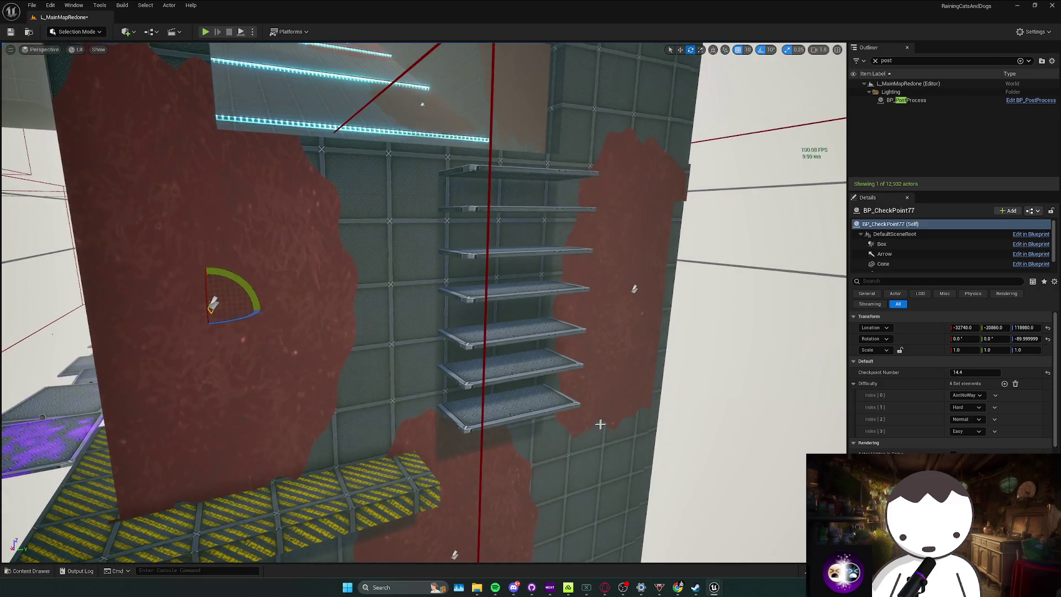
pyautogui.scroll(-5, 600, 423)
pyautogui.hotkey('ctrl', 'space')
pyautogui.moveTo(208, 486)
pyautogui.mouseDown()
pyautogui.moveTo(402, 374)
pyautogui.moveTo(417, 378)
pyautogui.mouseUp()
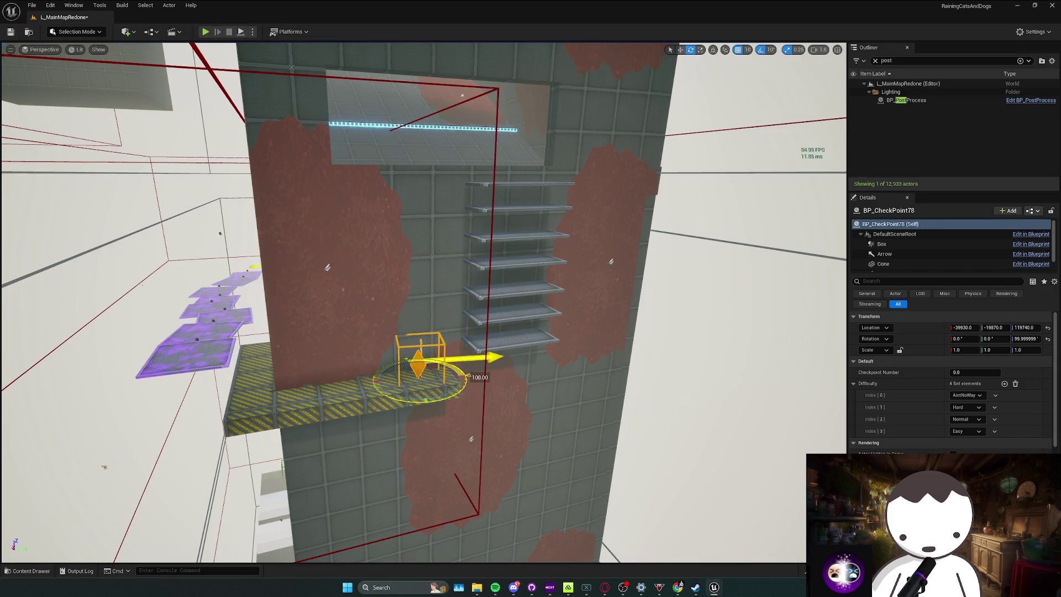
pyautogui.write('.5')
pyautogui.press('Return')
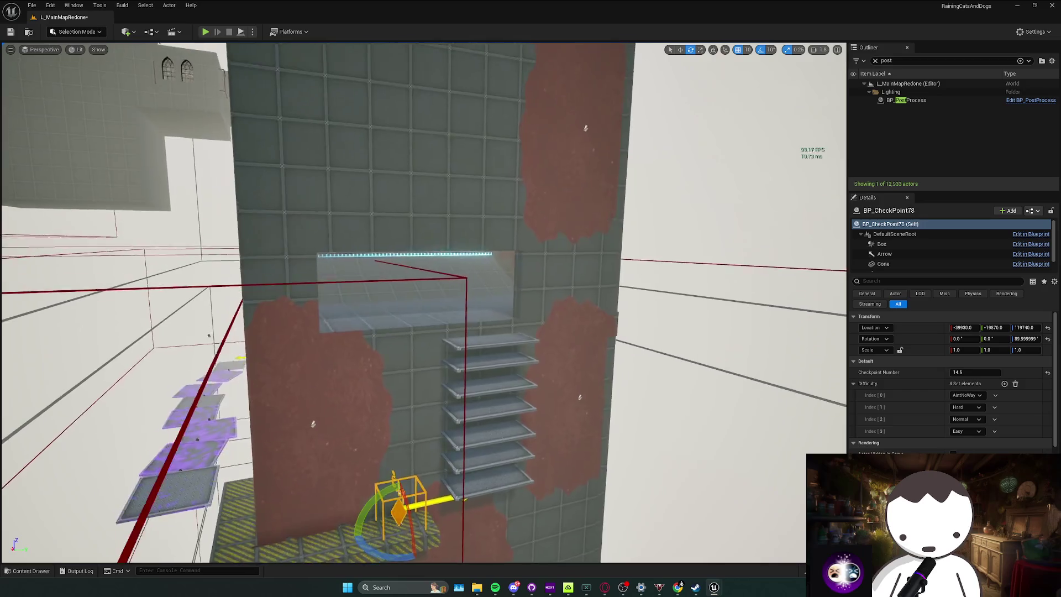
# Place a checkpoint in the corridor doorway facing down the corridor, numbered 15.0.
pyautogui.scroll(10, 540, 423)
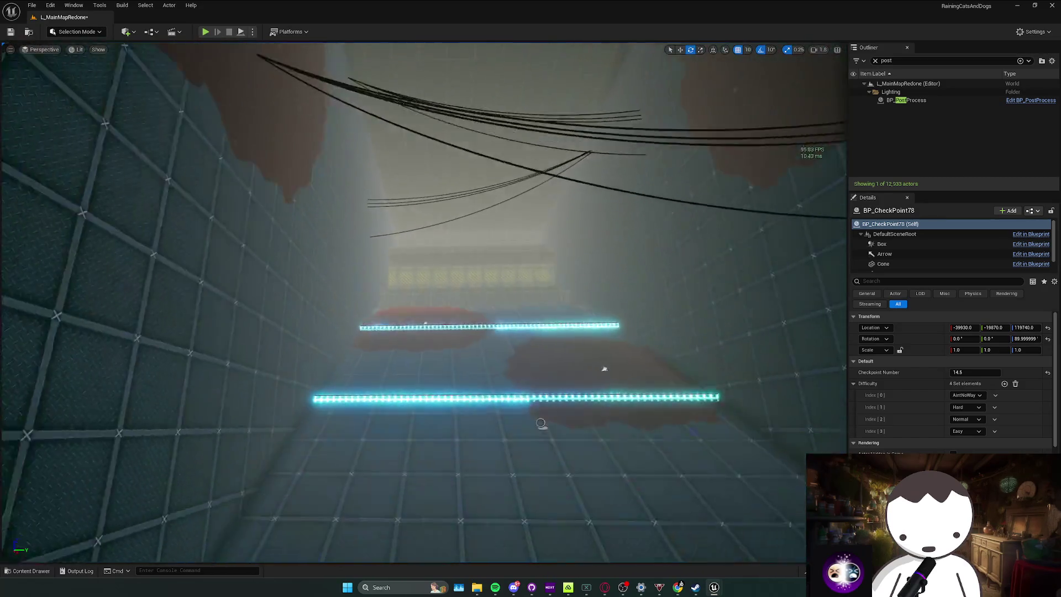
pyautogui.scroll(10, 540, 423)
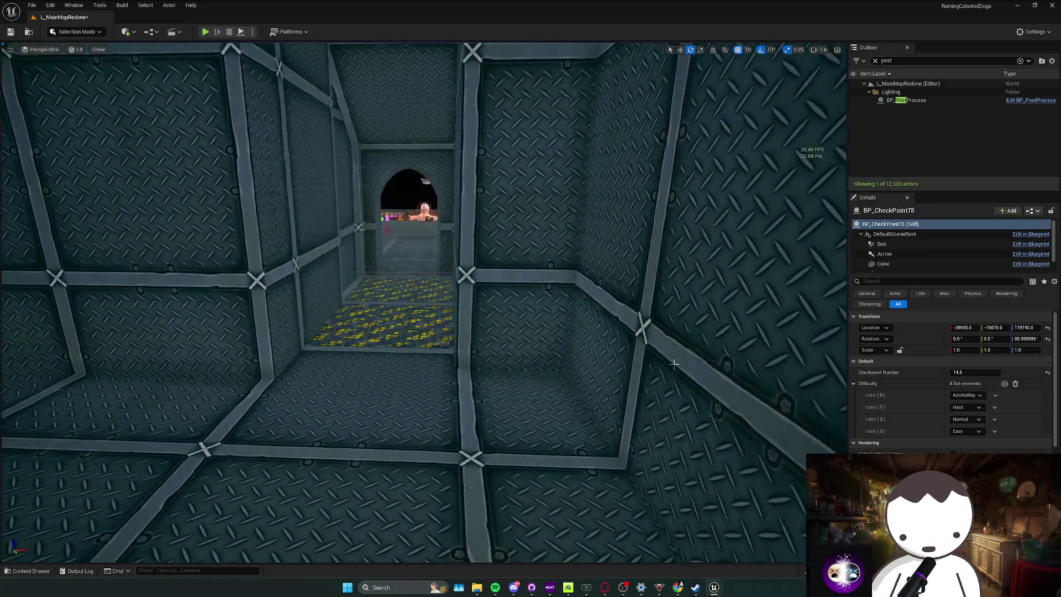
pyautogui.scroll(5, 675, 363)
pyautogui.hotkey('ctrl', 'space')
pyautogui.click(522, 304)
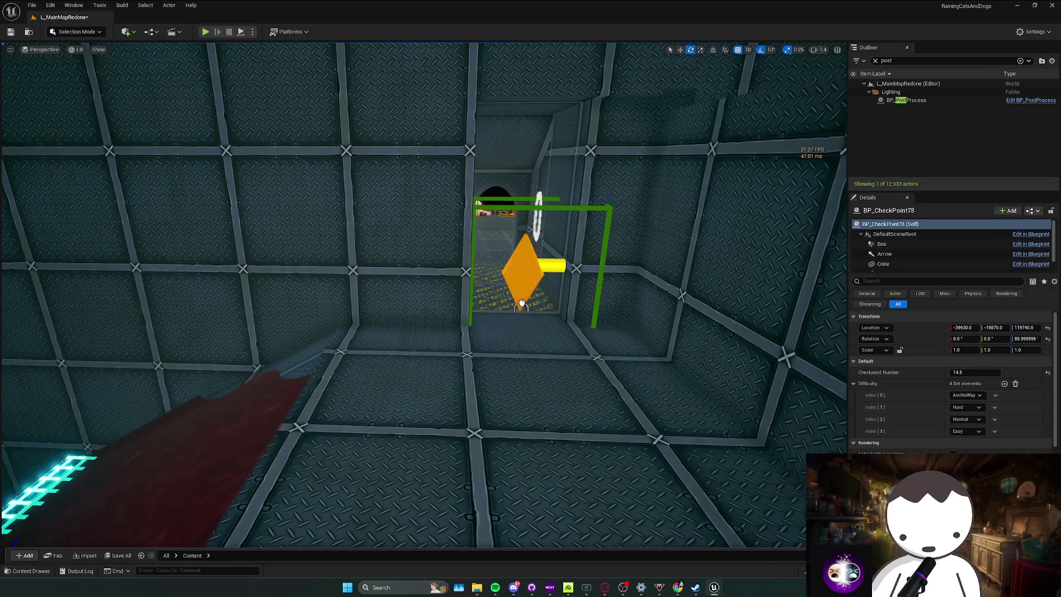
pyautogui.moveTo(514, 292); pyautogui.dragTo(500, 301)
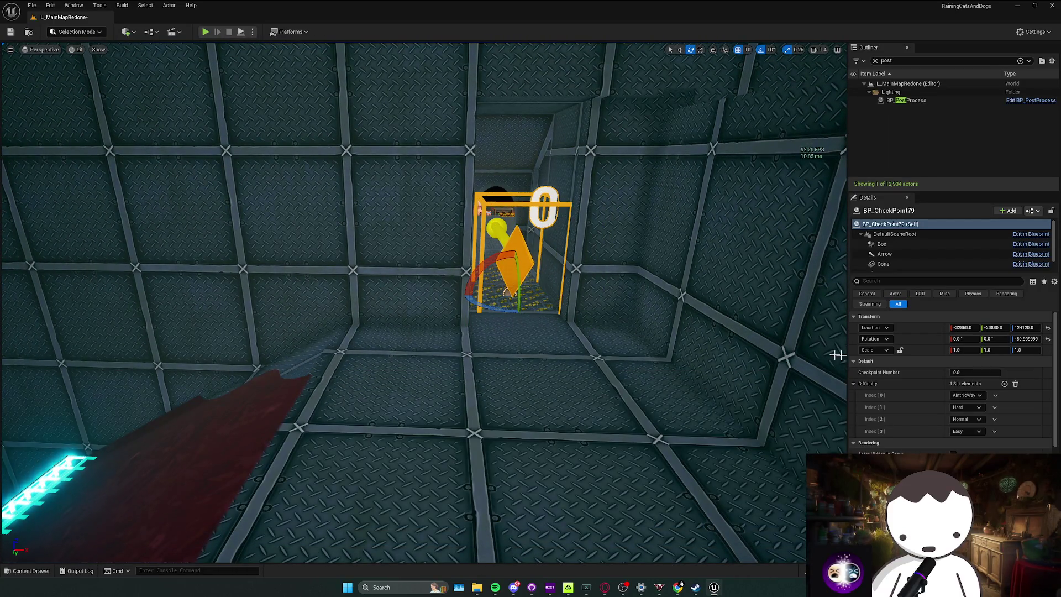
pyautogui.moveTo(959, 373); pyautogui.dragTo(963, 374)
pyautogui.click(963, 374)
pyautogui.press('Return')
# Assign BP_GAMBLE17 as the shop trader's Gamble Menu and save the level.
pyautogui.scroll(10, 673, 350)
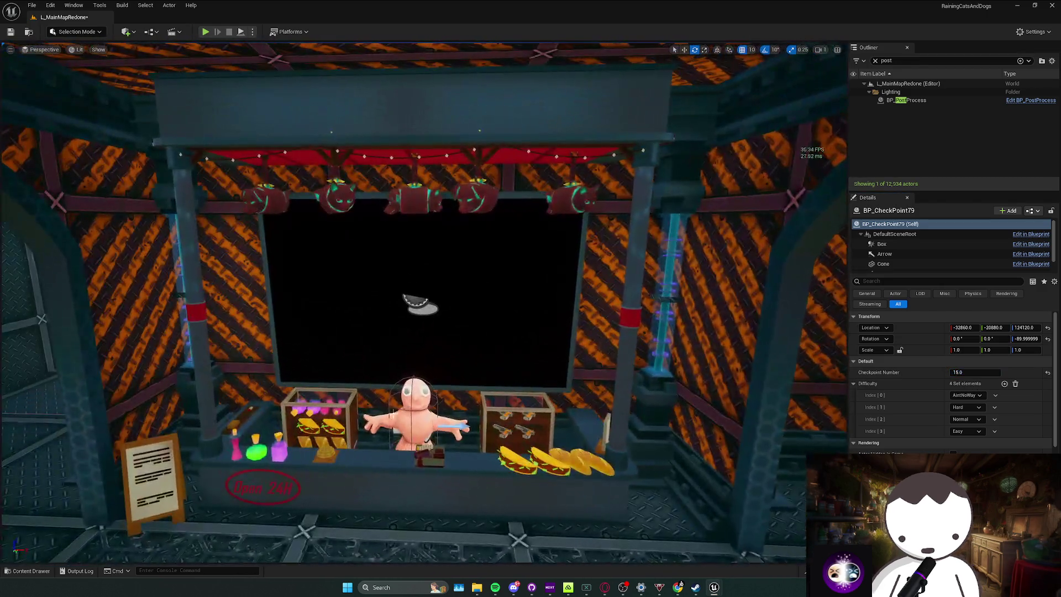
pyautogui.click(417, 414)
pyautogui.scroll(-5, 924, 413)
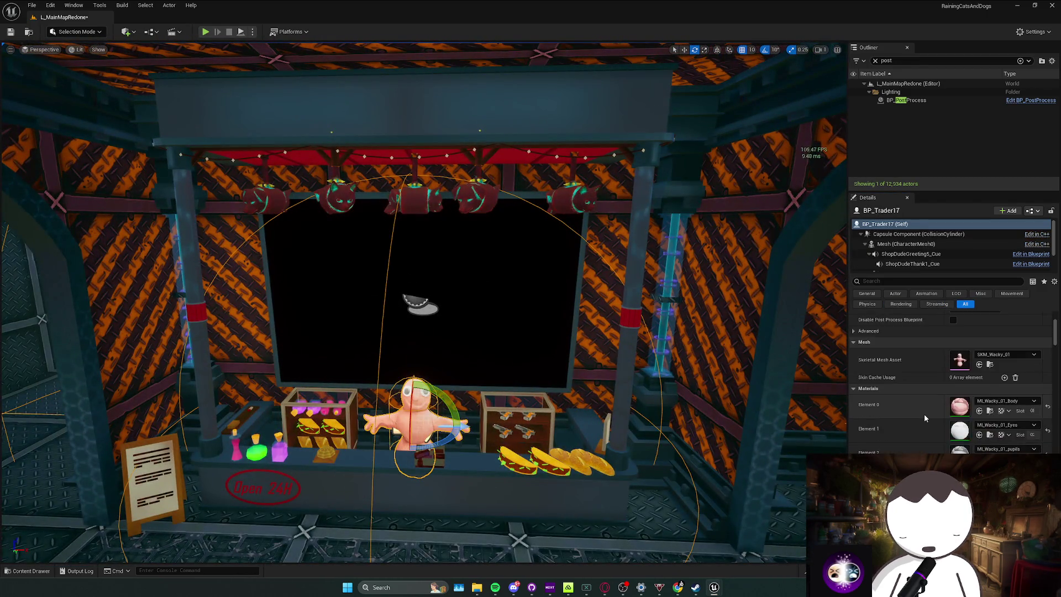
pyautogui.click(1034, 428)
pyautogui.scroll(10, 479, 335)
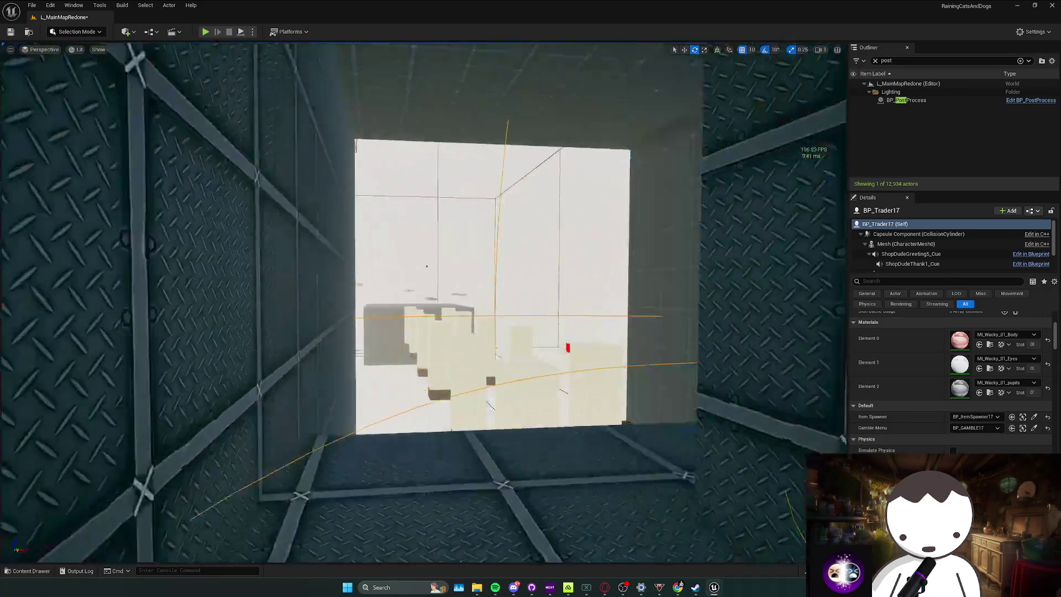
pyautogui.click(447, 328)
pyautogui.hotkey('ctrl', 's')
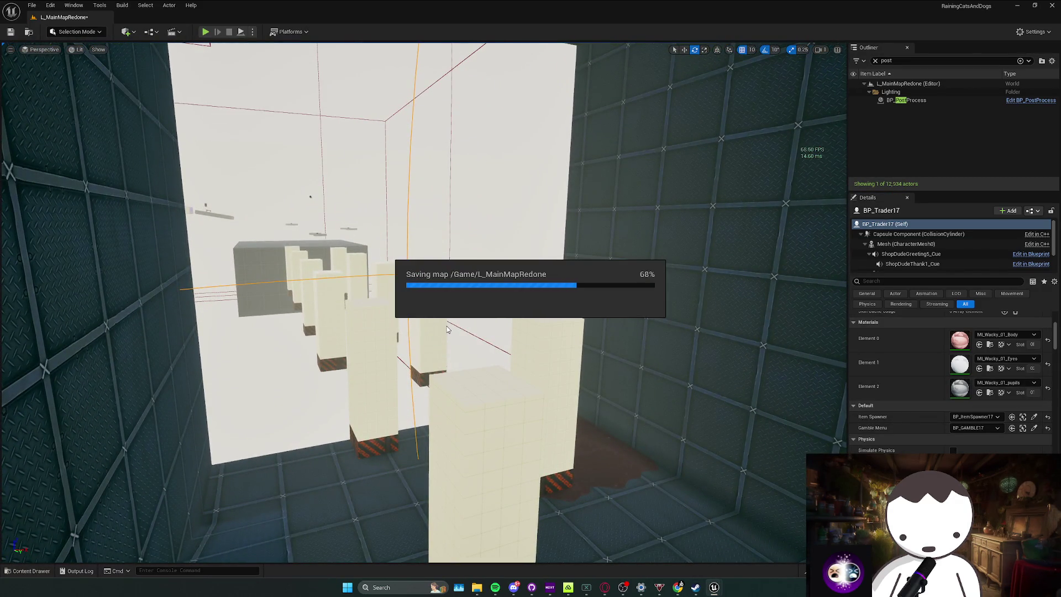
# Place a checkpoint on the grid floor platform, numbered 15.1.
pyautogui.scroll(10, 447, 329)
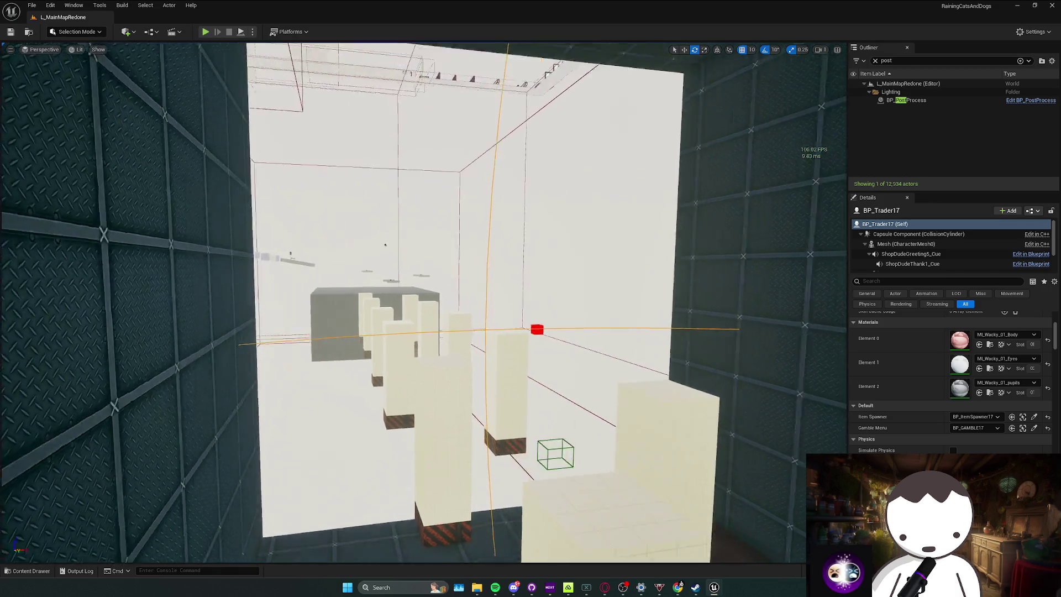
pyautogui.scroll(5, 423, 303)
pyautogui.hotkey('ctrl', 'space')
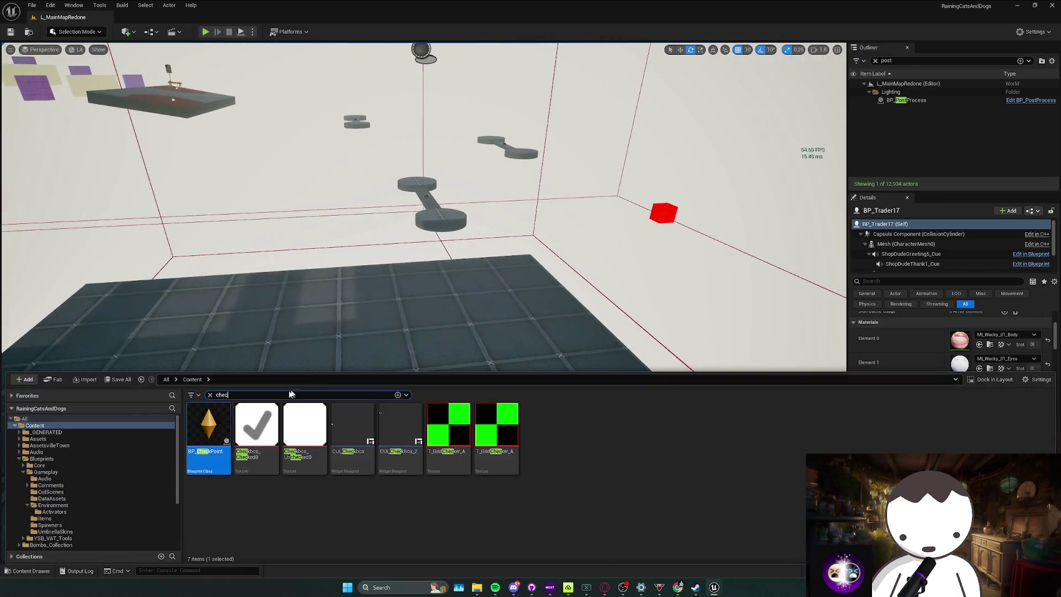
pyautogui.moveTo(463, 295); pyautogui.dragTo(449, 301)
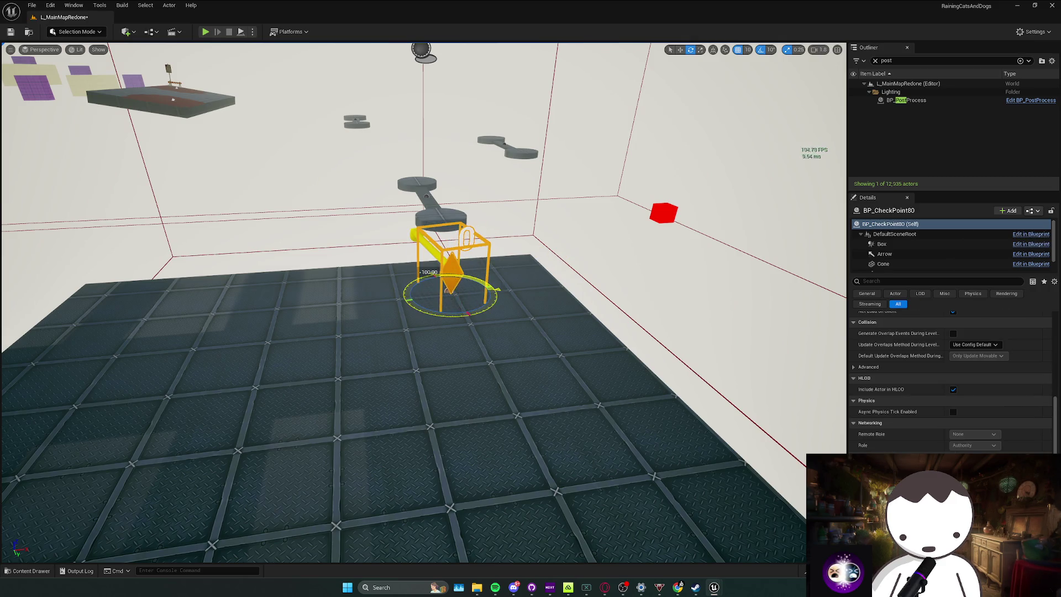
pyautogui.scroll(5, 967, 370)
pyautogui.click(973, 373)
pyautogui.press('Return')
# Place a checkpoint atop the grey block by the stair platform and edit its number.
pyautogui.moveTo(419, 298)
pyautogui.mouseDown()
pyautogui.moveTo(343, 293)
pyautogui.moveTo(343, 268)
pyautogui.mouseUp()
pyautogui.hotkey('ctrl', 'space')
pyautogui.moveTo(208, 431); pyautogui.dragTo(444, 347)
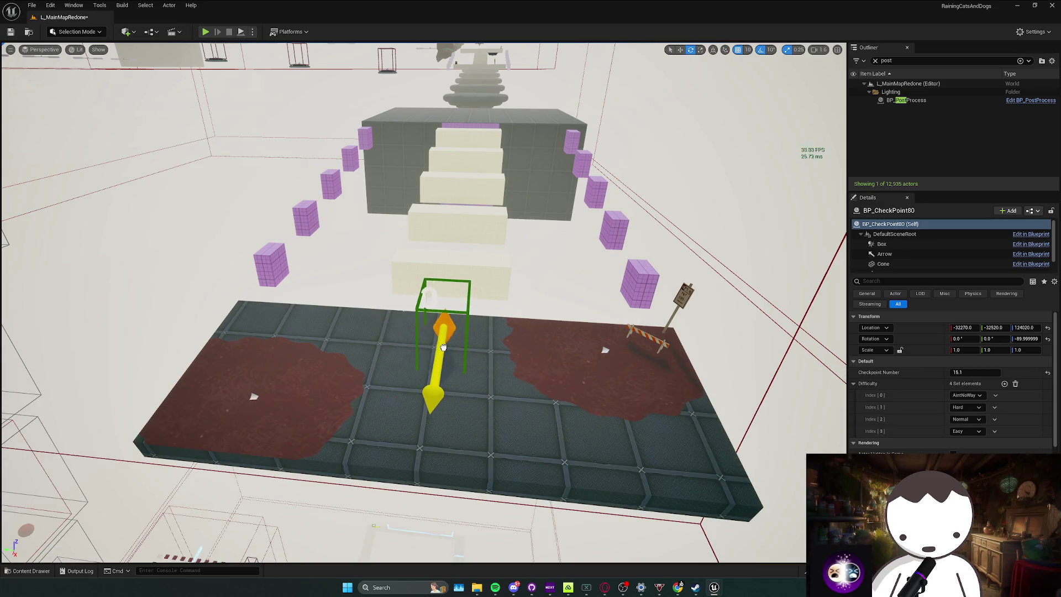
pyautogui.moveTo(477, 120); pyautogui.dragTo(236, 183)
pyautogui.press('f')
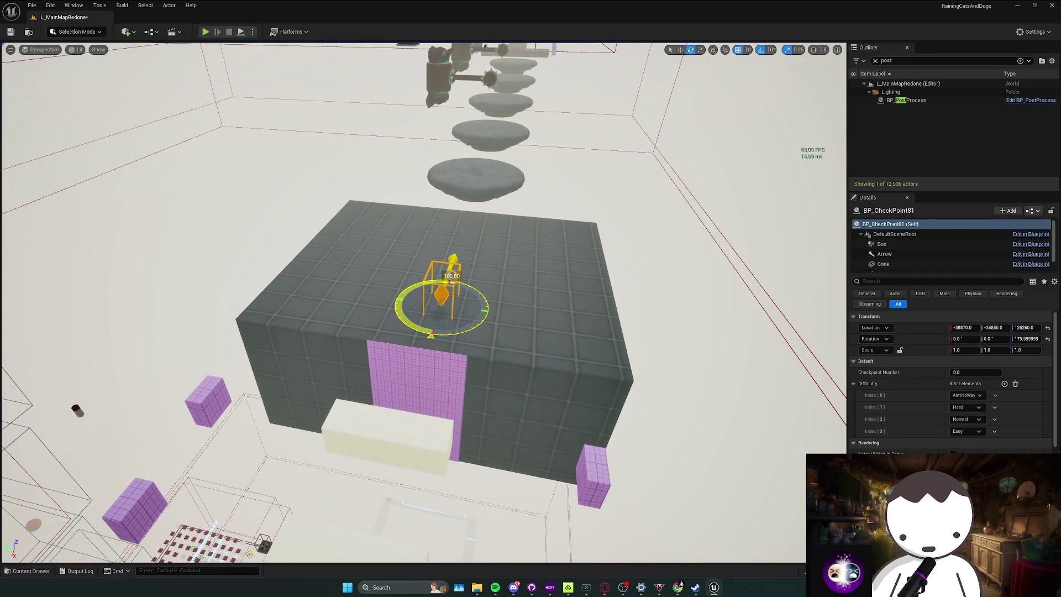
pyautogui.moveTo(449, 297)
pyautogui.mouseDown()
pyautogui.moveTo(457, 336)
pyautogui.moveTo(667, 300)
pyautogui.mouseUp()
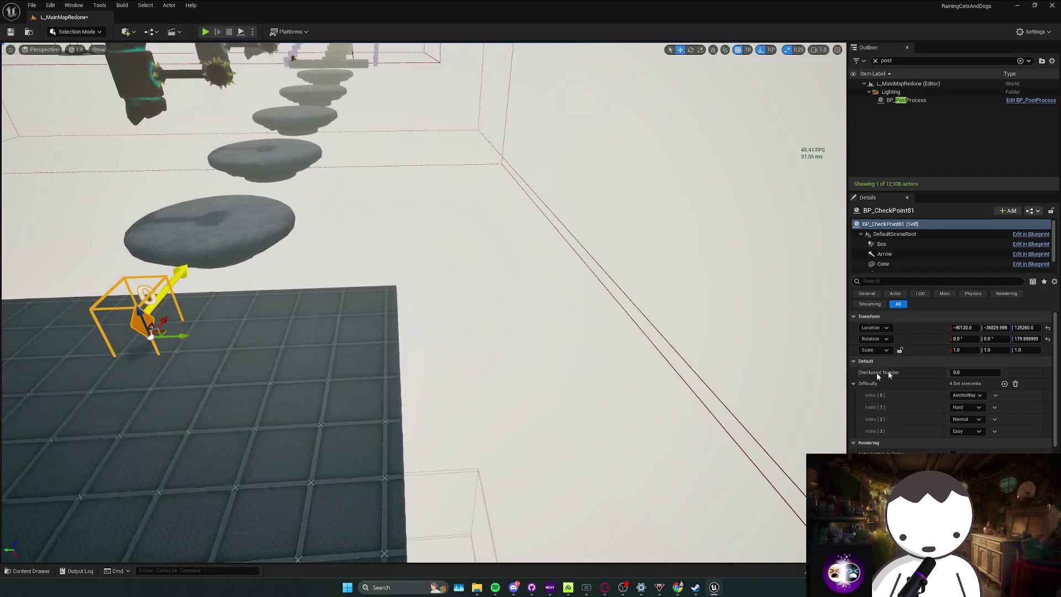
pyautogui.click(965, 372)
# Add checkpoints on the red platform below the fan and on the grid floor.
pyautogui.moveTo(296, 251)
pyautogui.mouseDown()
pyautogui.moveTo(436, 289)
pyautogui.moveTo(459, 331)
pyautogui.mouseUp()
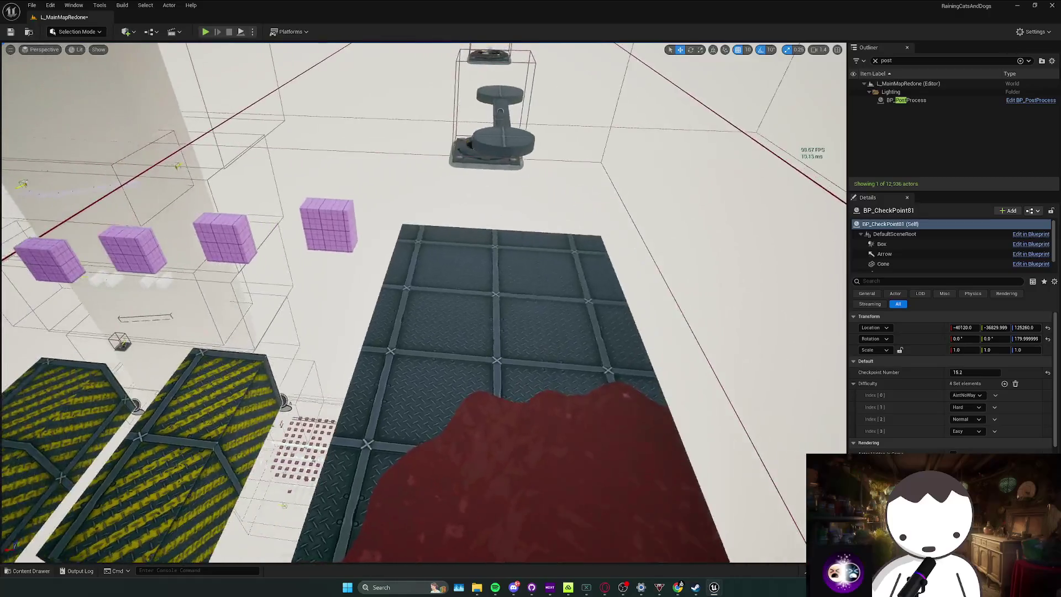
pyautogui.hotkey('ctrl', 'space')
pyautogui.click(467, 267)
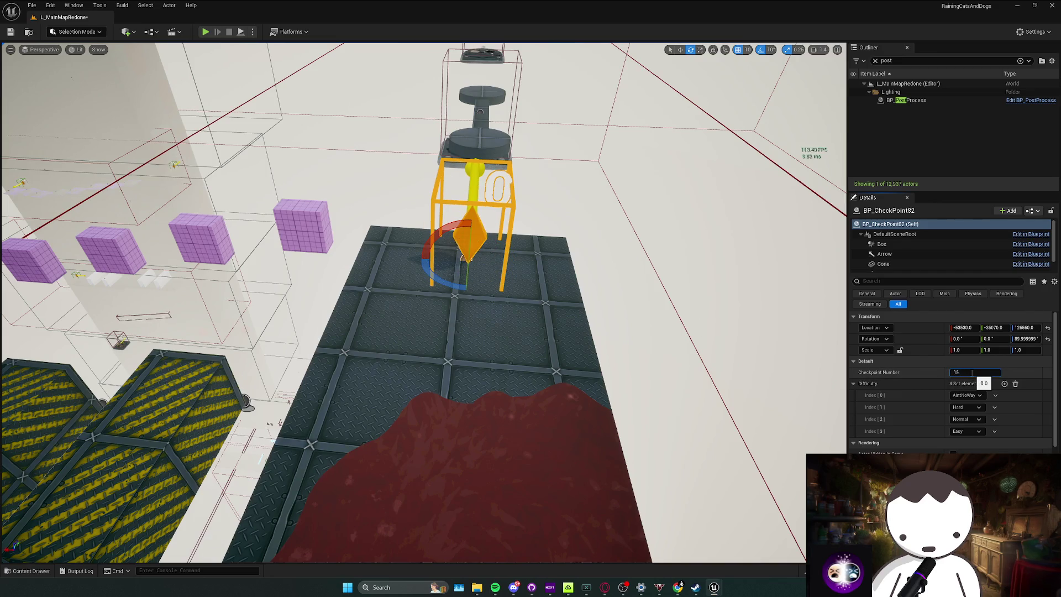
pyautogui.moveTo(461, 258)
pyautogui.mouseDown()
pyautogui.moveTo(461, 194)
pyautogui.moveTo(426, 210)
pyautogui.moveTo(414, 254)
pyautogui.moveTo(409, 215)
pyautogui.moveTo(375, 221)
pyautogui.moveTo(398, 218)
pyautogui.moveTo(442, 249)
pyautogui.moveTo(524, 345)
pyautogui.mouseUp()
pyautogui.hotkey('ctrl', 'space')
pyautogui.moveTo(323, 371); pyautogui.dragTo(292, 392)
pyautogui.hotkey('ctrl', 'space')
pyautogui.moveTo(208, 429); pyautogui.dragTo(391, 326)
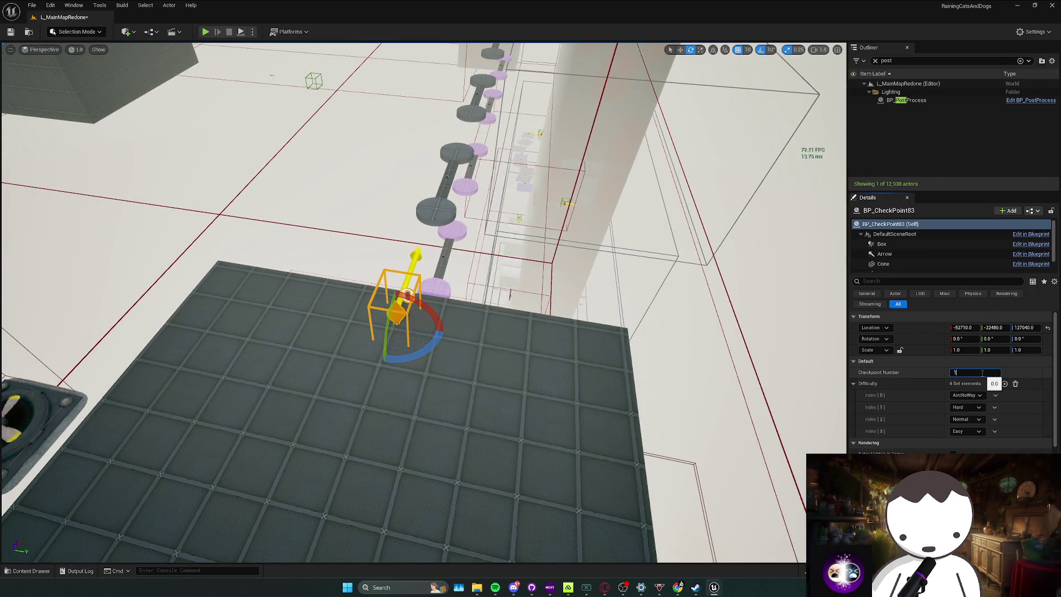
# Place a checkpoint on the grid walkway toward the tower, then select the shop trader.
pyautogui.moveTo(832, 364)
pyautogui.mouseDown()
pyautogui.moveTo(762, 343)
pyautogui.moveTo(729, 359)
pyautogui.moveTo(357, 414)
pyautogui.mouseUp()
pyautogui.hotkey('ctrl', 'space')
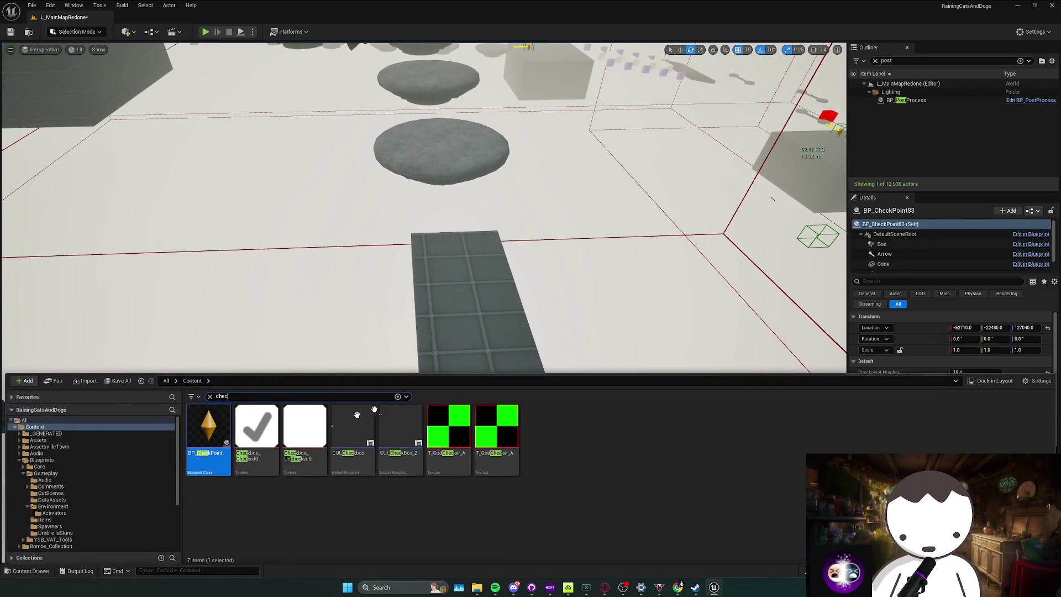
pyautogui.moveTo(250, 432); pyautogui.dragTo(459, 255)
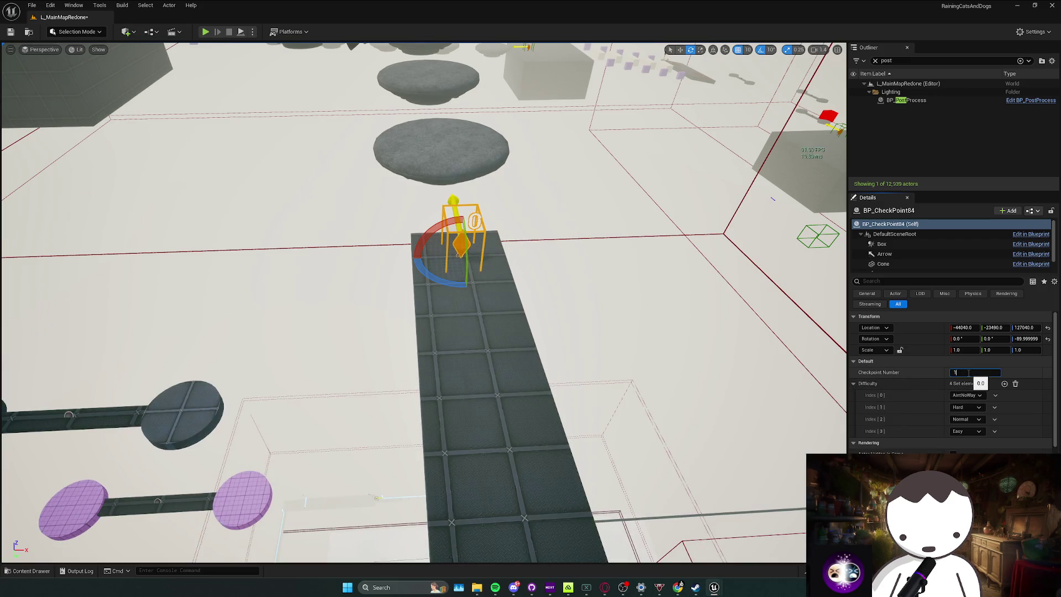
pyautogui.moveTo(673, 387)
pyautogui.mouseDown()
pyautogui.moveTo(608, 376)
pyautogui.moveTo(668, 327)
pyautogui.moveTo(636, 353)
pyautogui.moveTo(509, 374)
pyautogui.moveTo(544, 492)
pyautogui.mouseUp()
pyautogui.press('f')
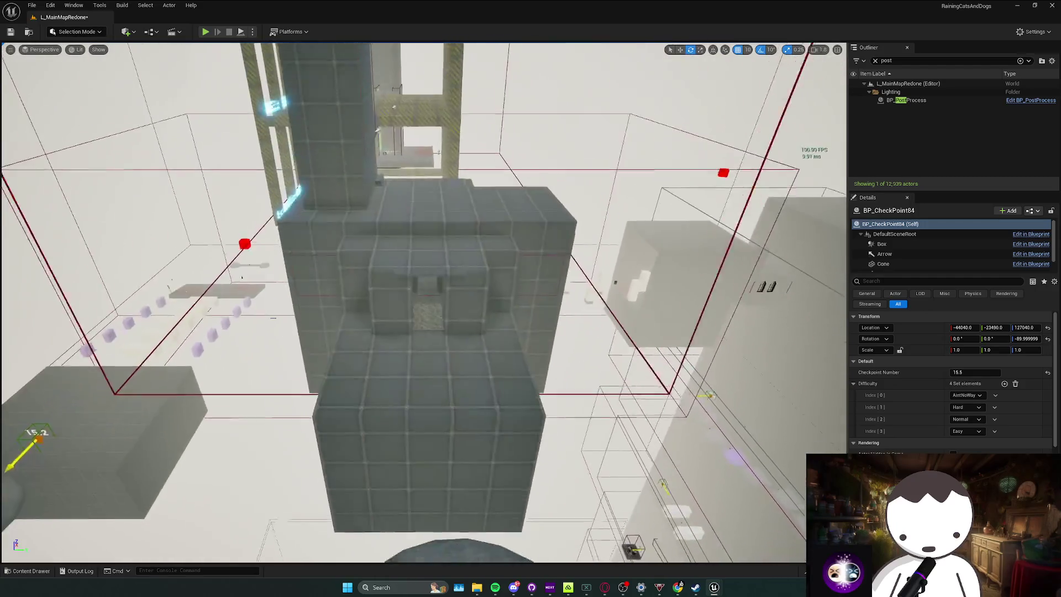
pyautogui.hotkey('ctrl', 'space')
pyautogui.hotkey('ctrl', 'space')
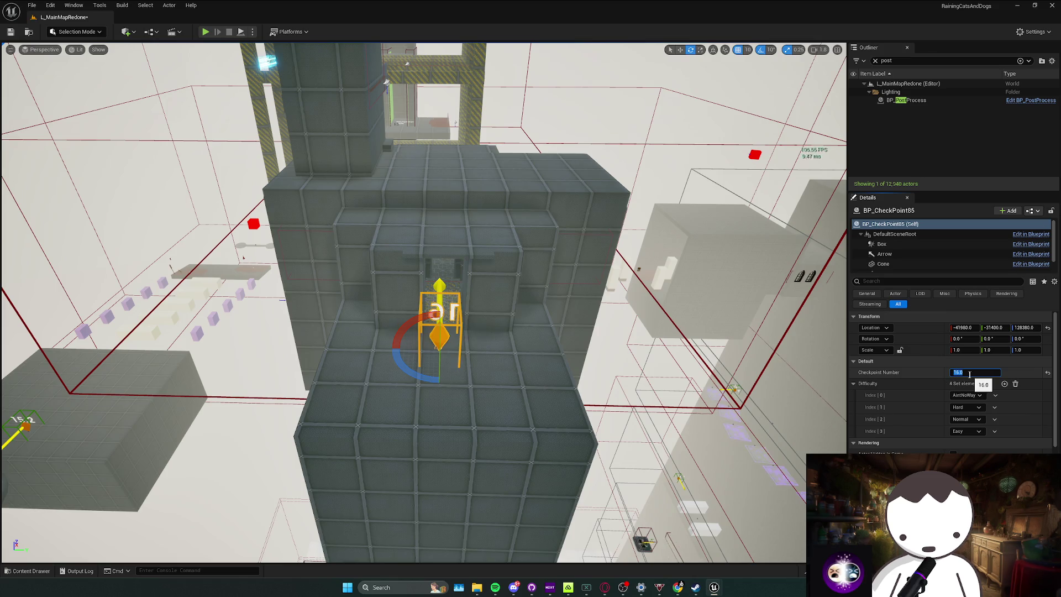
pyautogui.scroll(15, 423, 298)
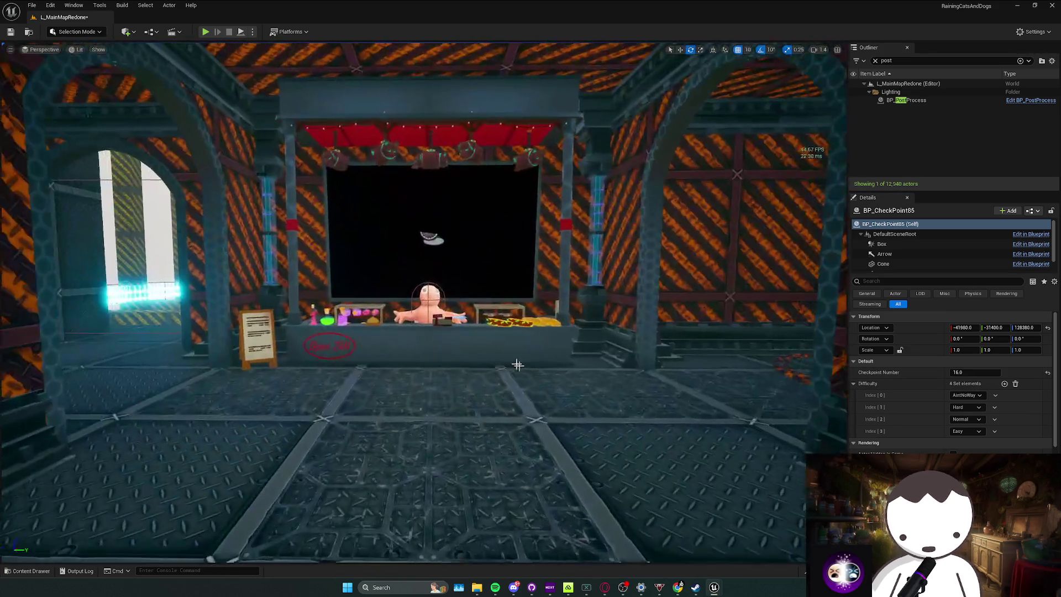
pyautogui.click(442, 320)
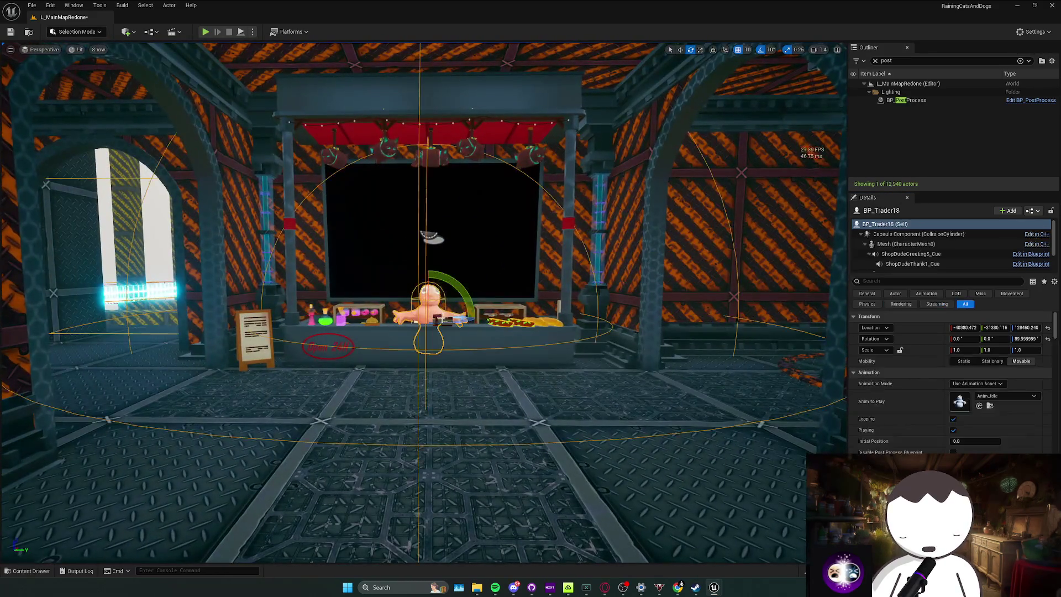
# Place a checkpoint before the green-walled pillar, numbered 16.1.
pyautogui.scroll(-5, 895, 425)
pyautogui.moveTo(387, 299); pyautogui.dragTo(322, 272)
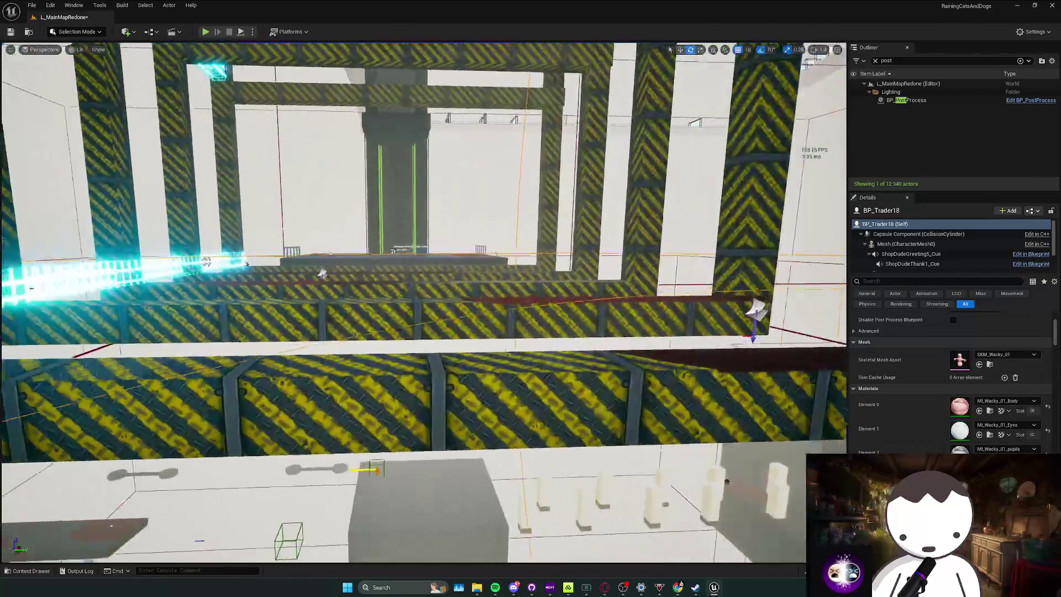
pyautogui.scroll(10, 323, 273)
pyautogui.hotkey('ctrl', 'space')
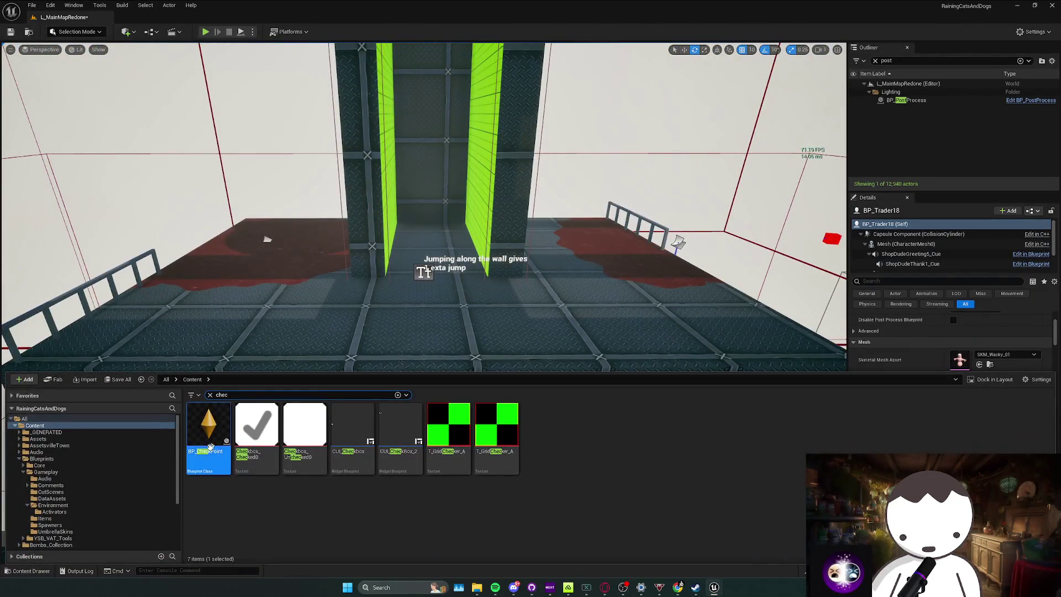
pyautogui.moveTo(204, 451); pyautogui.dragTo(443, 321)
pyautogui.scroll(2, 981, 382)
pyautogui.write('16.1')
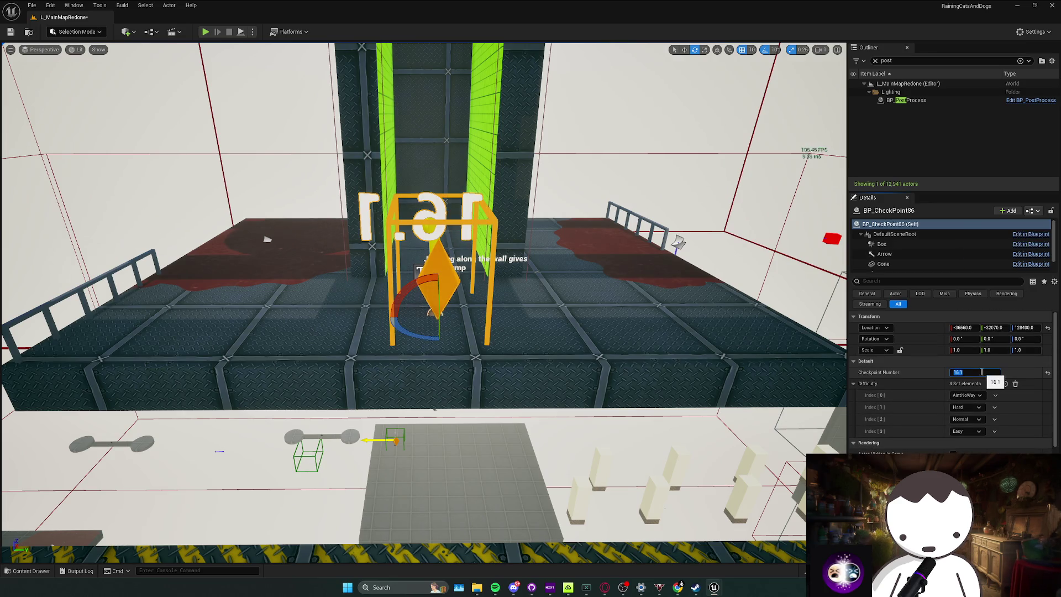
pyautogui.press('Return')
pyautogui.press('w')
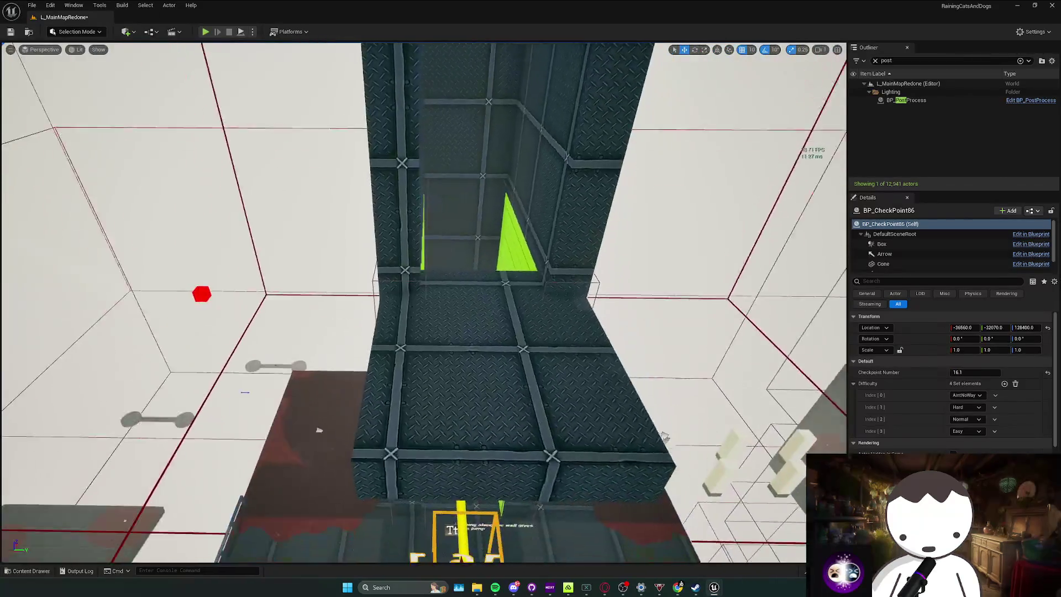
# Add checkpoints 16.2 and 16.3 on the shaft ledges higher up.
pyautogui.hotkey('ctrl', 'space')
pyautogui.moveTo(208, 426)
pyautogui.mouseDown()
pyautogui.moveTo(271, 420)
pyautogui.moveTo(447, 325)
pyautogui.mouseUp()
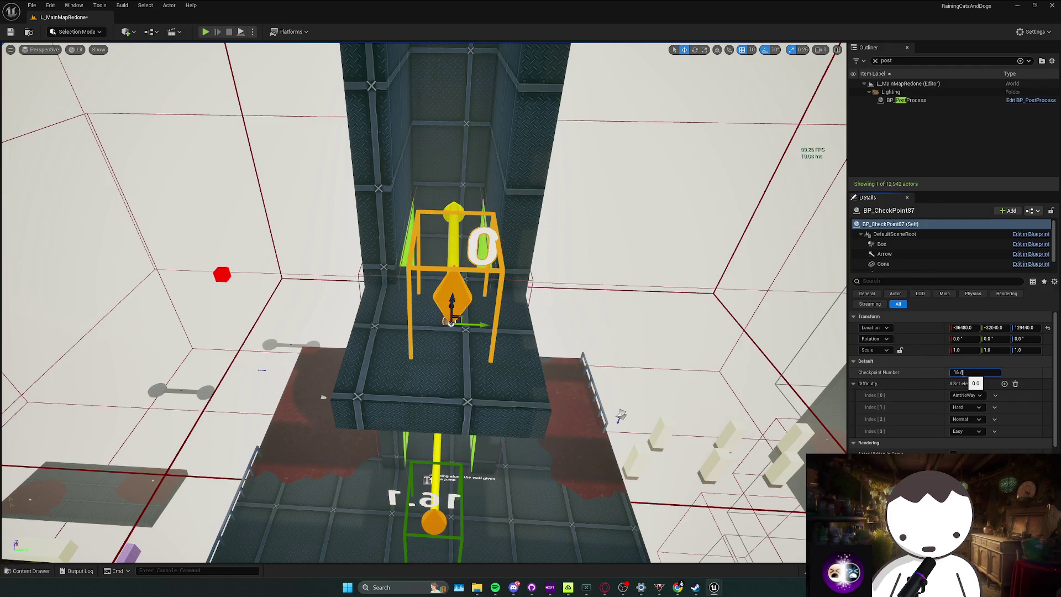
pyautogui.press('Return')
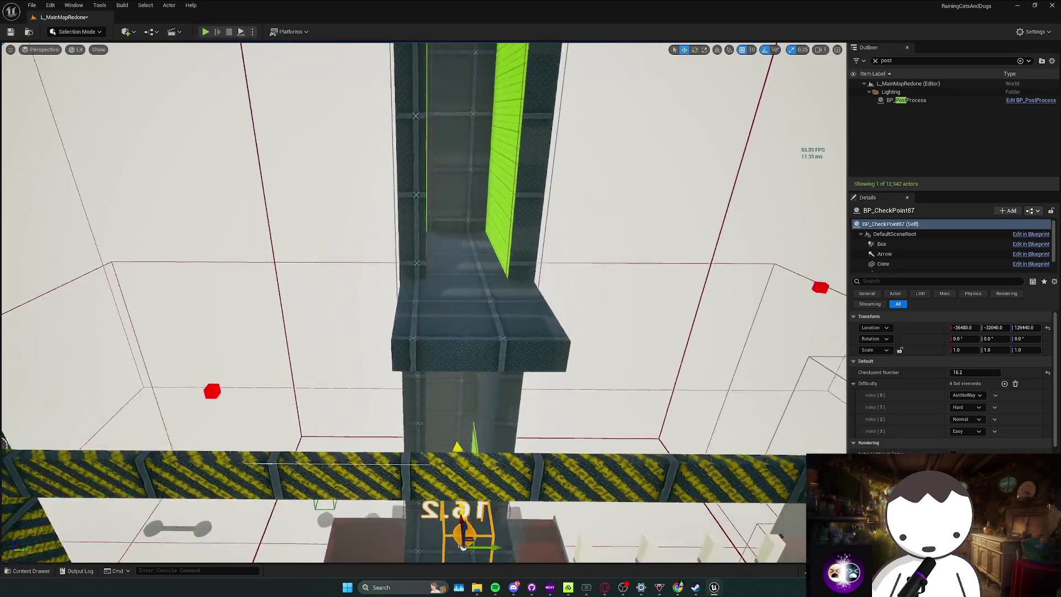
pyautogui.hotkey('ctrl', 'space')
pyautogui.moveTo(213, 439); pyautogui.dragTo(457, 335)
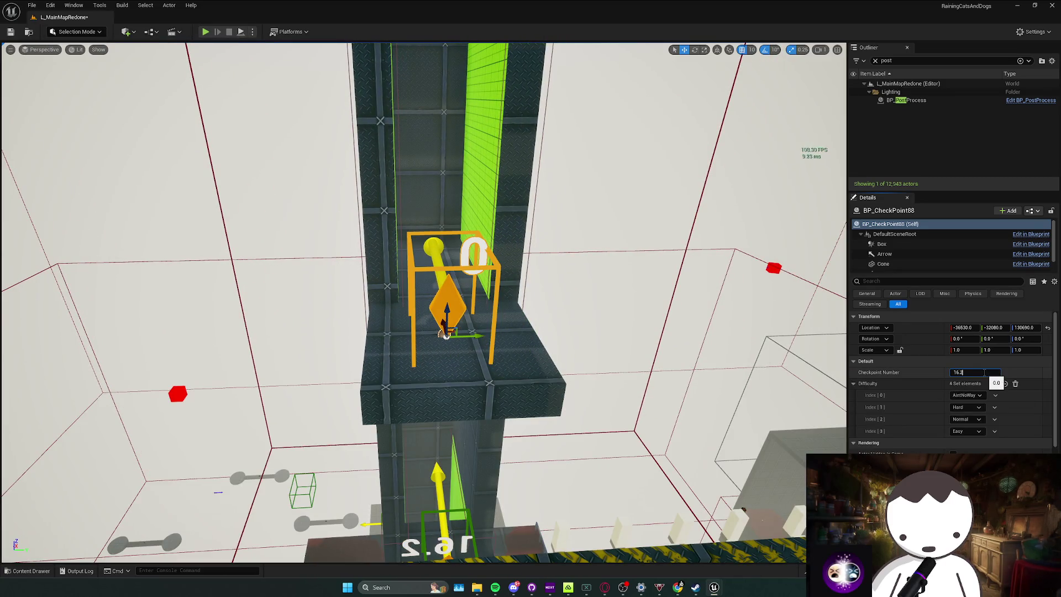
pyautogui.press('Return')
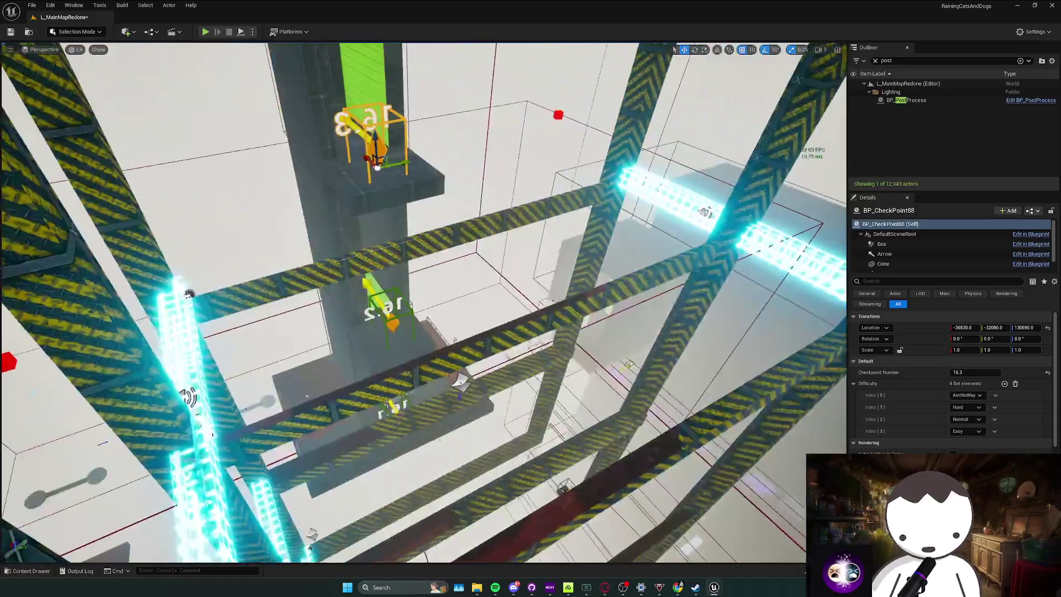
# Delete the misplaced and stray checkpoints up the shaft.
pyautogui.press('Delete')
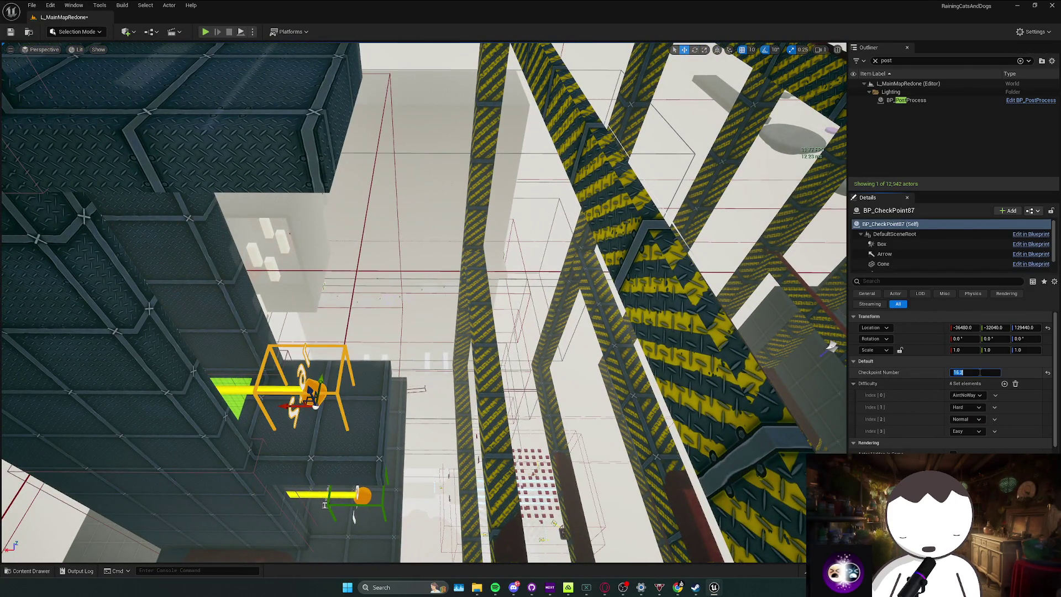
pyautogui.moveTo(737, 352); pyautogui.dragTo(732, 210)
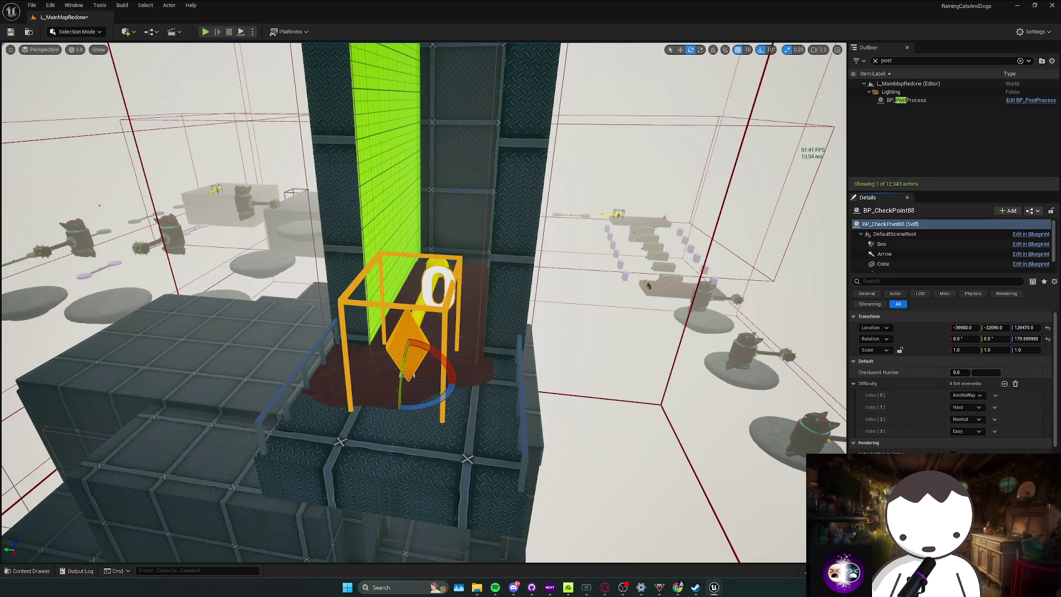
pyautogui.moveTo(702, 389); pyautogui.dragTo(695, 315)
pyautogui.click(503, 257)
pyautogui.press('Delete')
# Place a replacement checkpoint 16.3 between the green walls.
pyautogui.moveTo(503, 257); pyautogui.dragTo(493, 130)
pyautogui.hotkey('ctrl', 'space')
pyautogui.moveTo(442, 306); pyautogui.dragTo(441, 296)
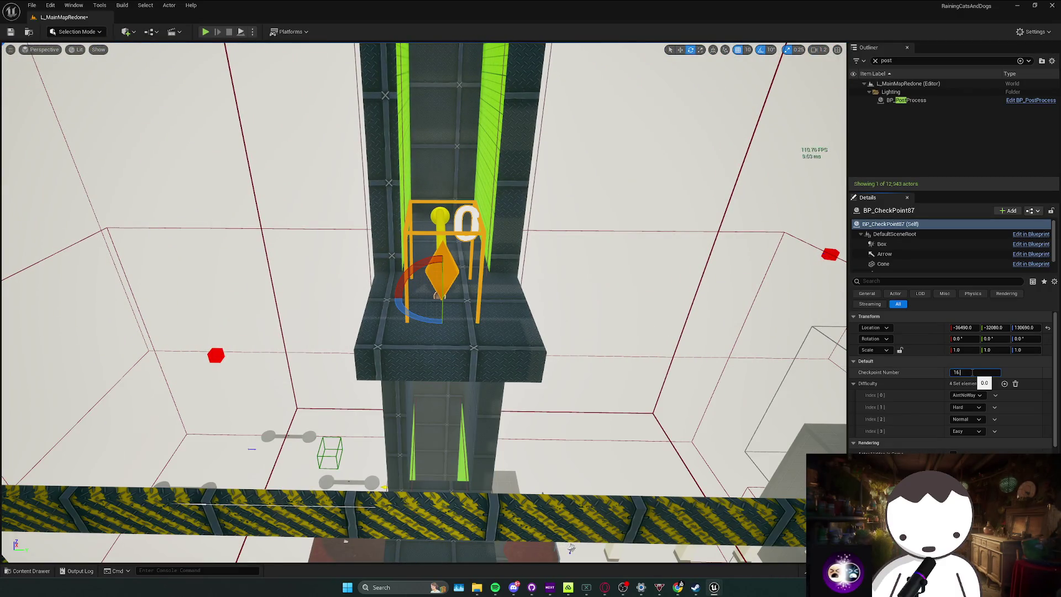
pyautogui.press('Return')
# Add another checkpoint on the next ledge between the green walls.
pyautogui.moveTo(420, 298)
pyautogui.mouseDown()
pyautogui.moveTo(387, 243)
pyautogui.moveTo(409, 288)
pyautogui.moveTo(398, 277)
pyautogui.mouseUp()
pyautogui.hotkey('ctrl', 'space')
pyautogui.moveTo(208, 426)
pyautogui.mouseDown()
pyautogui.moveTo(293, 410)
pyautogui.moveTo(410, 344)
pyautogui.mouseUp()
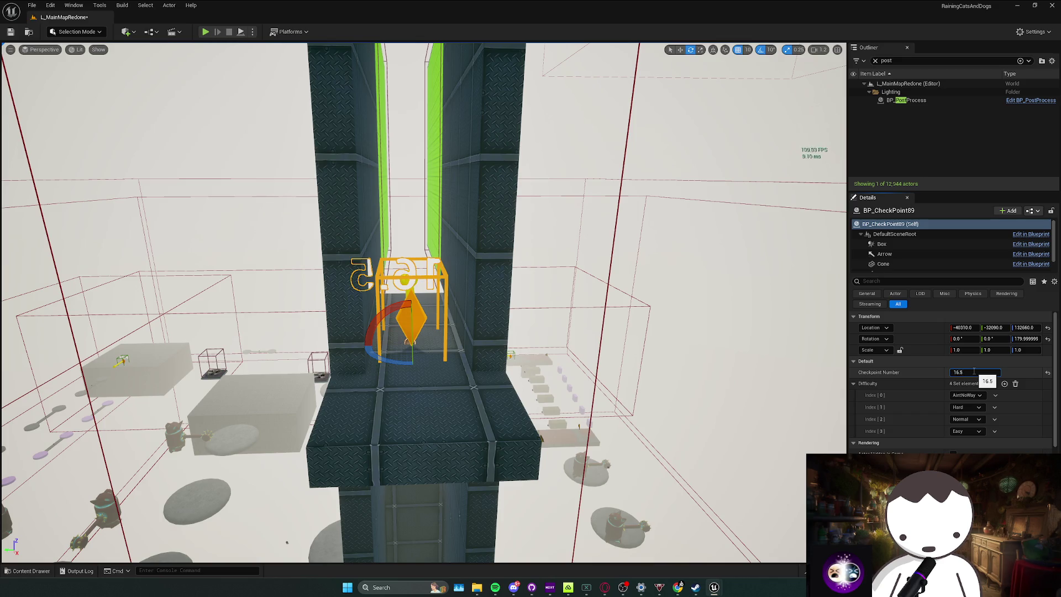
pyautogui.moveTo(409, 298)
pyautogui.mouseDown()
pyautogui.moveTo(420, 276)
pyautogui.moveTo(387, 259)
pyautogui.moveTo(420, 293)
pyautogui.moveTo(425, 276)
pyautogui.moveTo(409, 298)
pyautogui.moveTo(424, 303)
pyautogui.mouseUp()
pyautogui.press('f')
# Place a checkpoint on the striped top ledge, numbered 17.
pyautogui.moveTo(572, 465)
pyautogui.mouseDown()
pyautogui.moveTo(563, 459)
pyautogui.moveTo(575, 454)
pyautogui.moveTo(572, 465)
pyautogui.mouseUp()
pyautogui.hotkey('ctrl', 'space')
pyautogui.moveTo(208, 530)
pyautogui.mouseDown()
pyautogui.moveTo(391, 331)
pyautogui.moveTo(435, 328)
pyautogui.mouseUp()
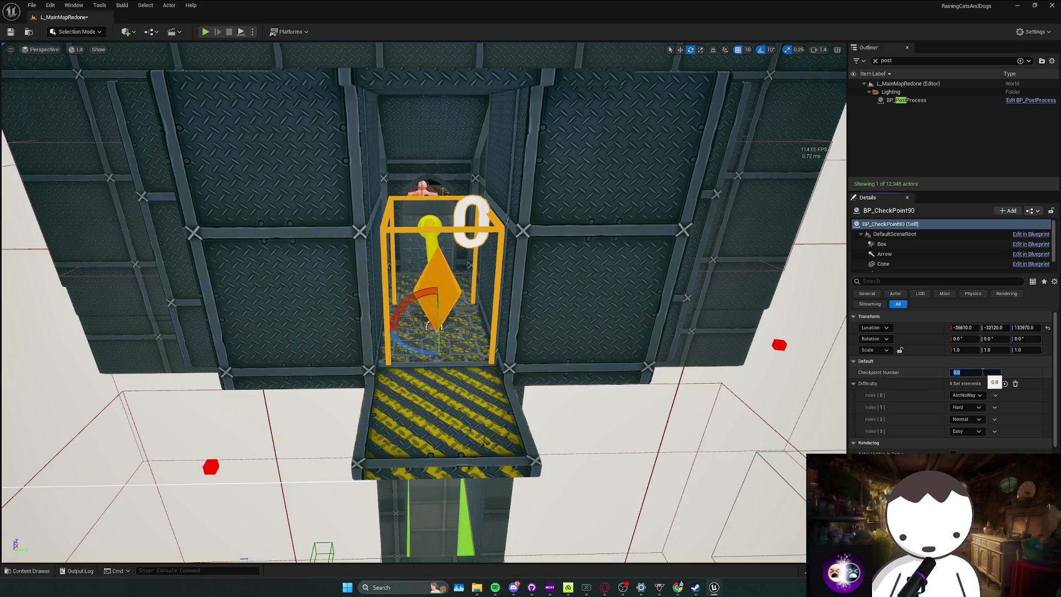
pyautogui.moveTo(500, 325); pyautogui.dragTo(443, 330)
pyautogui.press('w')
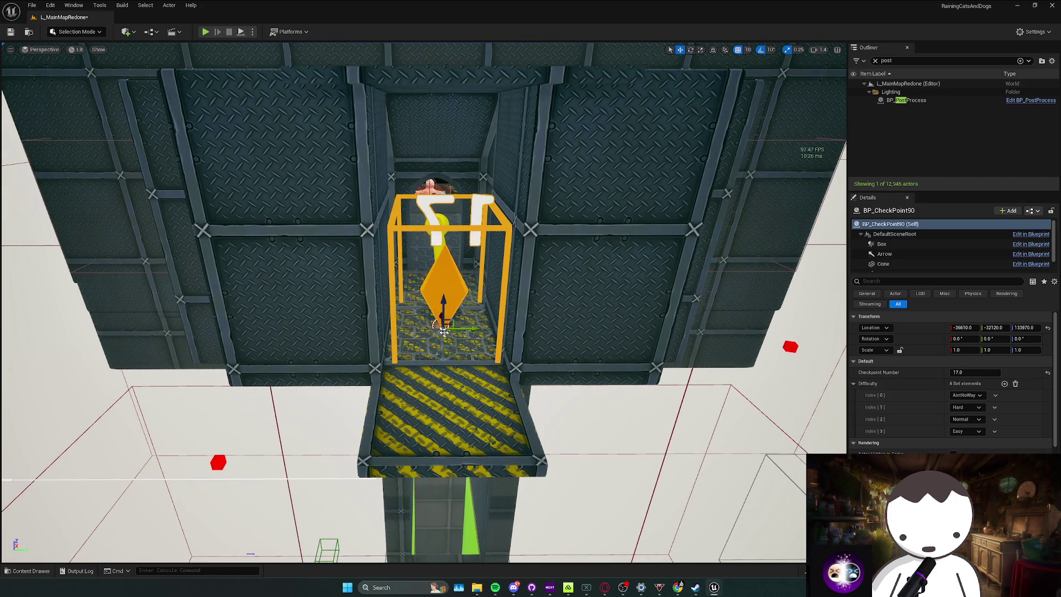
pyautogui.hotkey('ctrl', 'z')
# Set BP_Trader19's Gamble Menu to BP_GAMBLE19 via the eyedropper.
pyautogui.press('f')
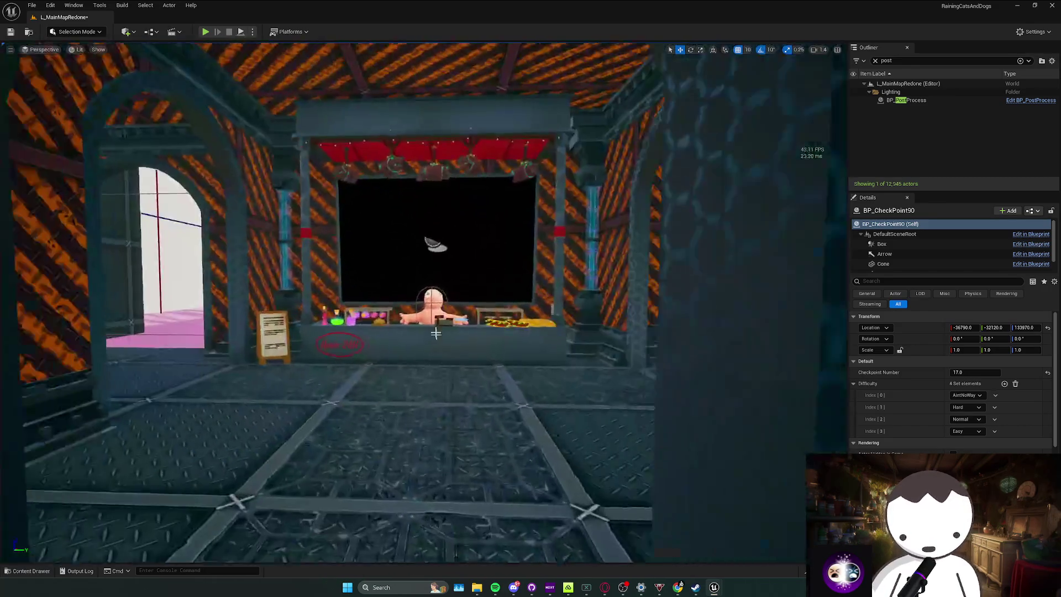
pyautogui.scroll(-5, 1008, 430)
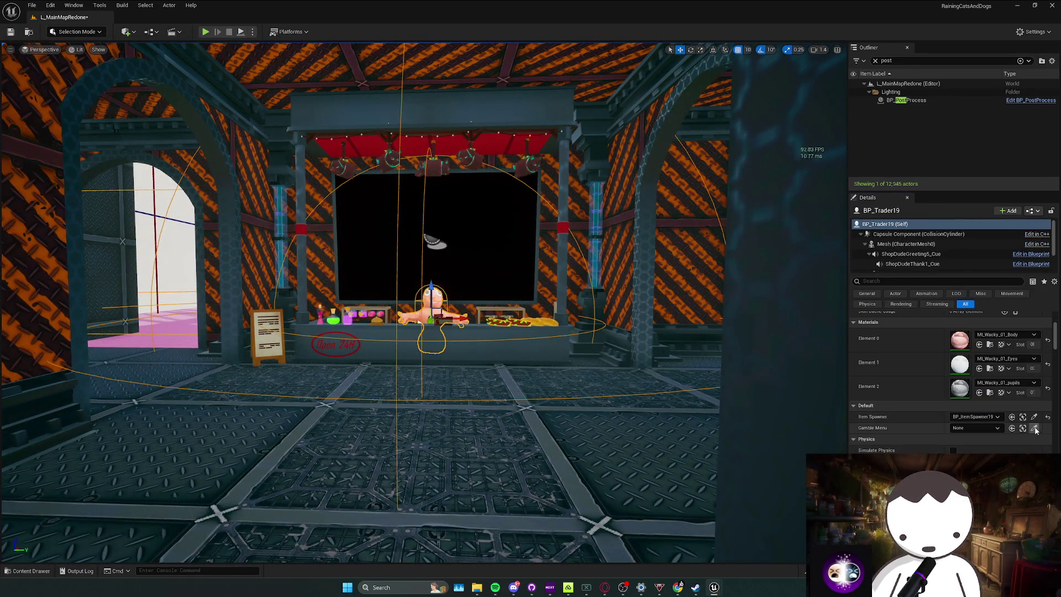
pyautogui.click(526, 247)
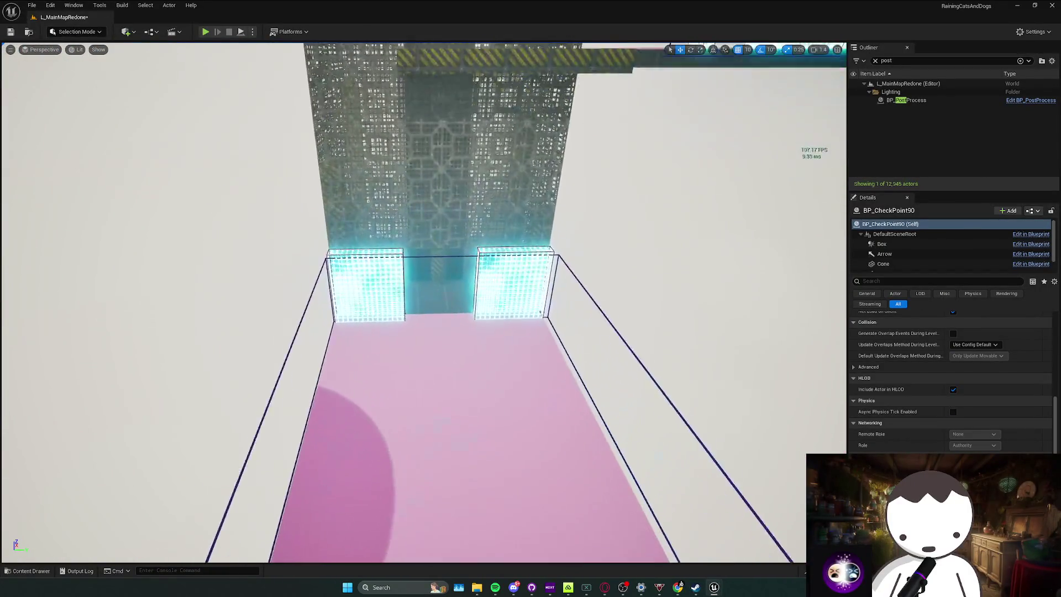
pyautogui.hotkey('ctrl', 'space')
# Place a checkpoint in the corridor doorway and number it 17.1.
pyautogui.moveTo(208, 431); pyautogui.dragTo(432, 289)
pyautogui.click(968, 373)
pyautogui.write('17.1')
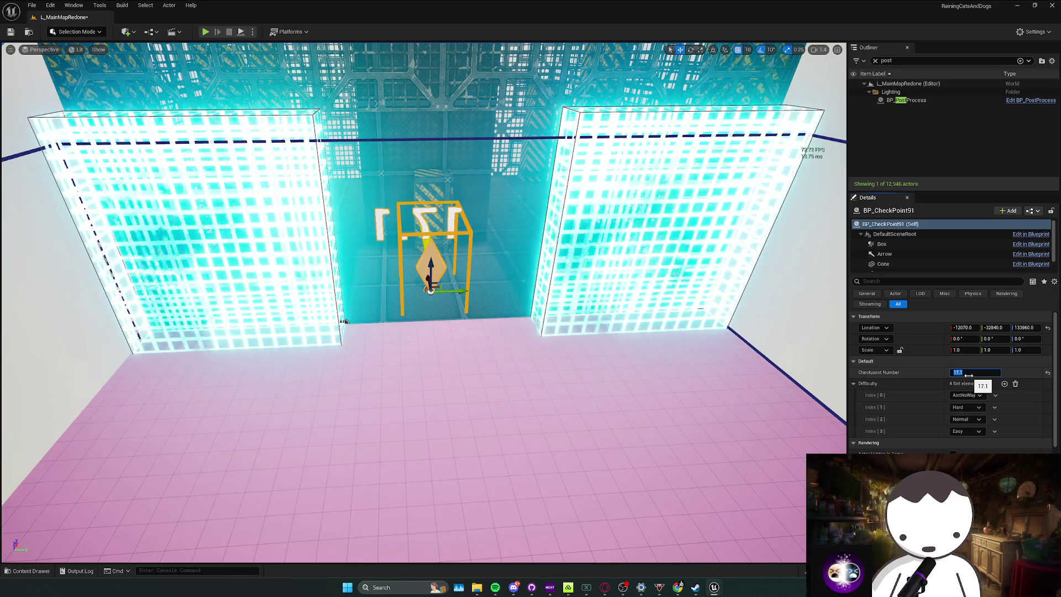
pyautogui.press('Return')
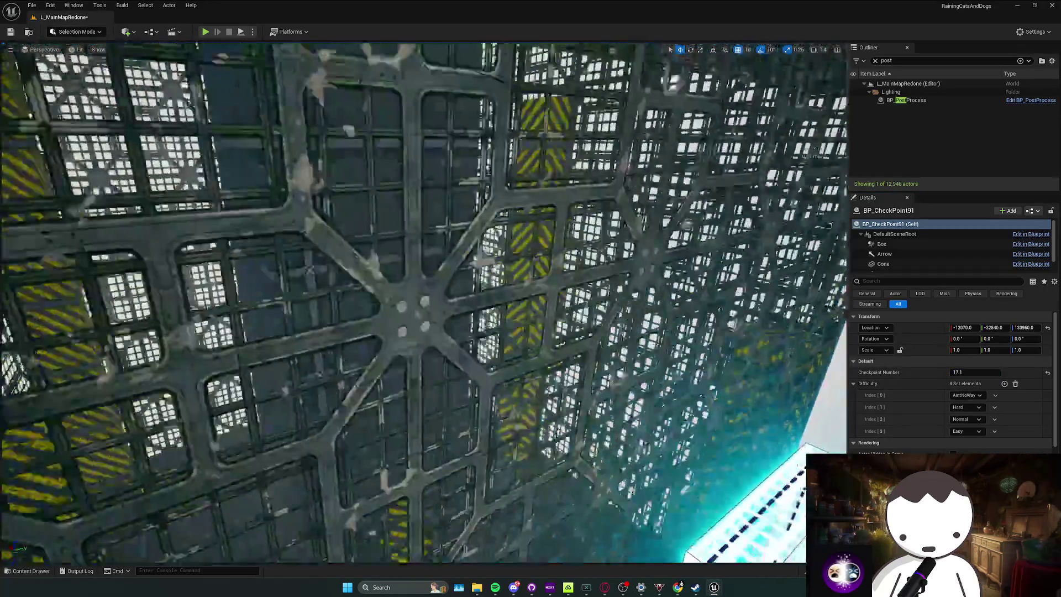
# Add a checkpoint on the pillar inside the mesh cage, numbered 17.2.
pyautogui.press('w')
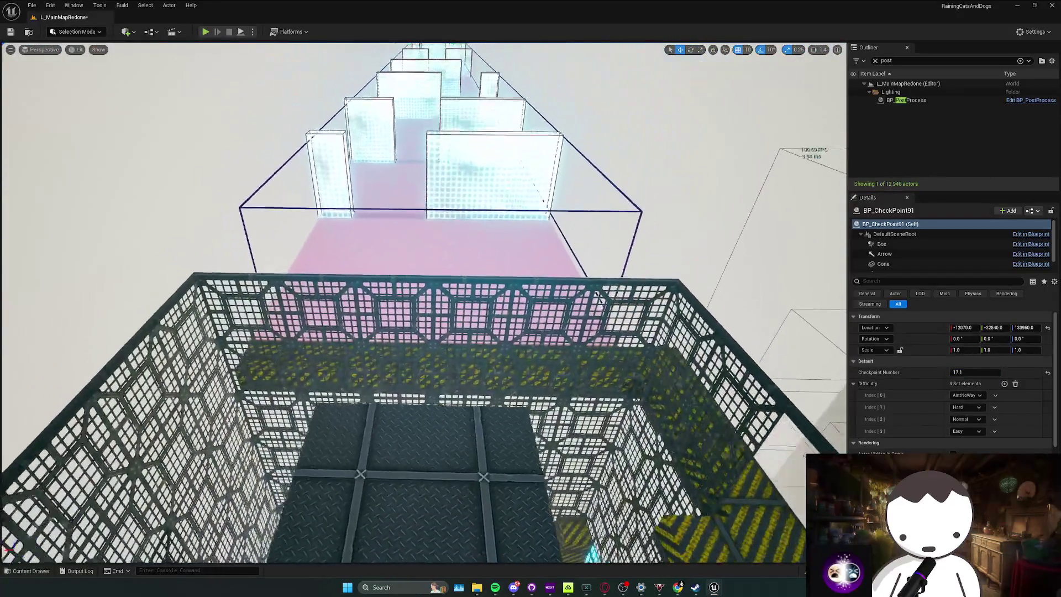
pyautogui.press('s')
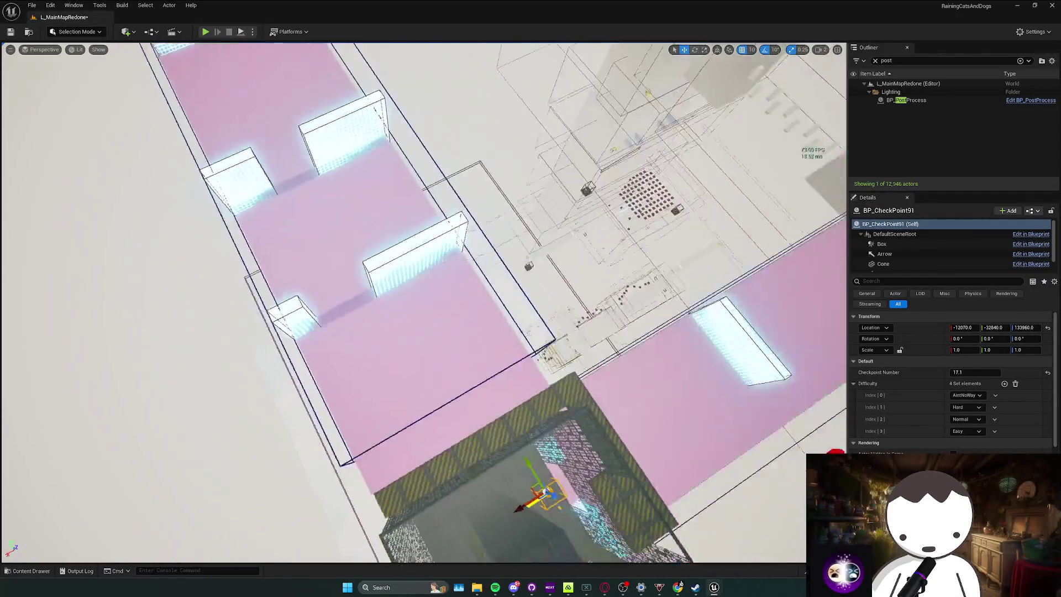
pyautogui.hotkey('ctrl', 'space')
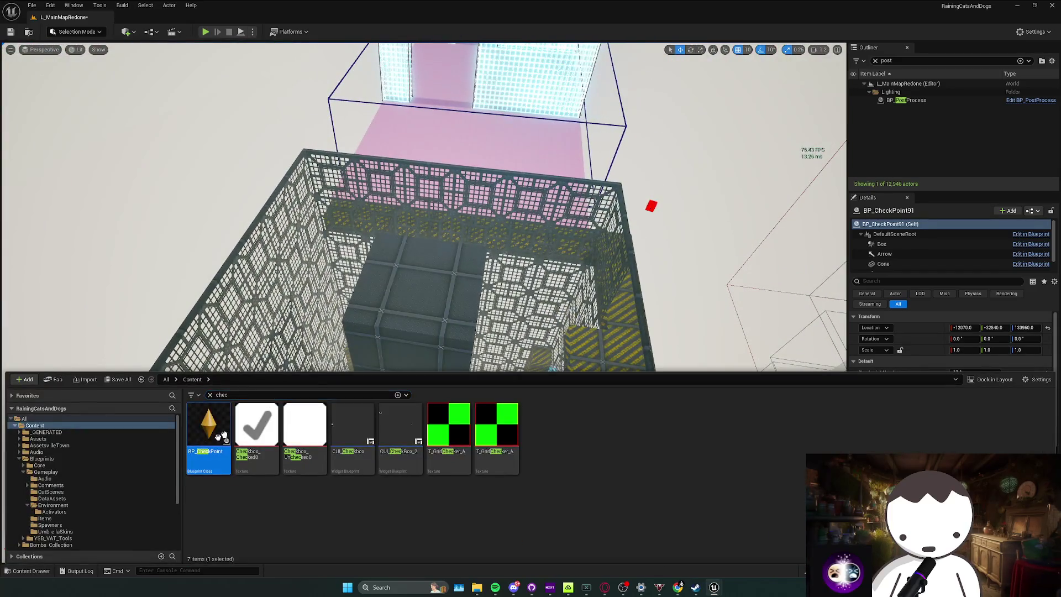
pyautogui.moveTo(213, 521); pyautogui.dragTo(432, 306)
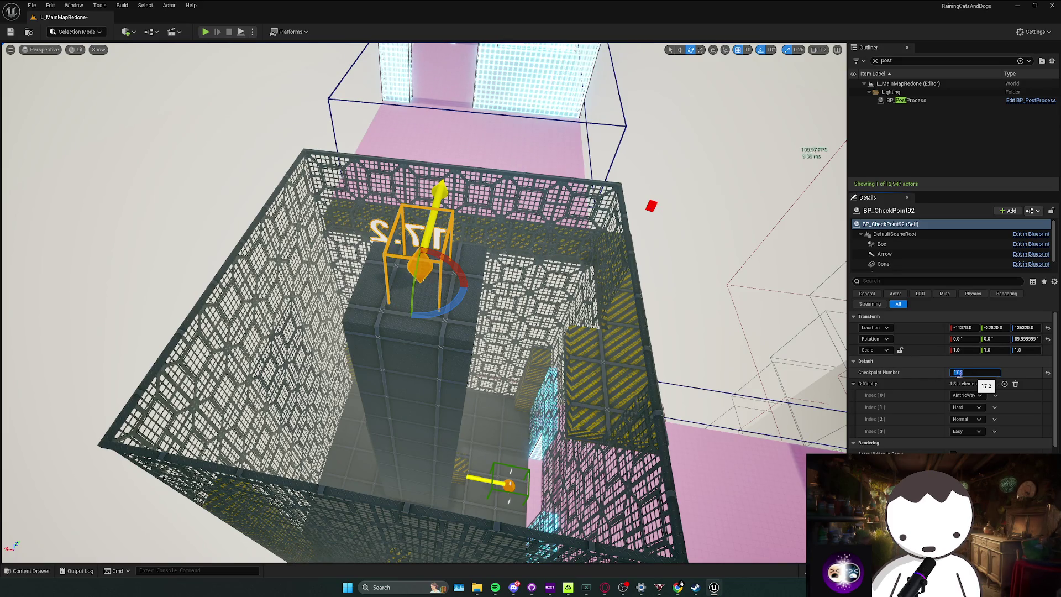
pyautogui.press('Return')
# Place a checkpoint in the tower room with Checkpoint Number 17.3.
pyautogui.press('s')
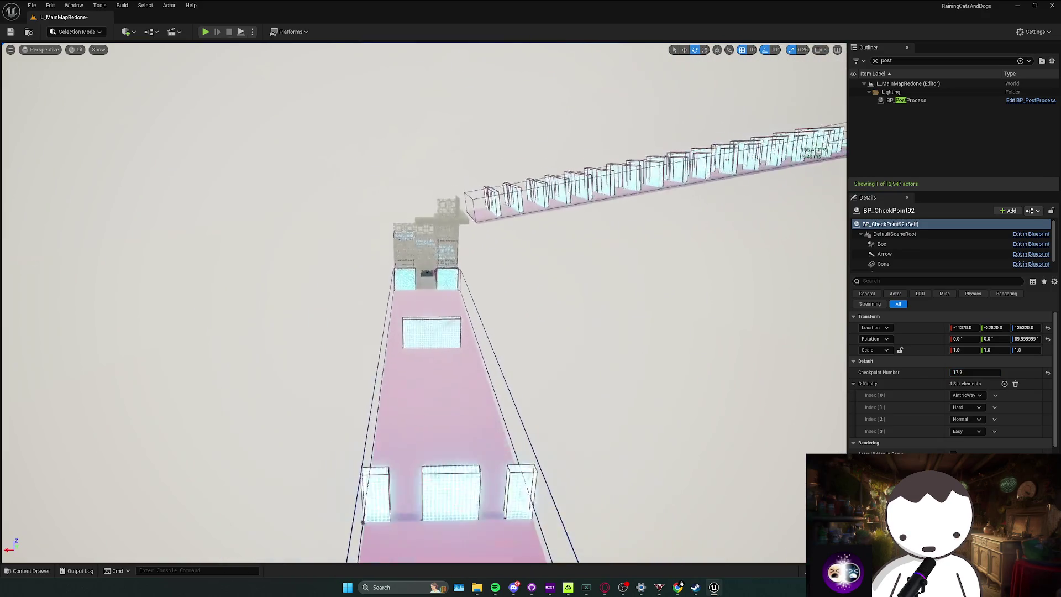
pyautogui.press('w')
pyautogui.hotkey('ctrl', 'space')
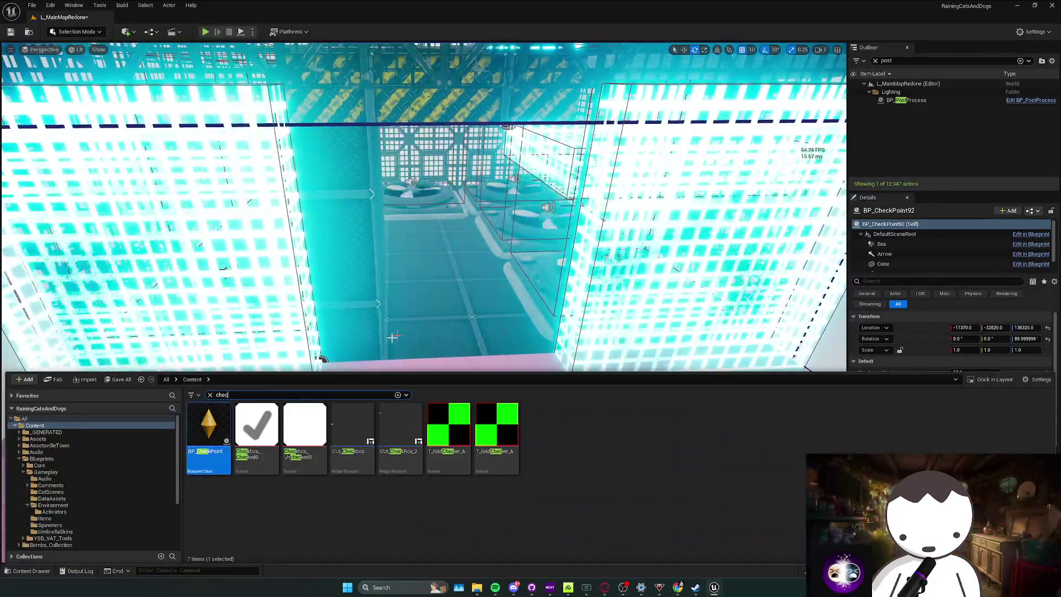
pyautogui.moveTo(209, 428)
pyautogui.mouseDown()
pyautogui.moveTo(462, 308)
pyautogui.moveTo(403, 332)
pyautogui.mouseUp()
pyautogui.click(967, 372)
pyautogui.write('1')
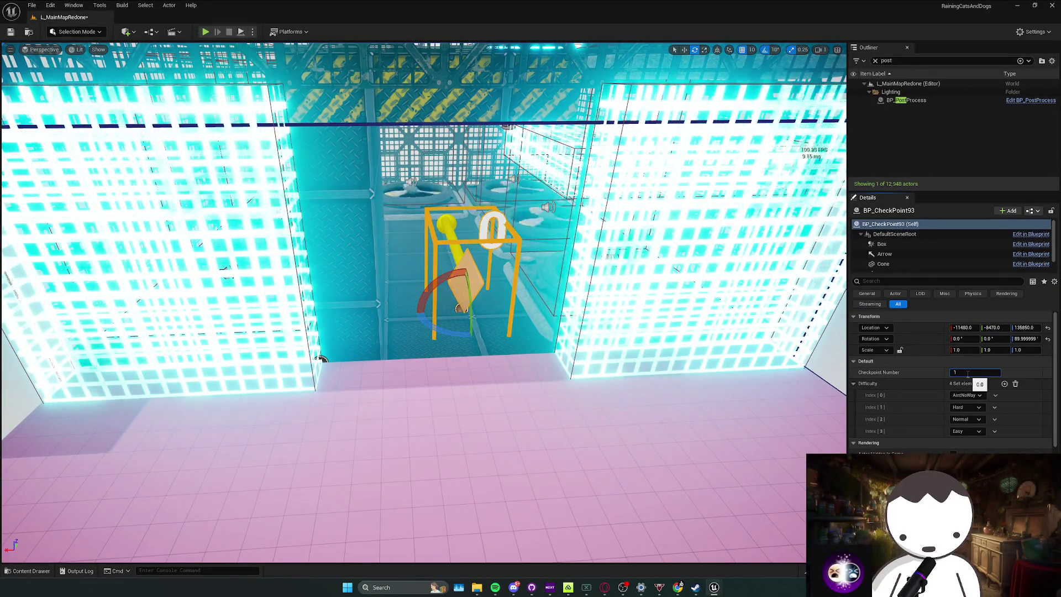
pyautogui.write('7.3')
pyautogui.press('Return')
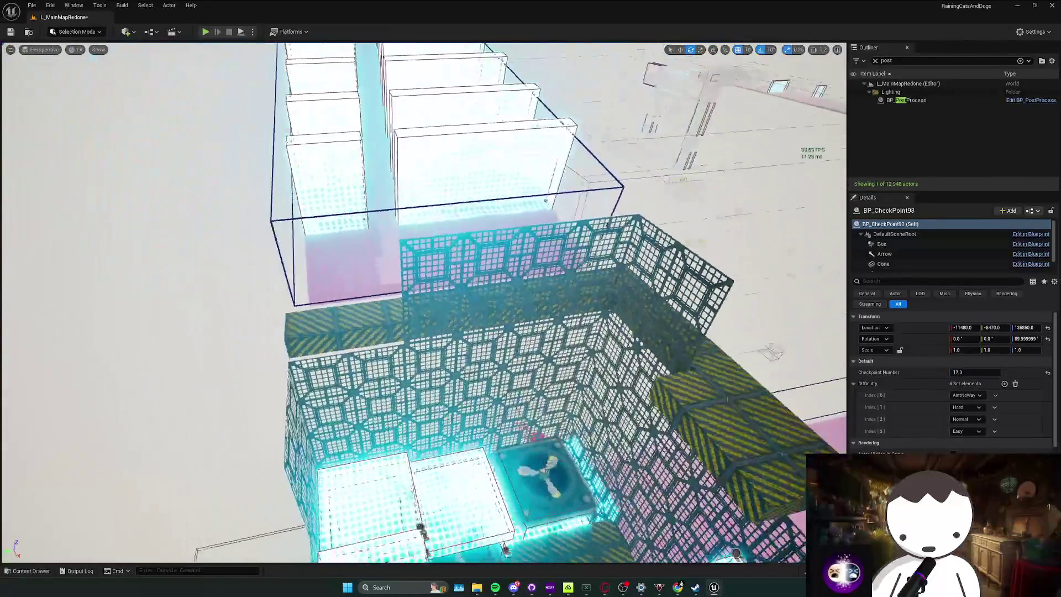
# Place another checkpoint and move it into position on the ledge.
pyautogui.hotkey('ctrl', 'space')
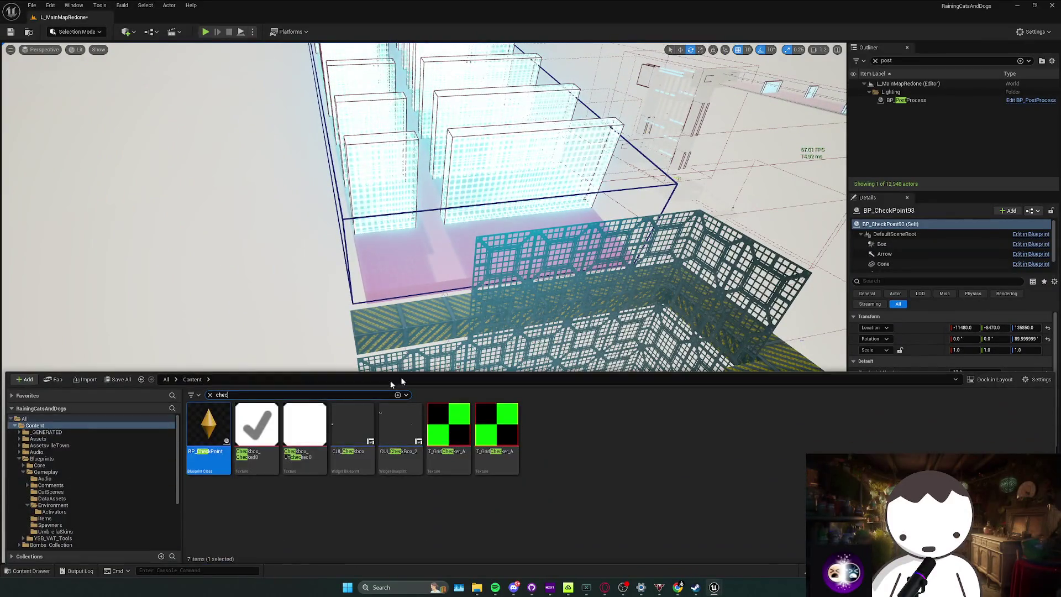
pyautogui.moveTo(256, 428); pyautogui.dragTo(434, 315)
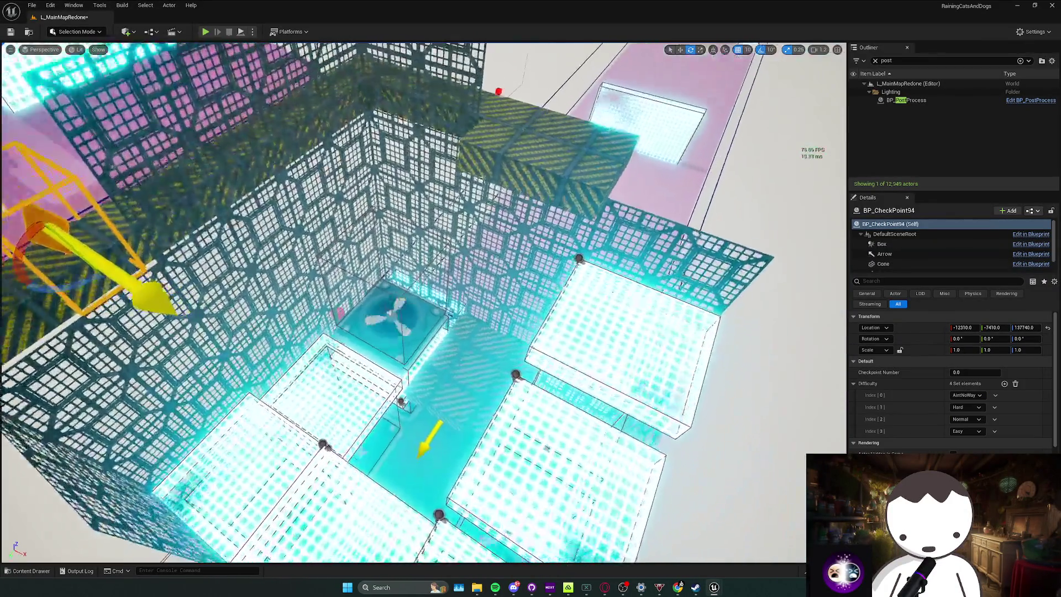
pyautogui.press('f')
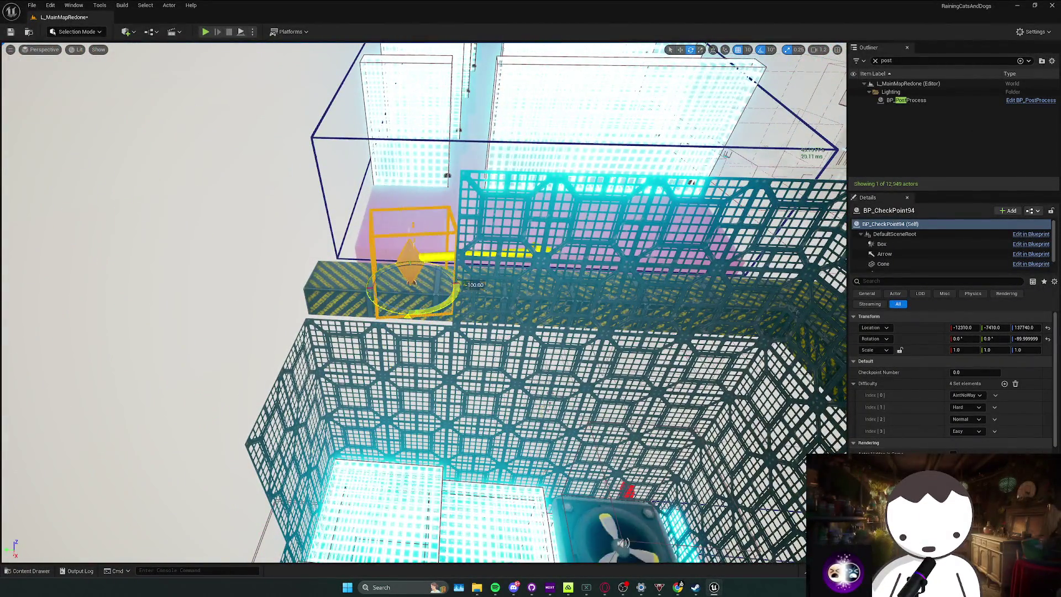
pyautogui.press('w')
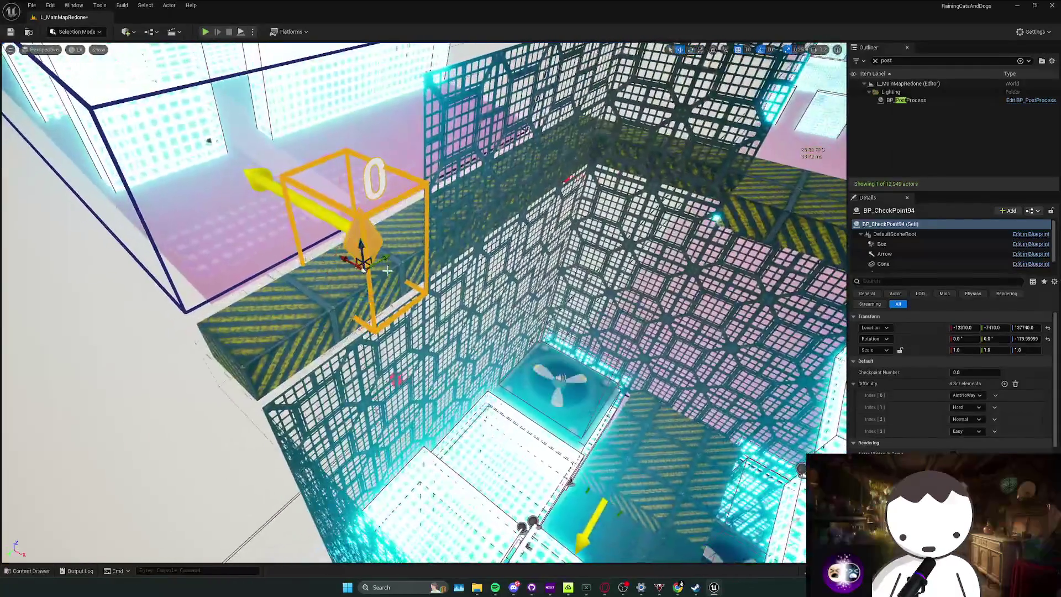
pyautogui.moveTo(330, 260); pyautogui.dragTo(358, 258)
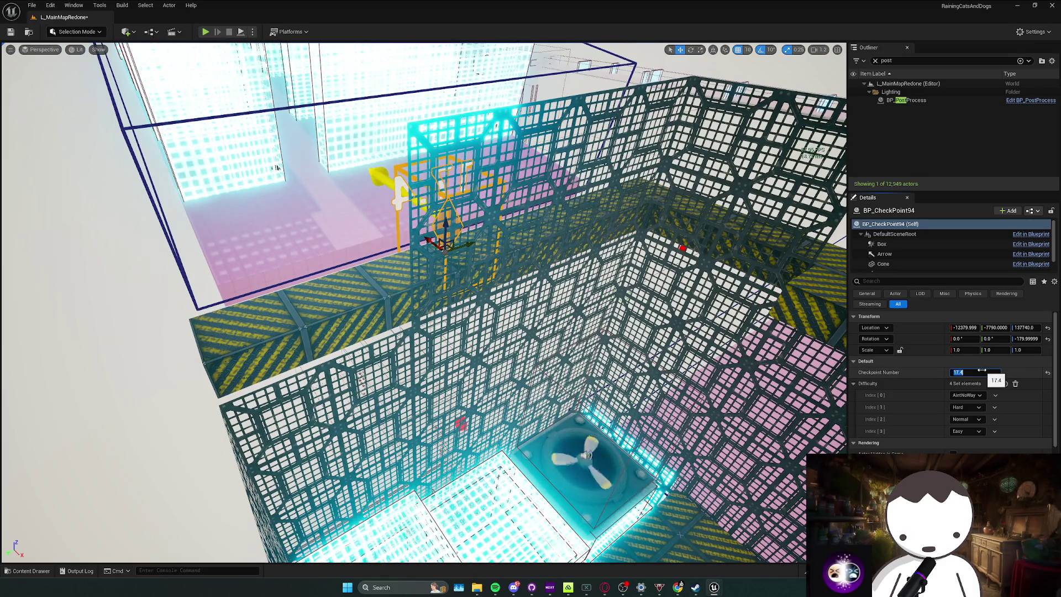
pyautogui.moveTo(358, 257); pyautogui.dragTo(365, 243)
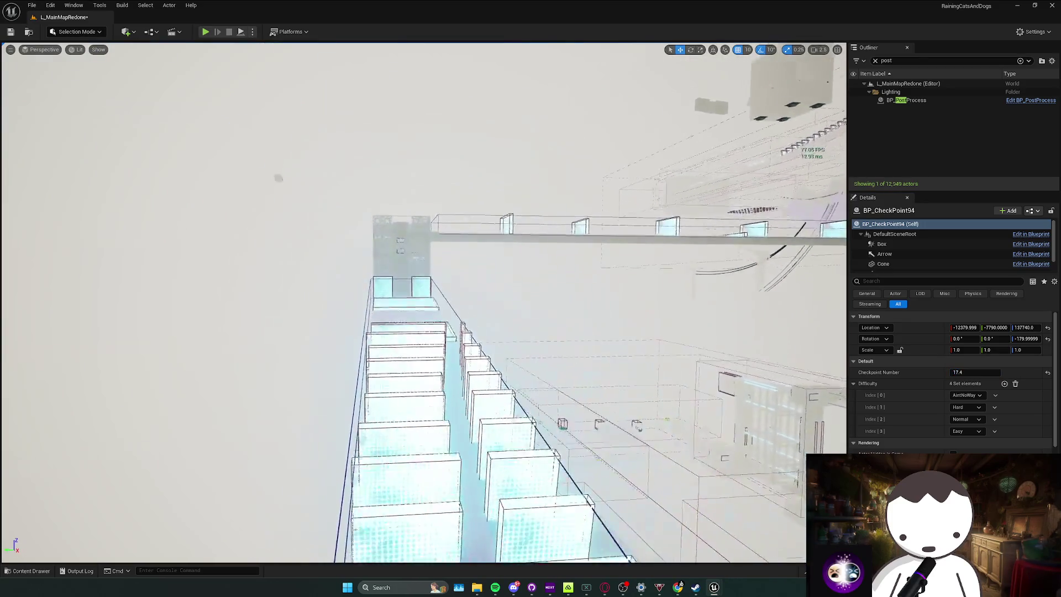
# Add a checkpoint in the glowing tower room numbered 17.5.
pyautogui.moveTo(595, 535); pyautogui.dragTo(190, 310)
pyautogui.hotkey('ctrl', 'space')
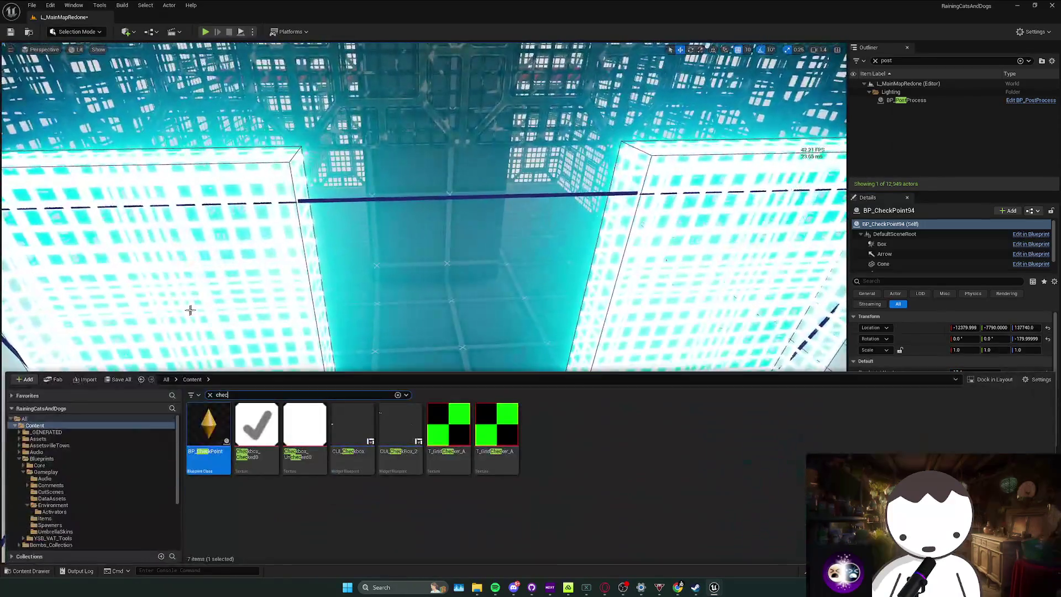
pyautogui.moveTo(216, 451); pyautogui.dragTo(450, 334)
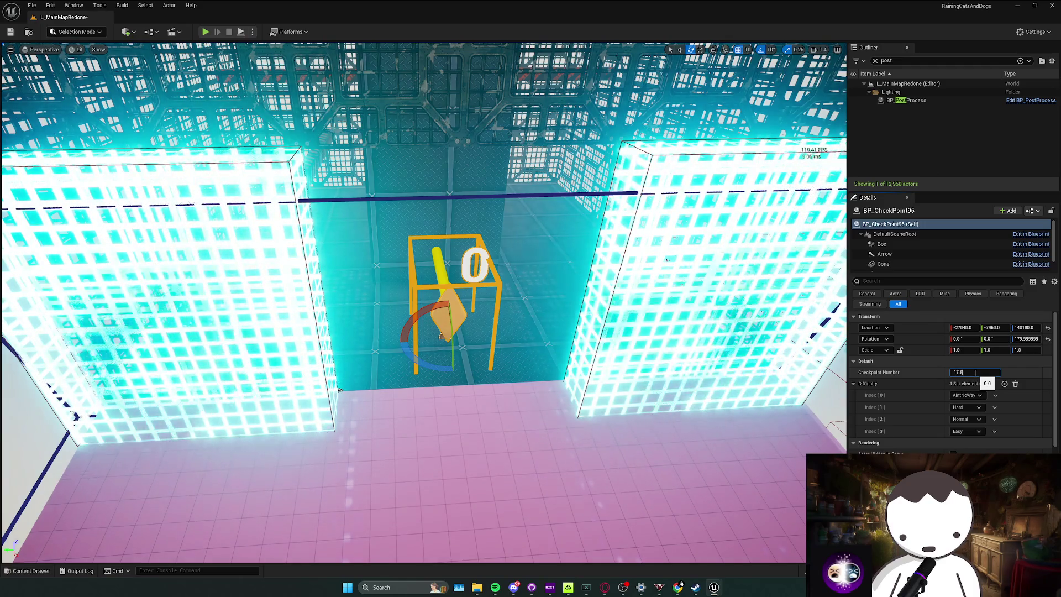
pyautogui.press('Return')
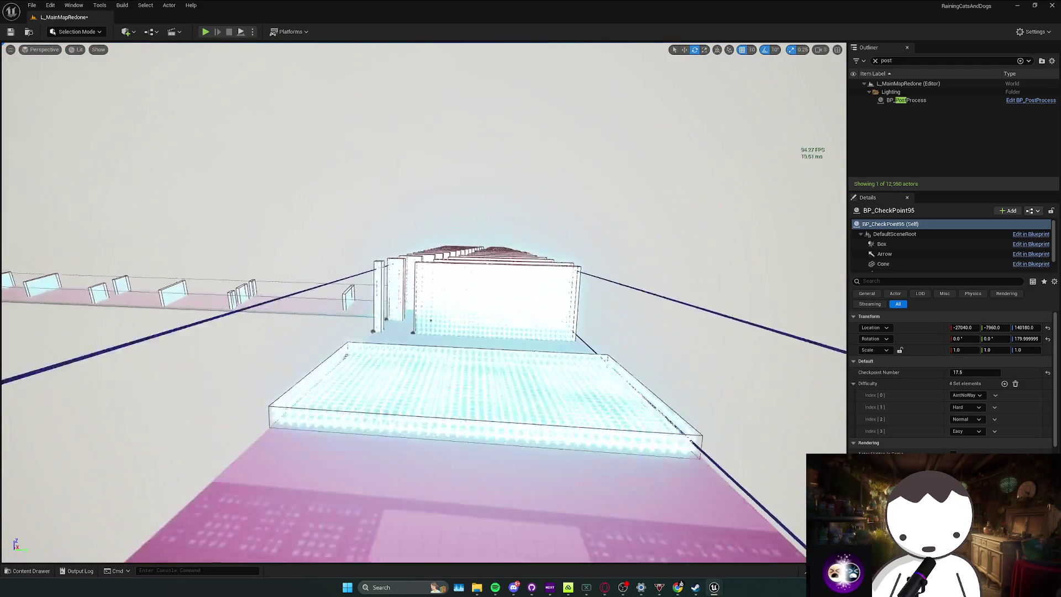
# Place a checkpoint at the striped walkway's edge by the caged structure, numbered 17.6.
pyautogui.press('w')
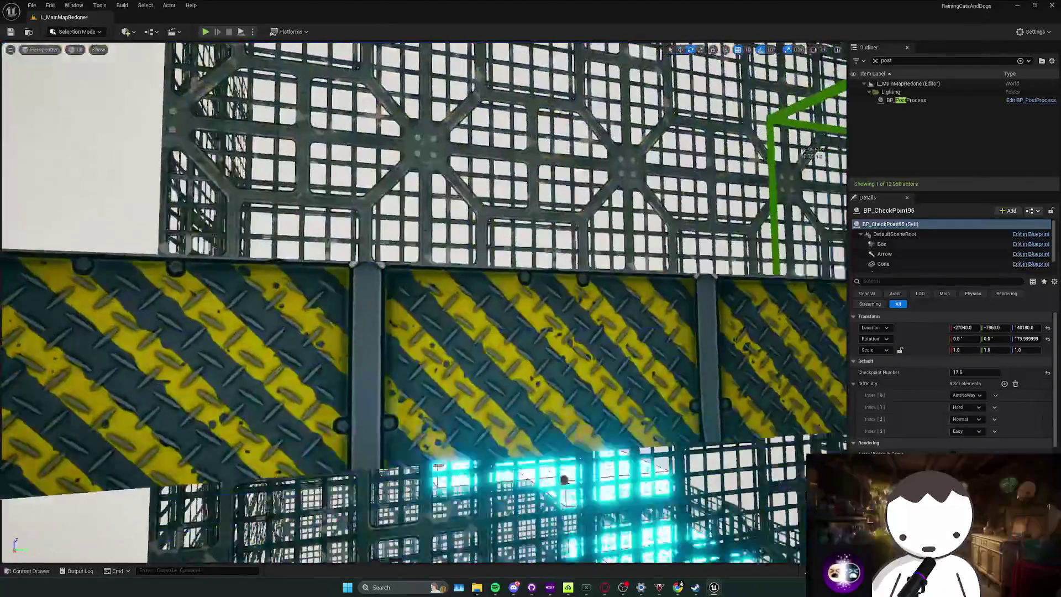
pyautogui.press('w')
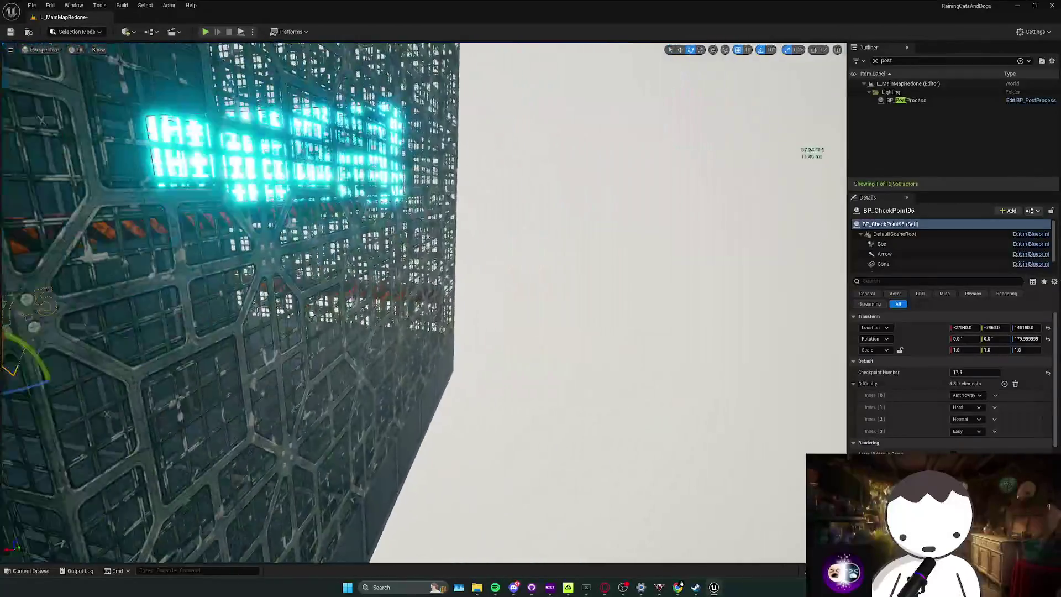
pyautogui.press('w')
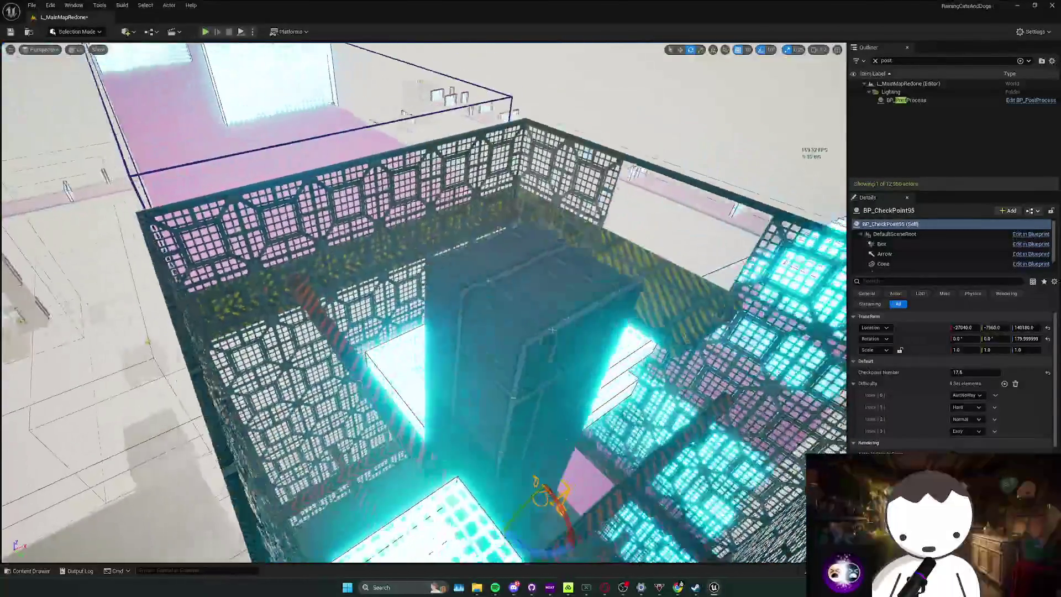
pyautogui.press('w')
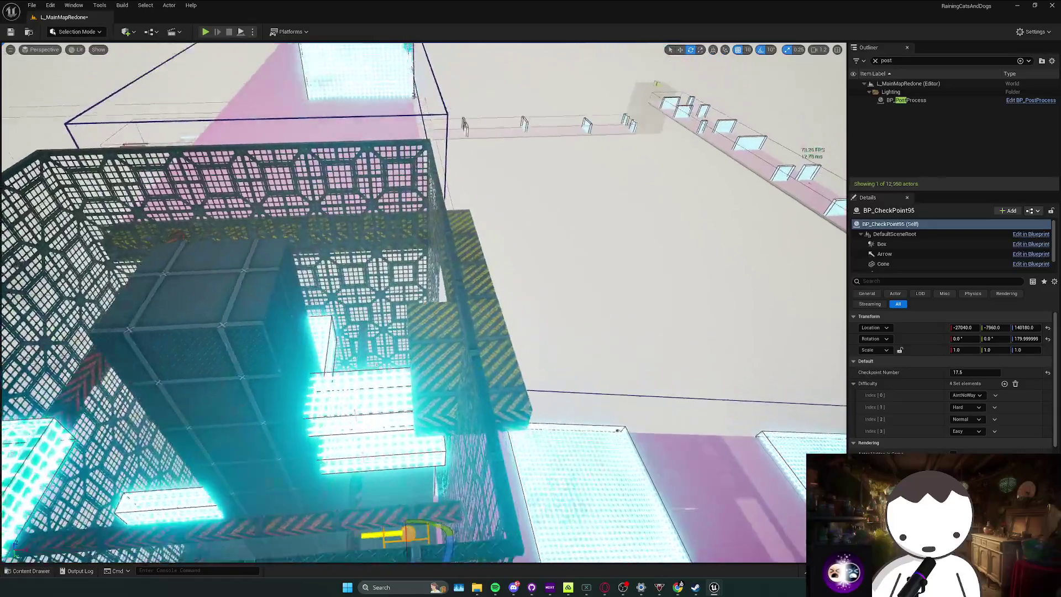
pyautogui.press('w')
pyautogui.hotkey('ctrl', 'space')
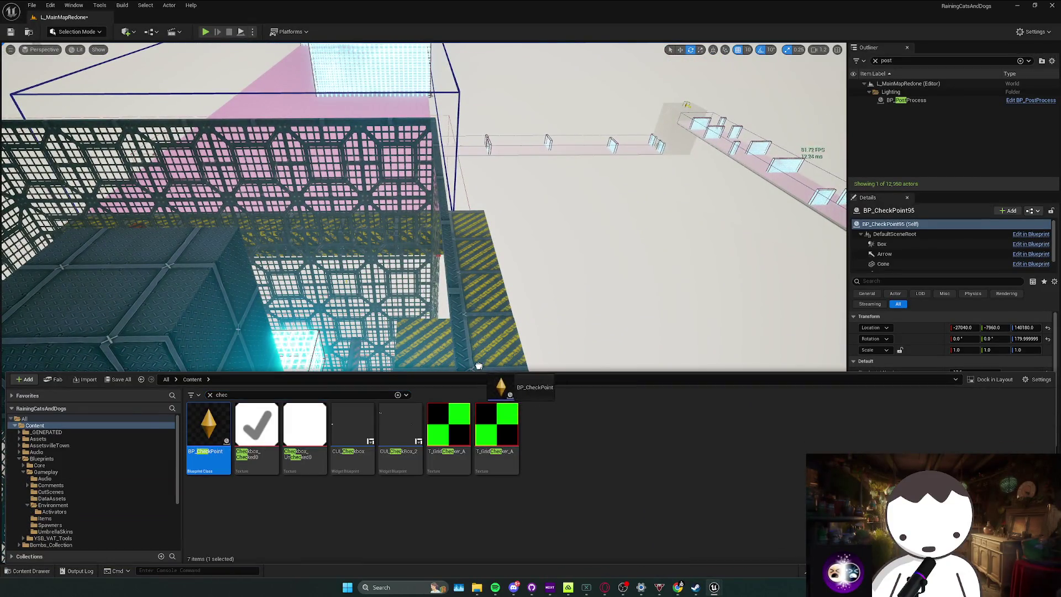
pyautogui.moveTo(479, 366); pyautogui.dragTo(489, 347)
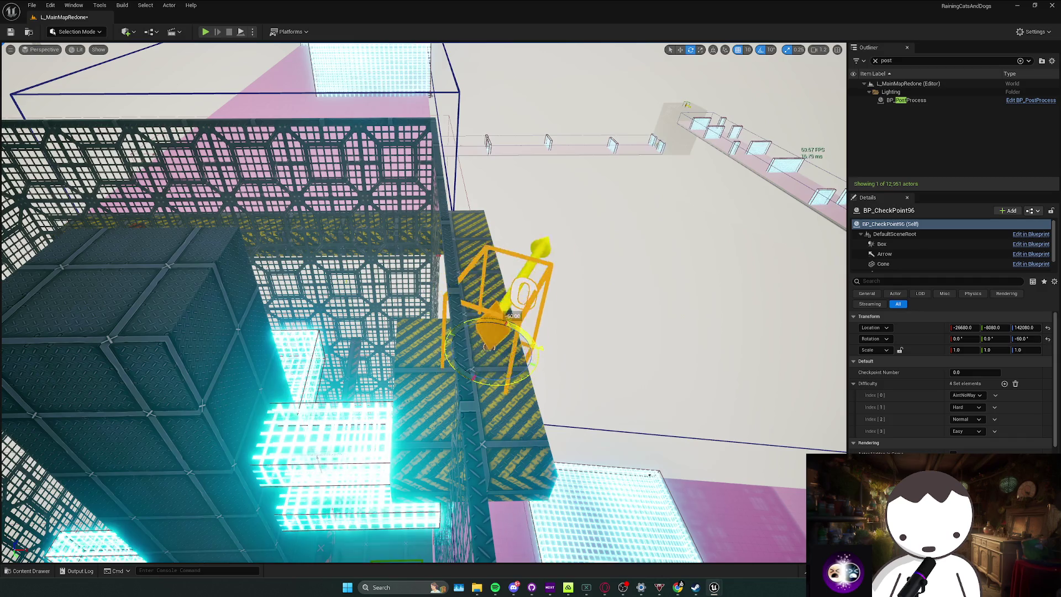
pyautogui.press('s')
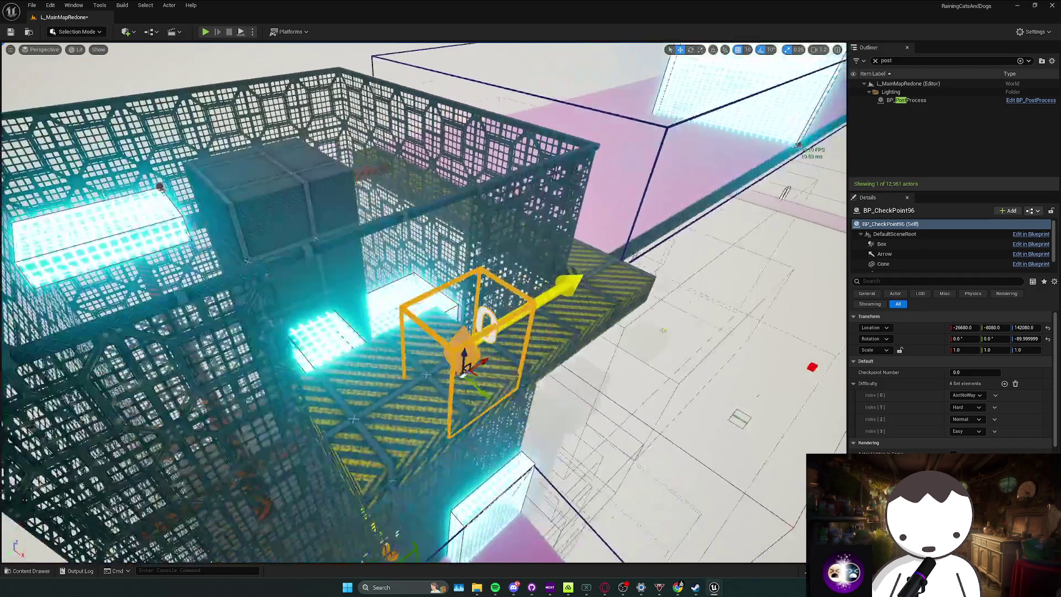
pyautogui.moveTo(463, 237); pyautogui.dragTo(466, 246)
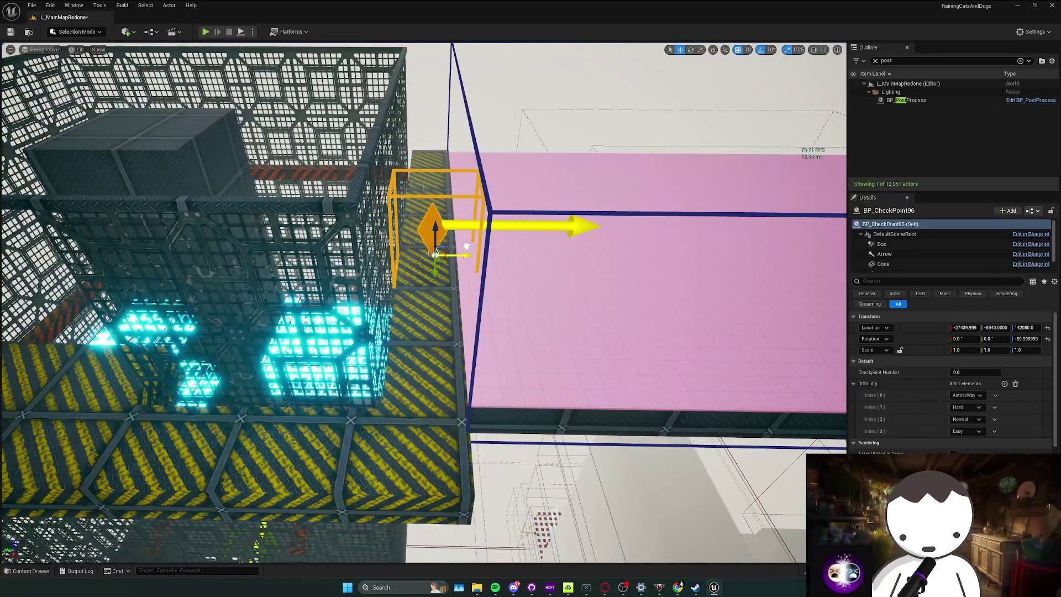
pyautogui.click(959, 362)
pyautogui.write('17.6')
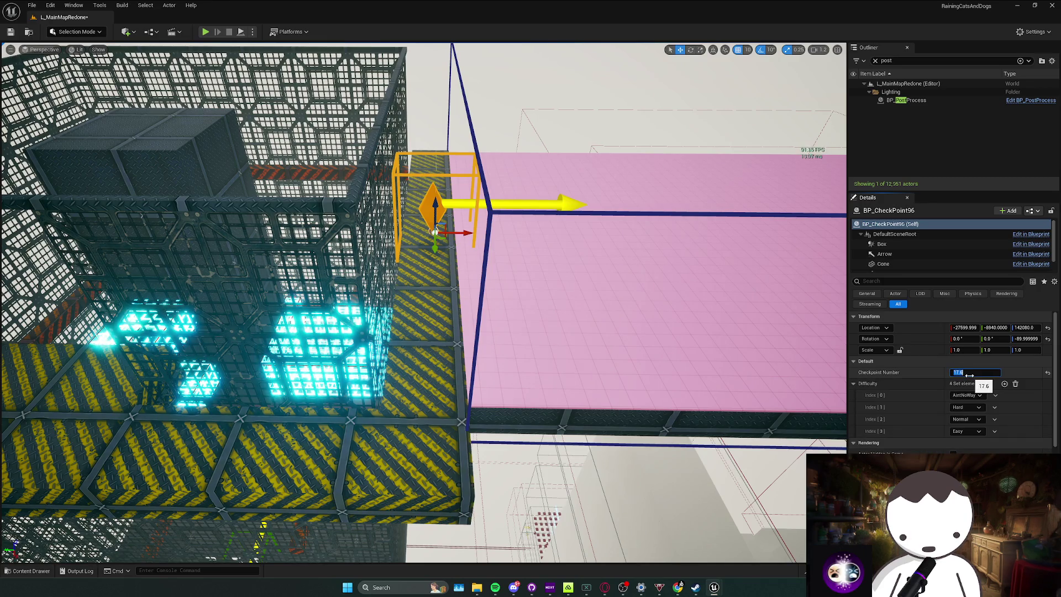
pyautogui.press('Return')
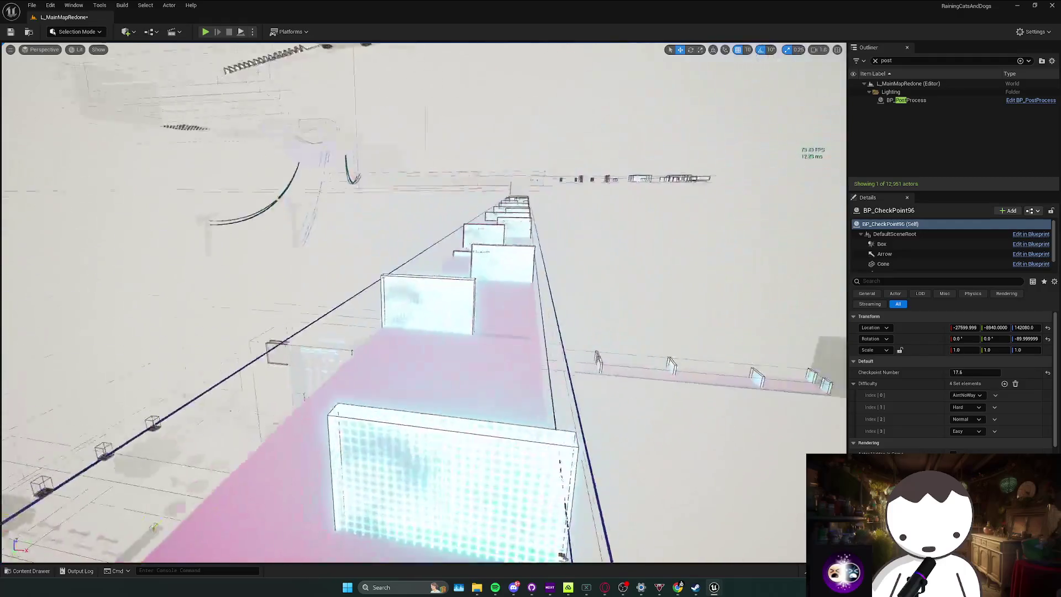
pyautogui.press('f')
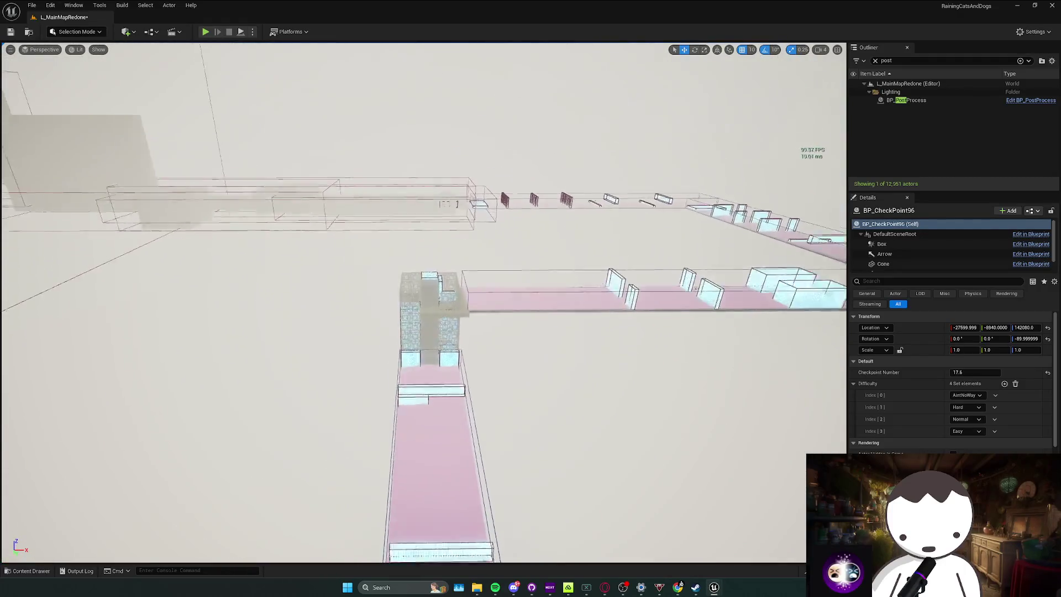
pyautogui.hotkey('ctrl', 'space')
pyautogui.hotkey('ctrl', 'space')
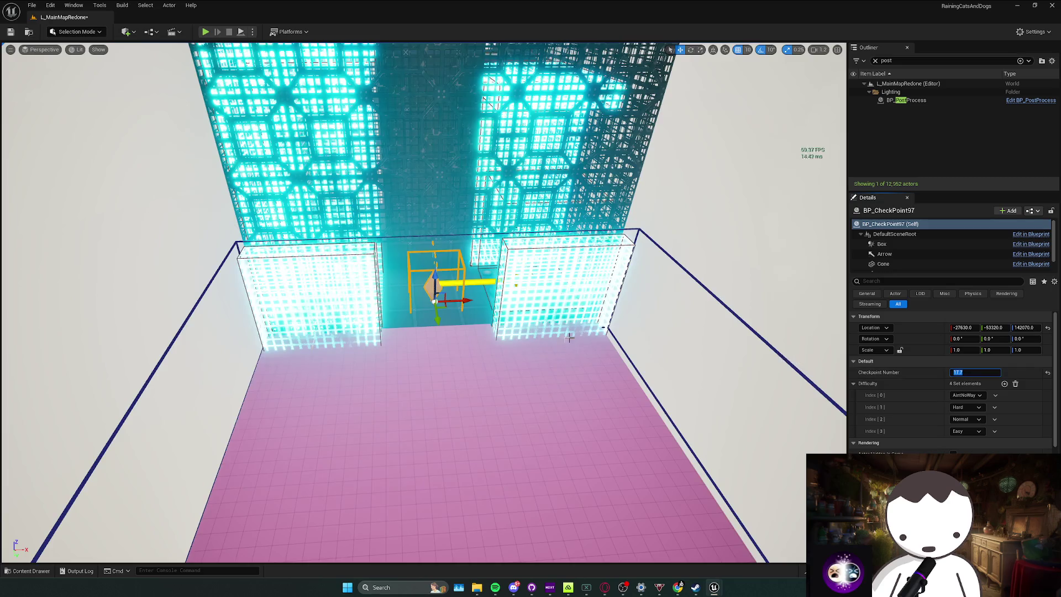
# Number a checkpoint 17.7, then add another numbered 17.8, corrected from 17.9.
pyautogui.press('Return')
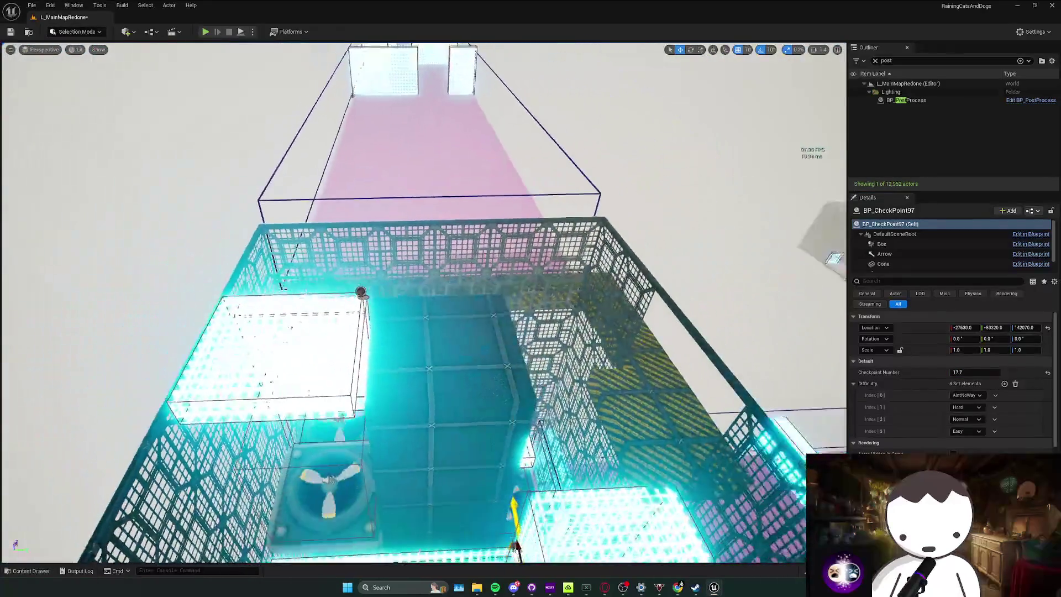
pyautogui.moveTo(399, 393); pyautogui.dragTo(399, 392)
pyautogui.hotkey('ctrl', 'space')
pyautogui.hotkey('ctrl', 'space')
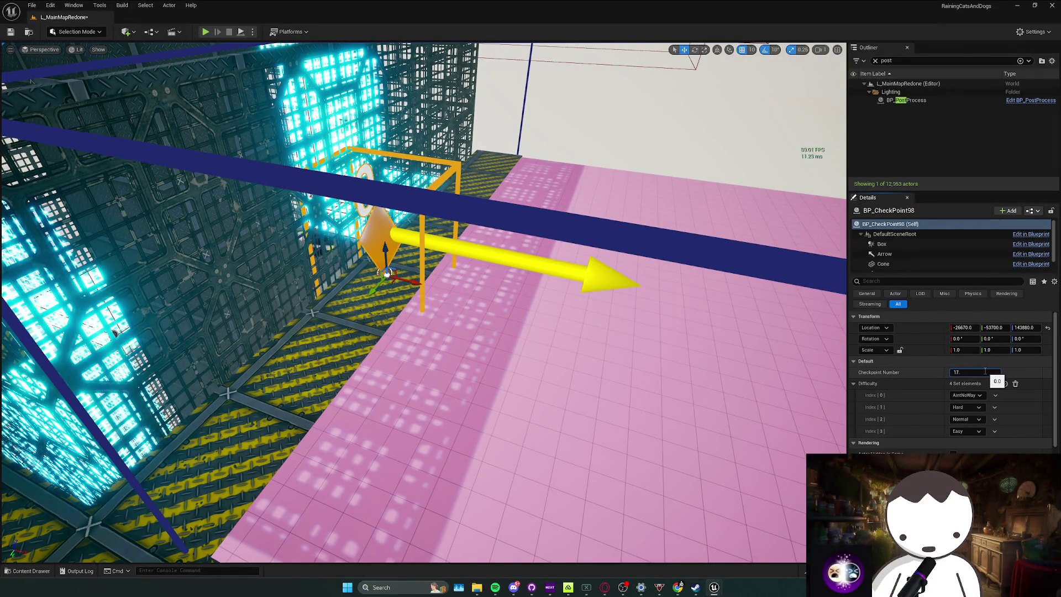
pyautogui.press('Return')
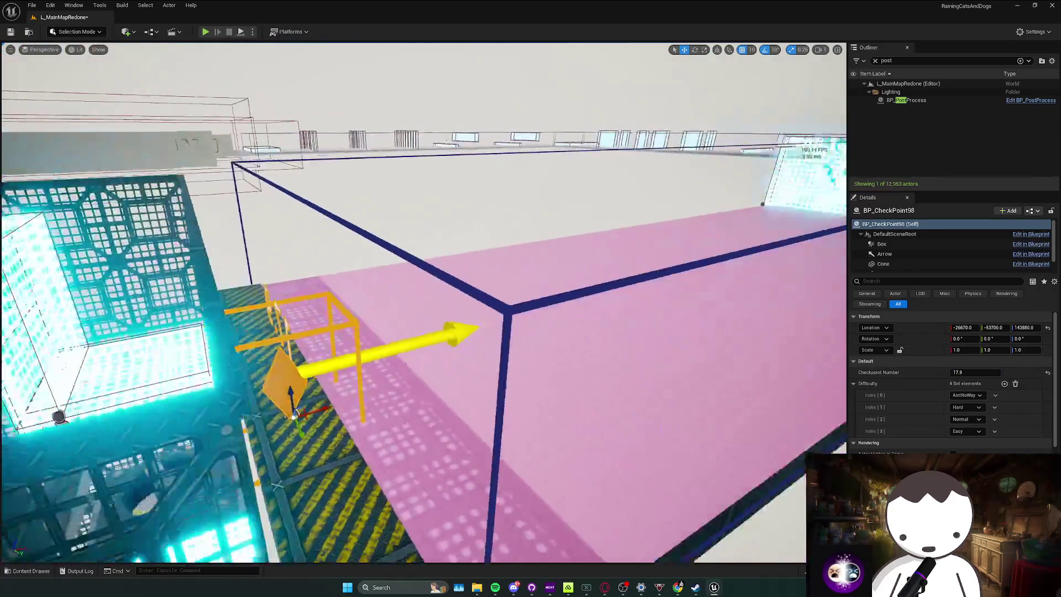
pyautogui.press('f')
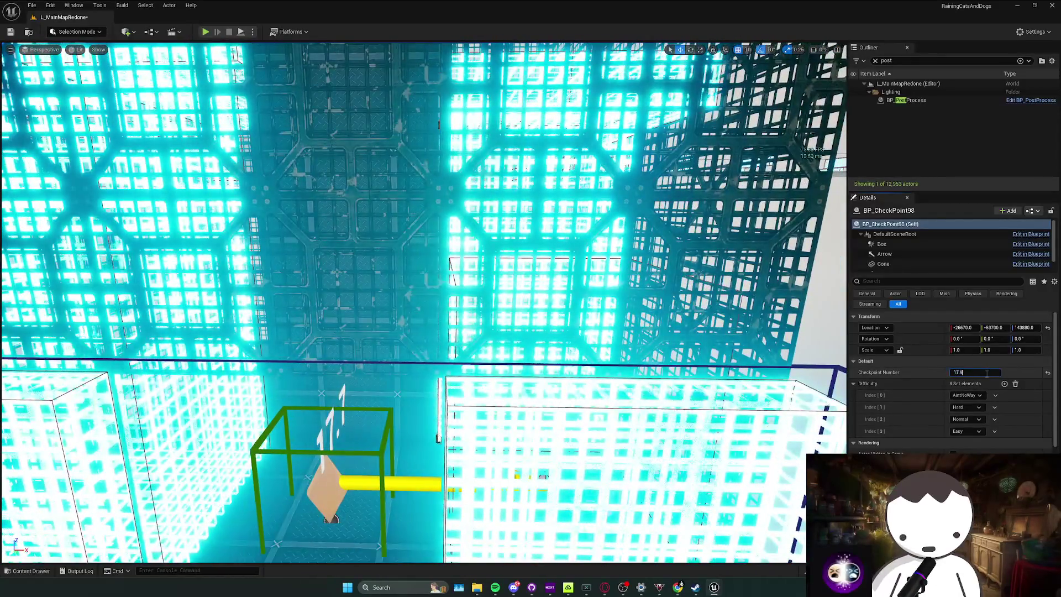
pyautogui.click(986, 373)
pyautogui.press('Return')
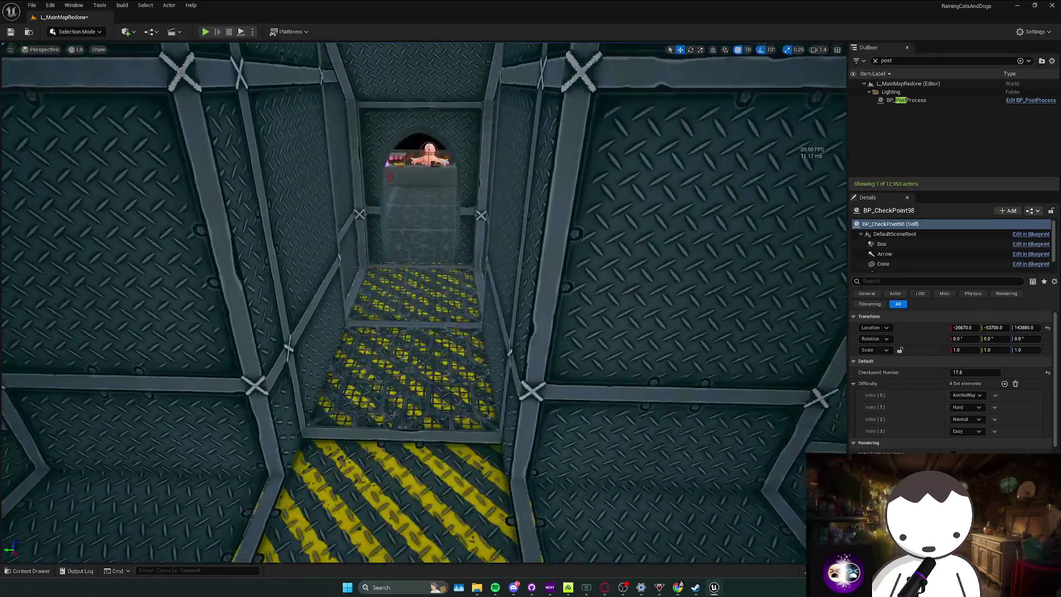
# Add a checkpoint numbered 18.0, then select and frame BP_Trader20's shop.
pyautogui.hotkey('ctrl', 'space')
pyautogui.write('chec')
pyautogui.click(216, 438)
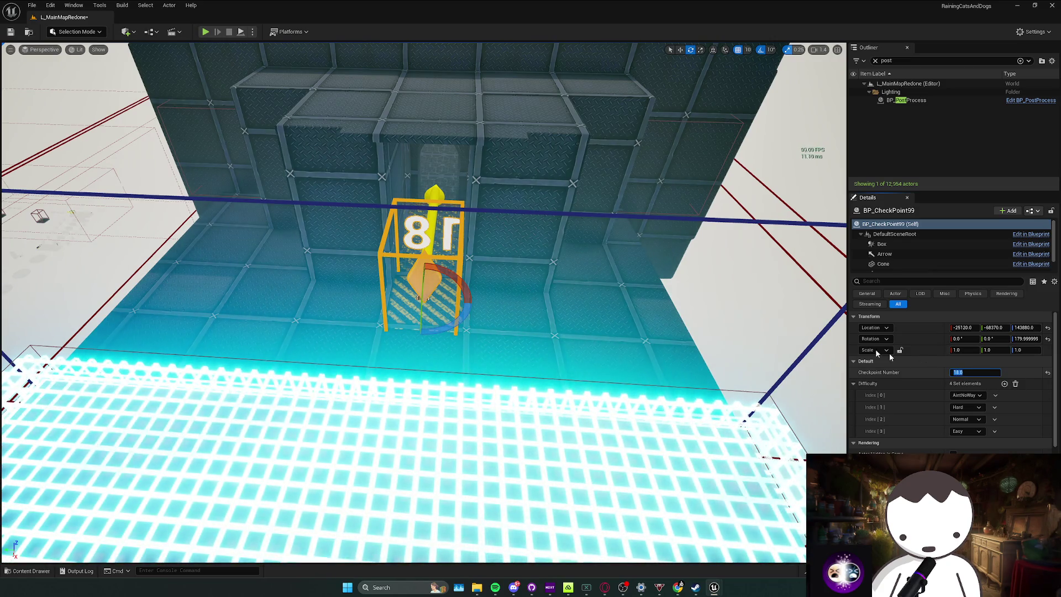
pyautogui.hotkey('ctrl', 'z')
pyautogui.press('f')
pyautogui.scroll(-3, 936, 376)
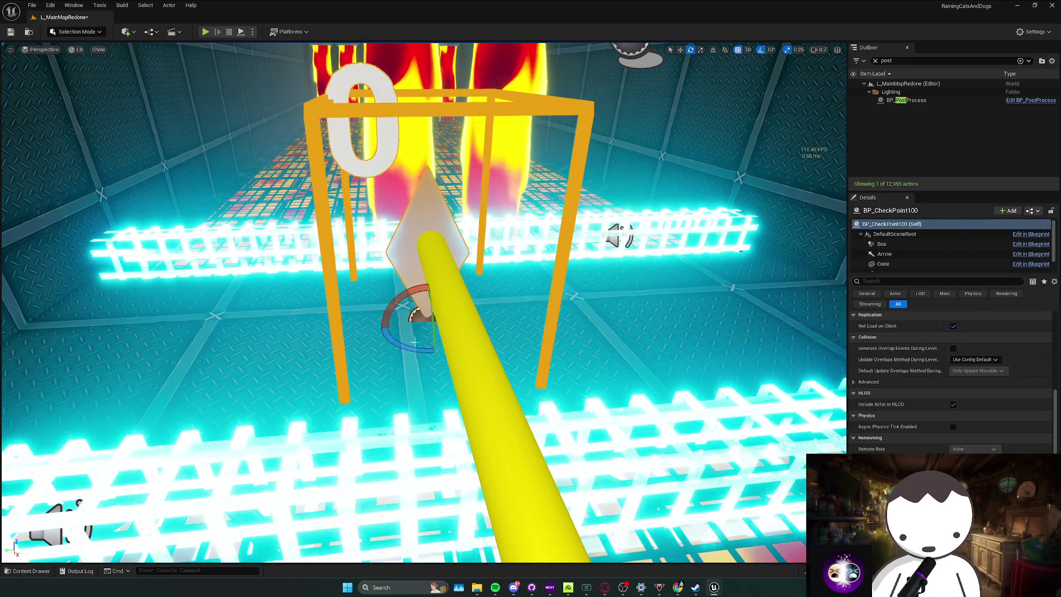
# Turn the existing checkpoint to face along the course and number it 18.1.
pyautogui.moveTo(414, 343); pyautogui.dragTo(436, 351)
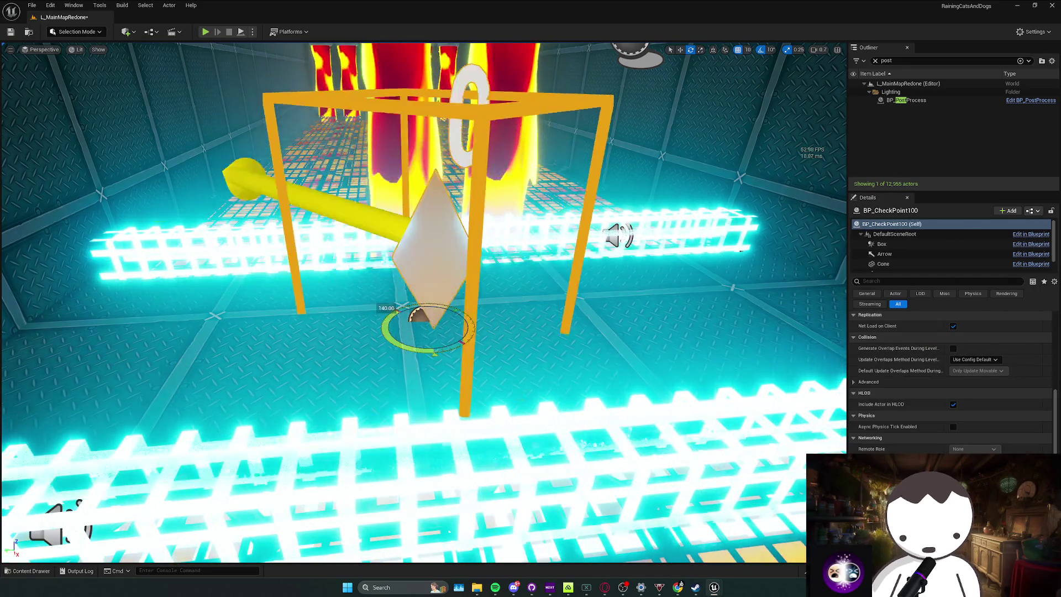
pyautogui.scroll(5, 977, 383)
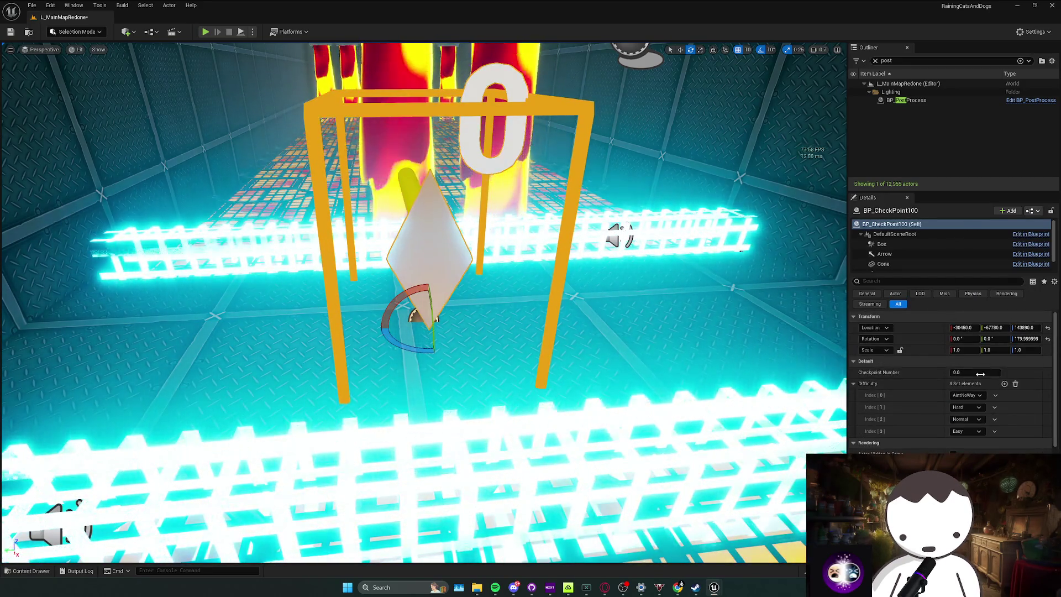
pyautogui.write('.1')
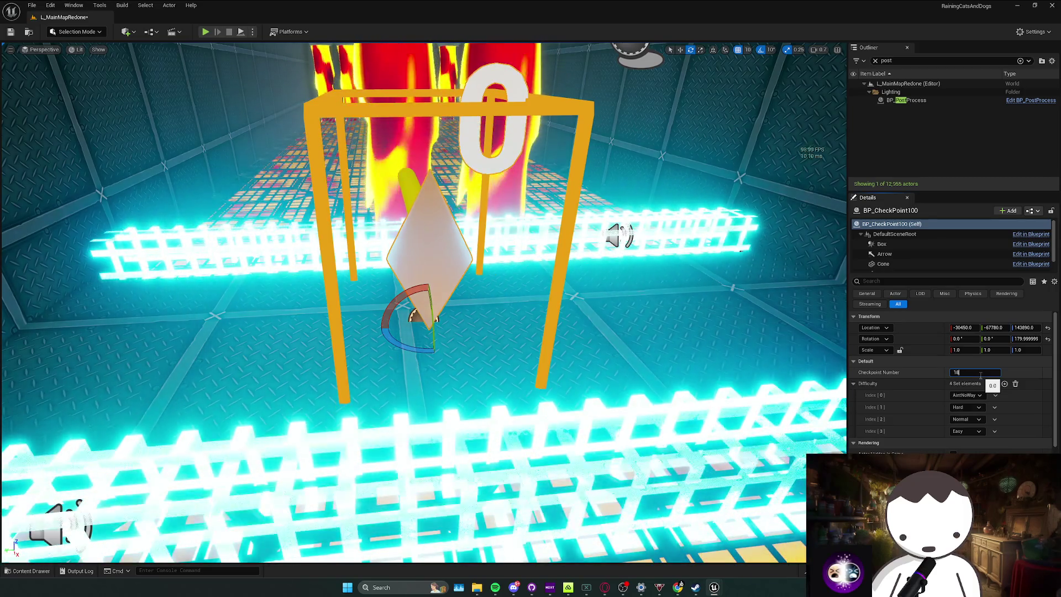
pyautogui.press('Return')
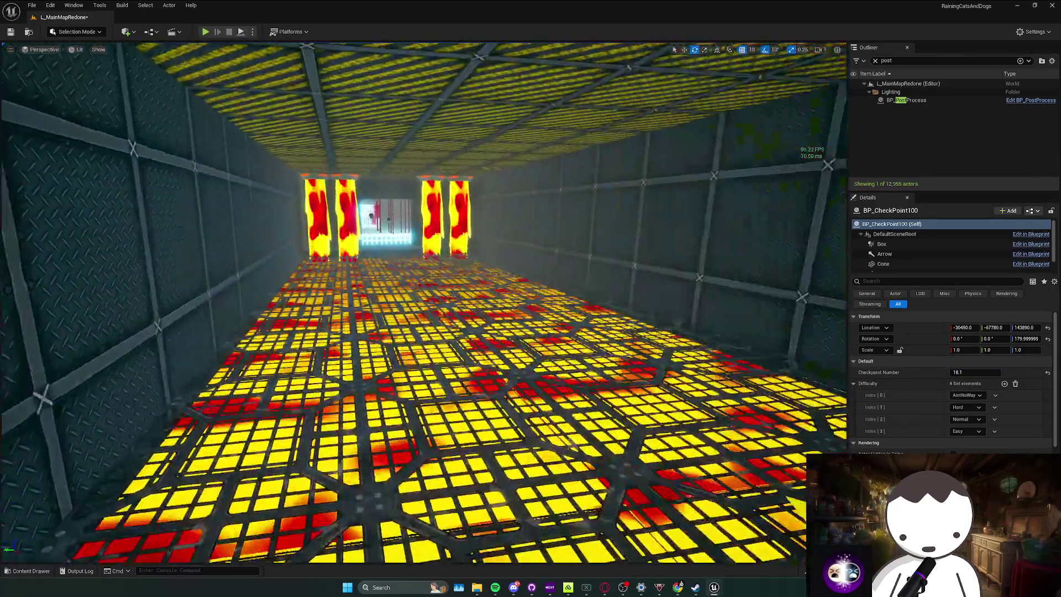
# Place a new checkpoint in the corridor with Checkpoint Number 18.2.
pyautogui.press('w')
pyautogui.hotkey('ctrl', 'space')
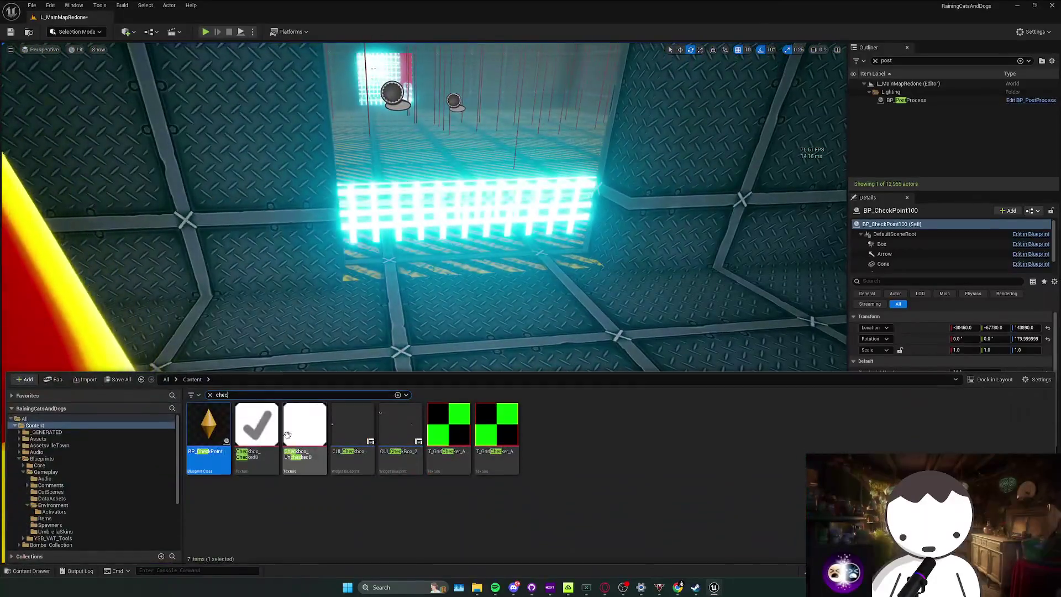
pyautogui.moveTo(457, 331)
pyautogui.mouseDown()
pyautogui.moveTo(486, 331)
pyautogui.moveTo(450, 316)
pyautogui.moveTo(459, 319)
pyautogui.mouseUp()
pyautogui.click(978, 373)
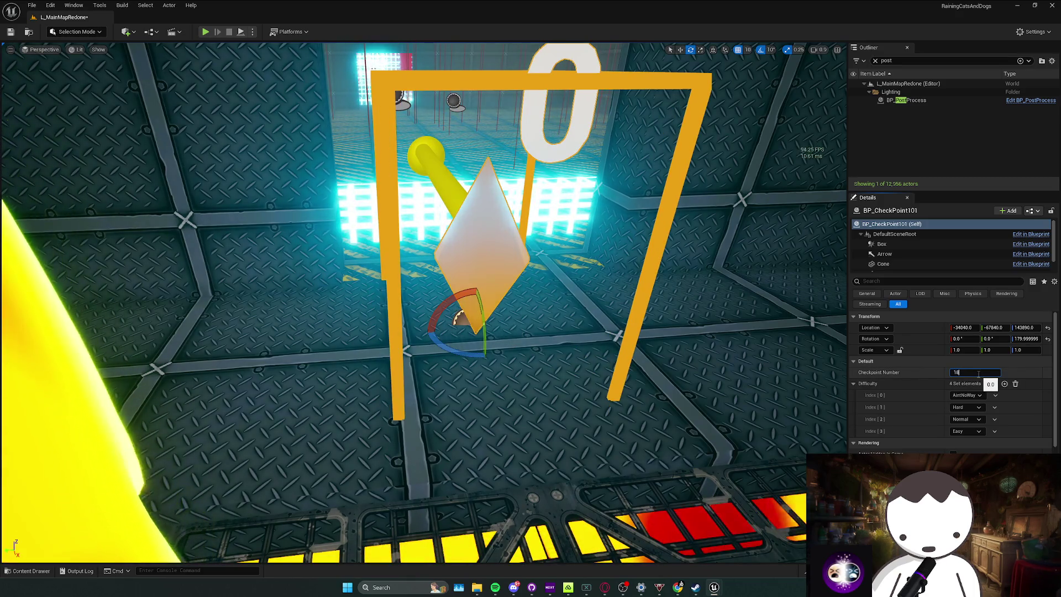
pyautogui.write('2')
pyautogui.press('Return')
pyautogui.scroll(10, 425, 302)
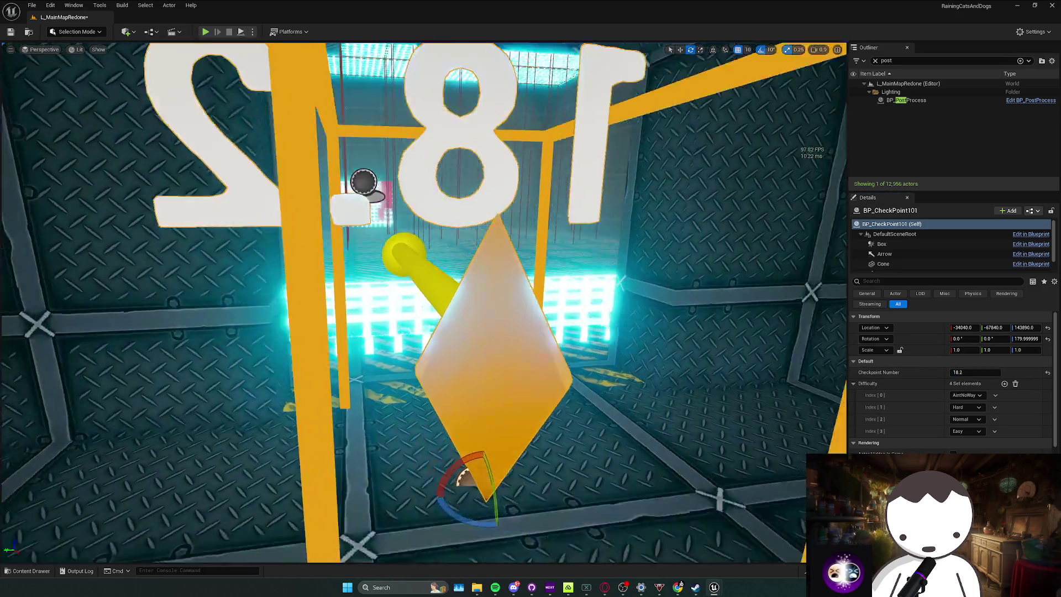
pyautogui.scroll(10, 425, 301)
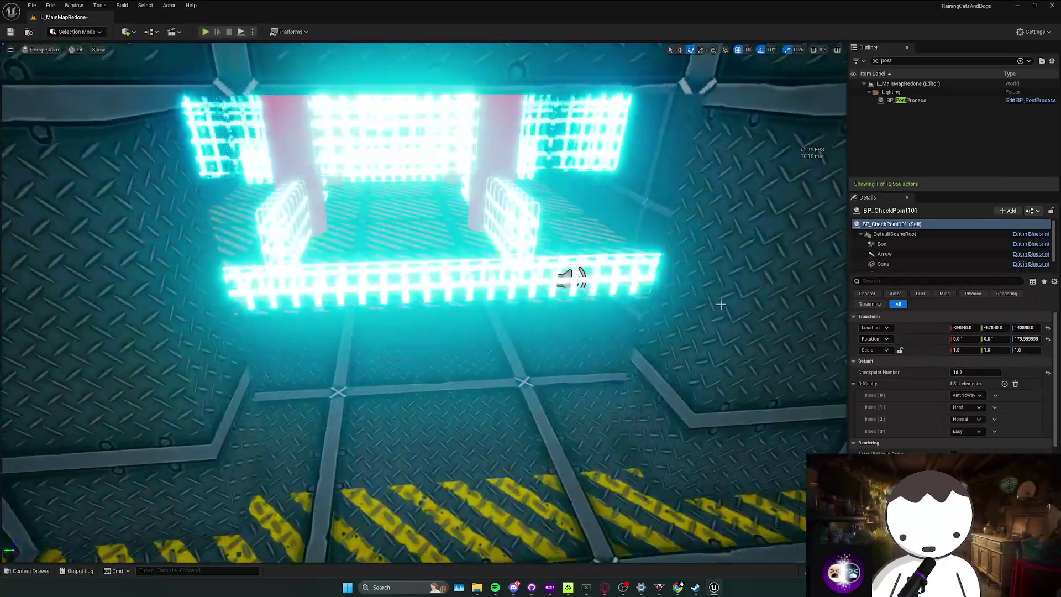
# Place another checkpoint by the glowing cage structure.
pyautogui.hotkey('ctrl', 'space')
pyautogui.moveTo(223, 431)
pyautogui.mouseDown()
pyautogui.moveTo(403, 351)
pyautogui.moveTo(430, 367)
pyautogui.moveTo(426, 384)
pyautogui.moveTo(425, 365)
pyautogui.moveTo(409, 364)
pyautogui.mouseUp()
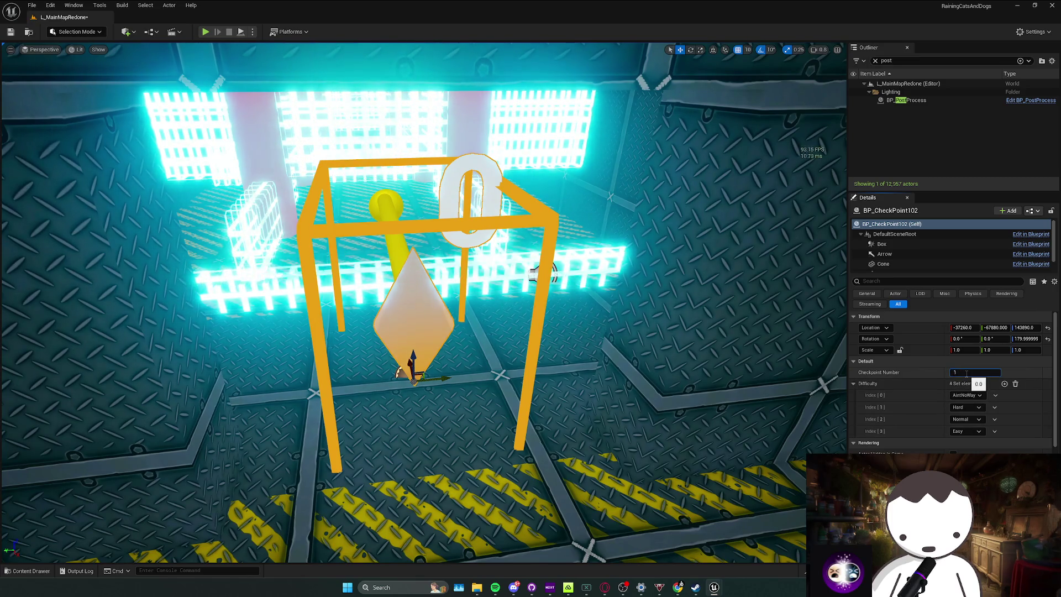
pyautogui.moveTo(635, 404); pyautogui.dragTo(714, 402)
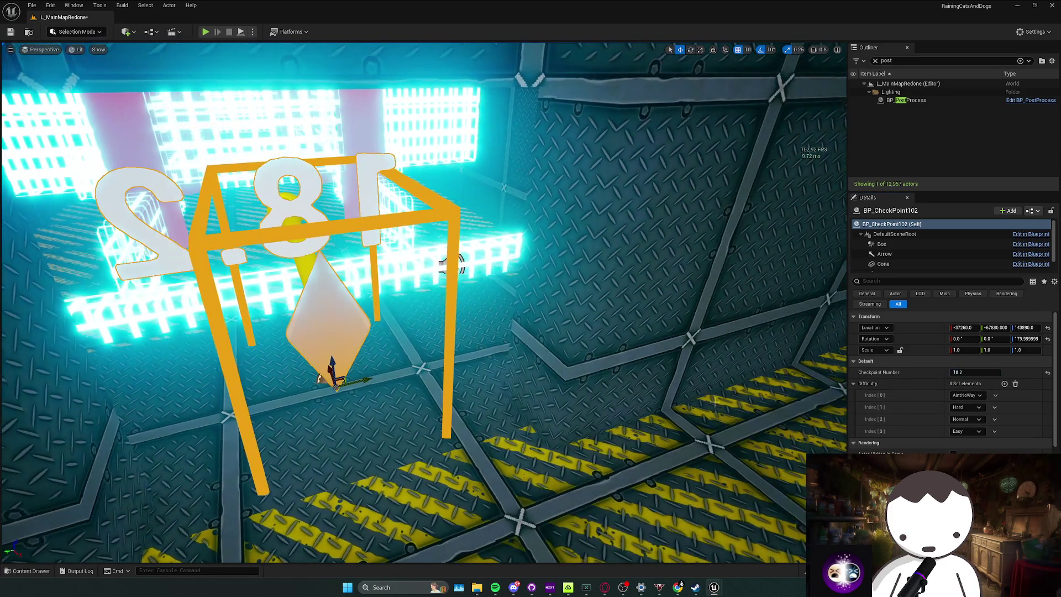
pyautogui.moveTo(821, 391); pyautogui.dragTo(804, 326)
# Add a checkpoint inside the cage structure numbered 18.4.
pyautogui.hotkey('ctrl', 'space')
pyautogui.moveTo(209, 434)
pyautogui.mouseDown()
pyautogui.moveTo(413, 361)
pyautogui.moveTo(365, 365)
pyautogui.mouseUp()
pyautogui.click(977, 373)
pyautogui.write('18.4')
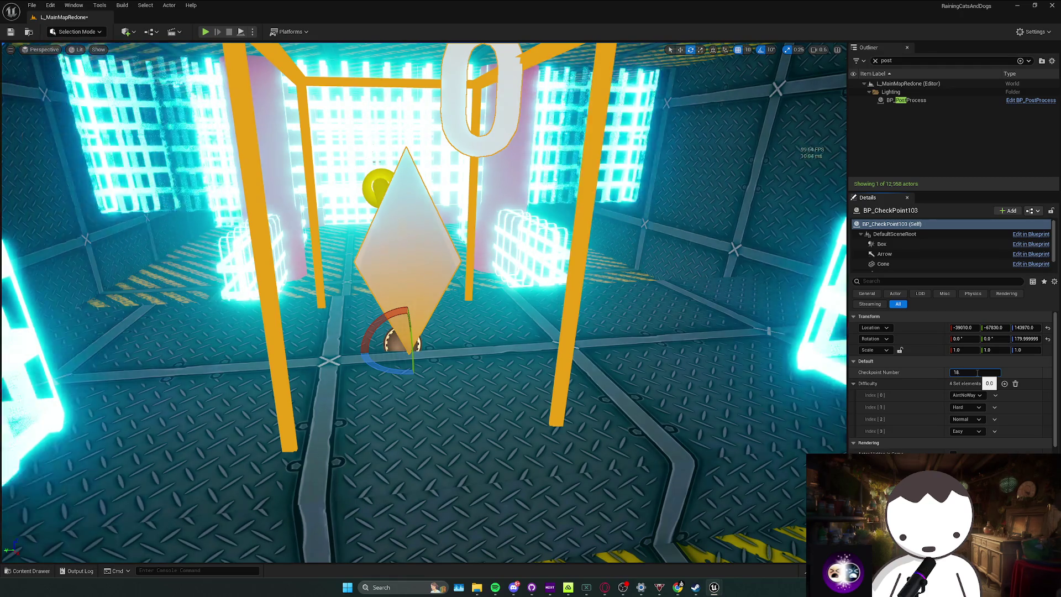
pyautogui.press('Return')
pyautogui.scroll(5, 692, 362)
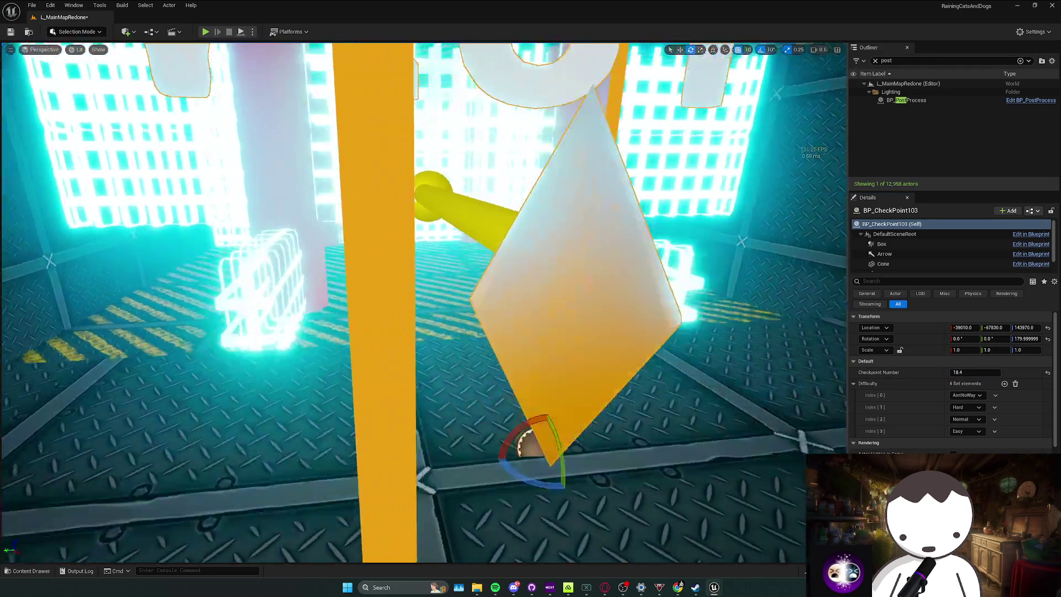
pyautogui.scroll(10, 424, 303)
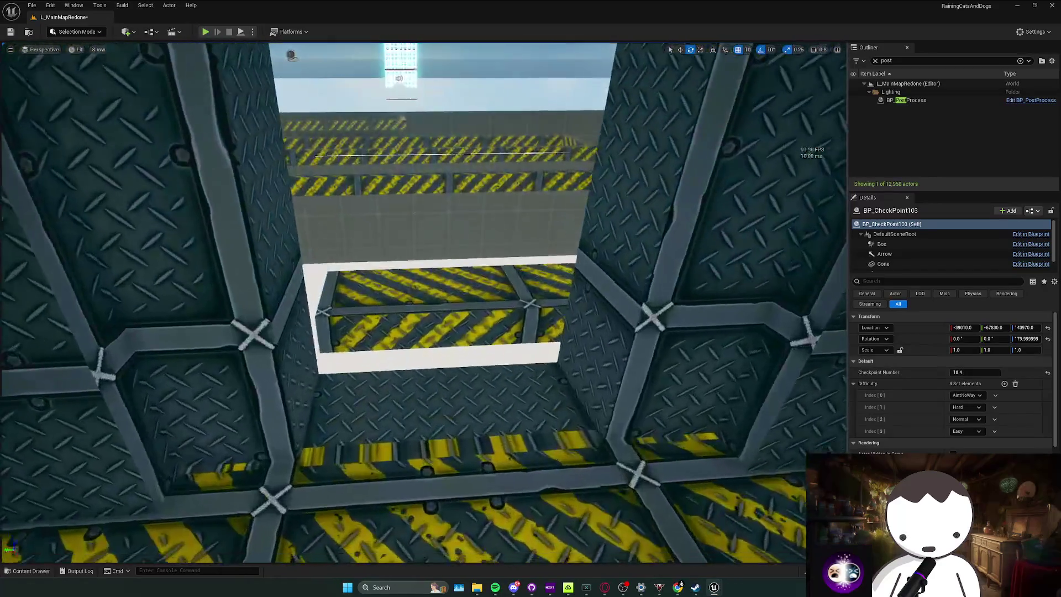
# Place a checkpoint gate in the hazard-striped room and move it into position.
pyautogui.hotkey('ctrl', 'space')
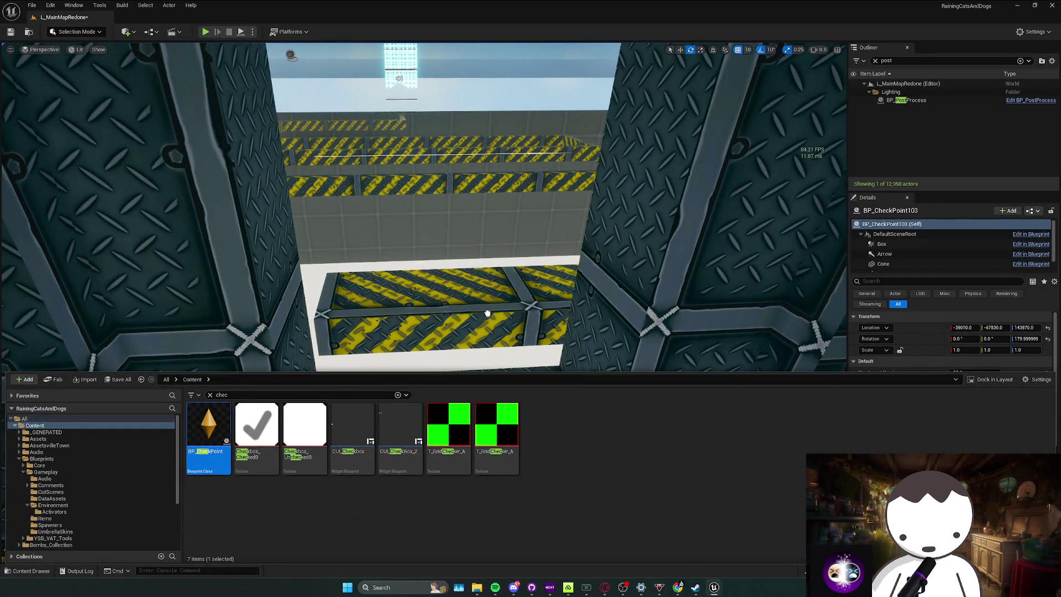
pyautogui.click(472, 304)
pyautogui.press('Escape')
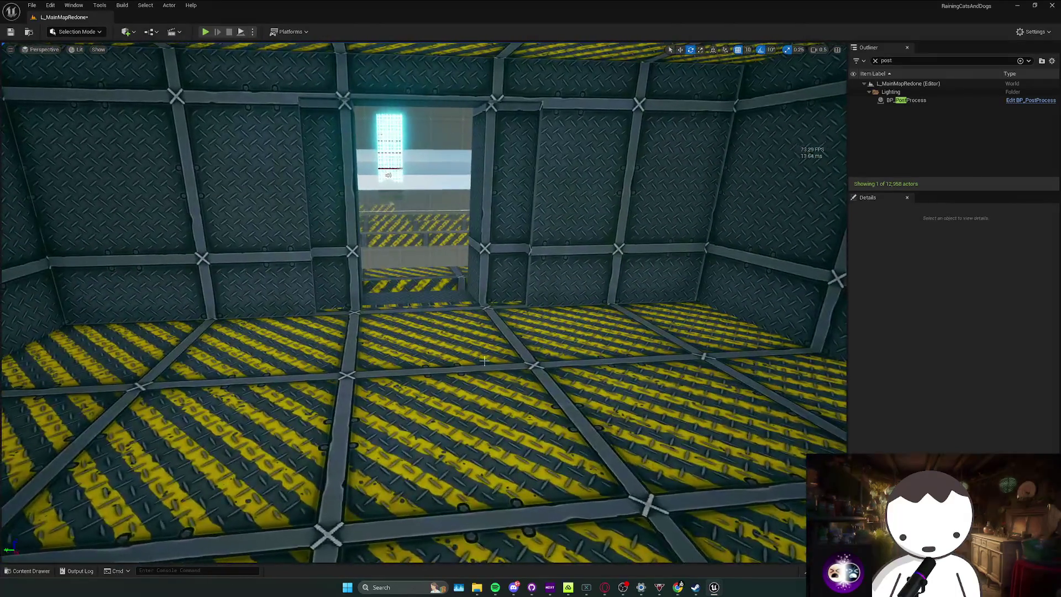
pyautogui.hotkey('ctrl', 'space')
pyautogui.moveTo(208, 437)
pyautogui.mouseDown()
pyautogui.moveTo(413, 296)
pyautogui.moveTo(421, 305)
pyautogui.mouseUp()
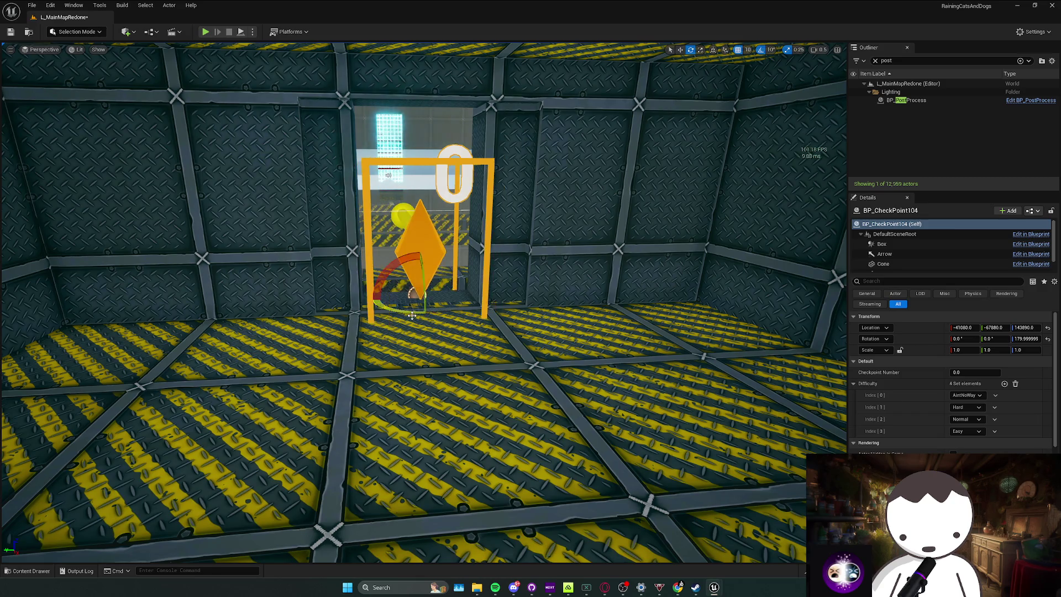
pyautogui.press('w')
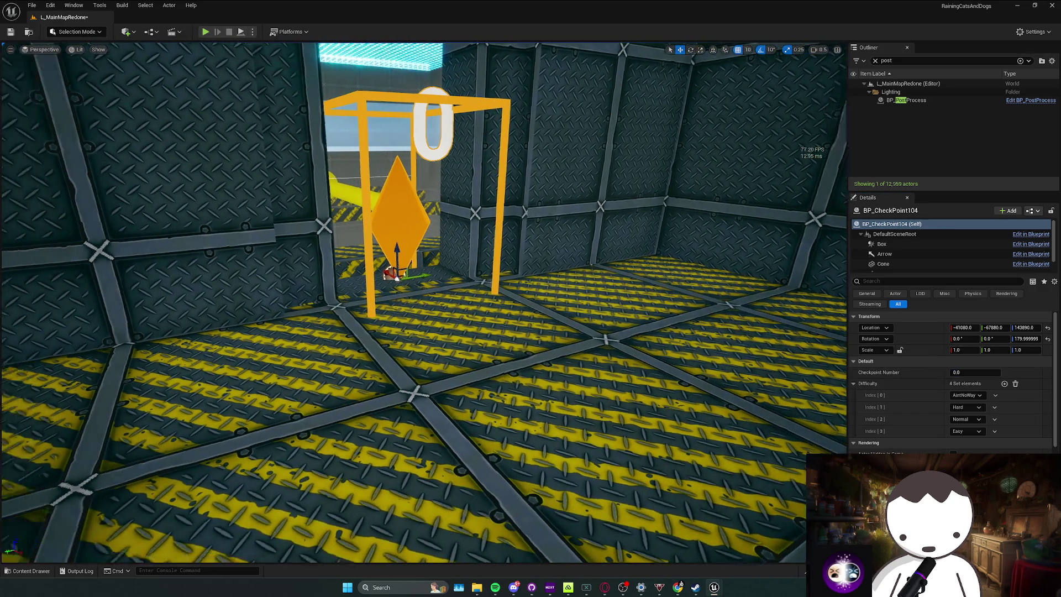
pyautogui.moveTo(420, 332)
pyautogui.mouseDown()
pyautogui.moveTo(403, 243)
pyautogui.moveTo(387, 221)
pyautogui.mouseUp()
pyautogui.moveTo(626, 353)
pyautogui.mouseDown()
pyautogui.moveTo(586, 349)
pyautogui.moveTo(627, 354)
pyautogui.mouseUp()
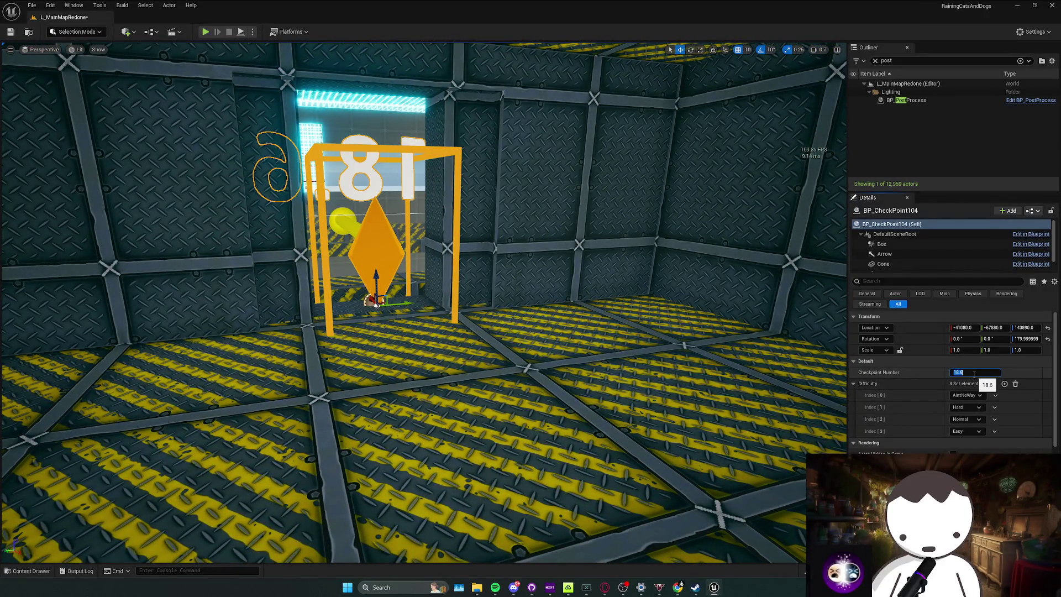
pyautogui.moveTo(420, 331); pyautogui.dragTo(420, 226)
# Add a checkpoint near the platform in the cyan room, numbered 18.5.
pyautogui.hotkey('ctrl', 'space')
pyautogui.moveTo(442, 315)
pyautogui.mouseDown()
pyautogui.moveTo(386, 332)
pyautogui.moveTo(459, 345)
pyautogui.mouseUp()
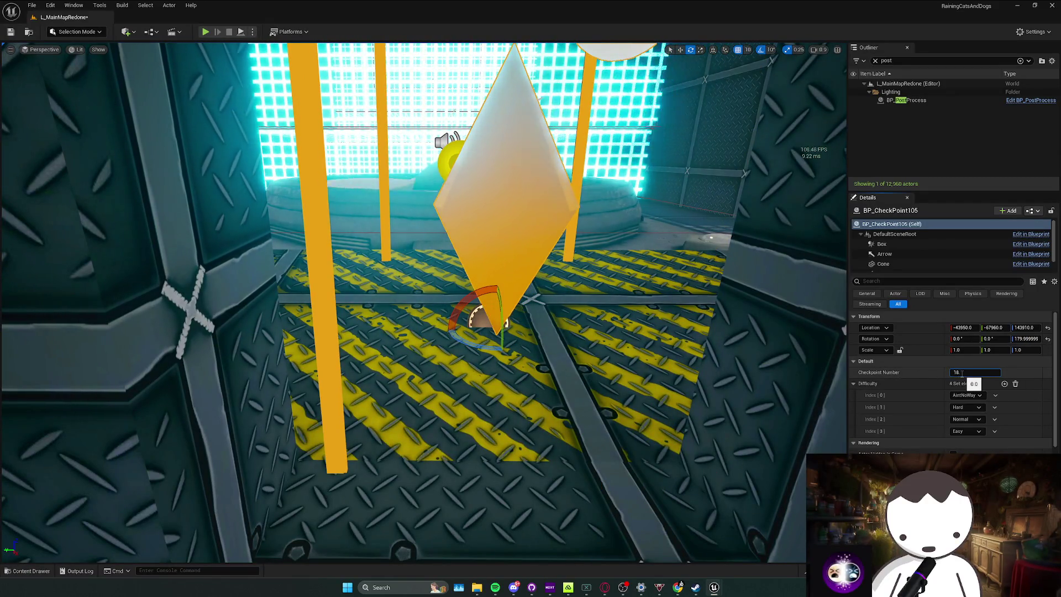
pyautogui.press('Return')
pyautogui.moveTo(420, 304)
pyautogui.mouseDown()
pyautogui.moveTo(353, 310)
pyautogui.moveTo(431, 298)
pyautogui.moveTo(437, 276)
pyautogui.mouseUp()
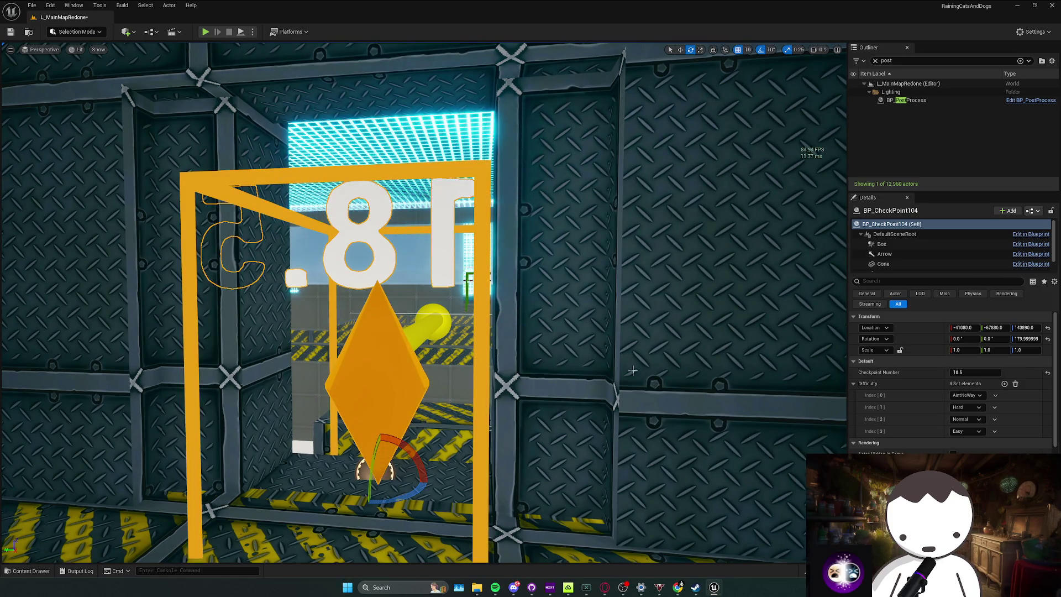
pyautogui.press('Return')
pyautogui.moveTo(420, 304)
pyautogui.mouseDown()
pyautogui.moveTo(354, 293)
pyautogui.moveTo(398, 271)
pyautogui.moveTo(332, 282)
pyautogui.moveTo(420, 276)
pyautogui.moveTo(360, 263)
pyautogui.moveTo(375, 263)
pyautogui.mouseUp()
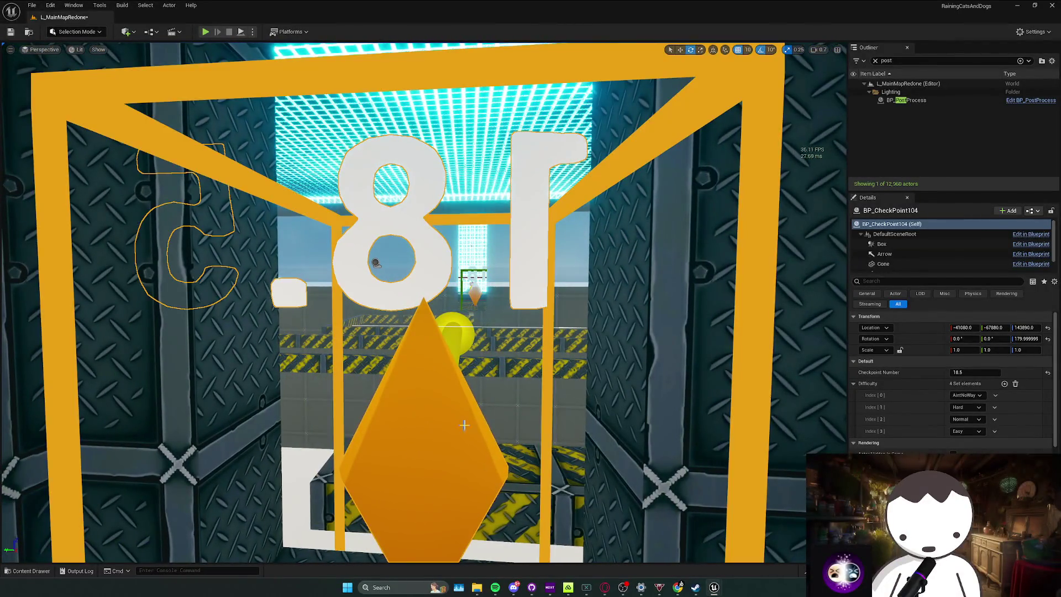
pyautogui.moveTo(420, 276)
pyautogui.mouseDown()
pyautogui.moveTo(420, 360)
pyautogui.moveTo(420, 299)
pyautogui.moveTo(420, 315)
pyautogui.moveTo(442, 290)
pyautogui.moveTo(432, 301)
pyautogui.mouseUp()
pyautogui.hotkey('ctrl', 'space')
pyautogui.hotkey('ctrl', 'space')
# Give the newly placed checkpoint Checkpoint Number 18.7.
pyautogui.press('f')
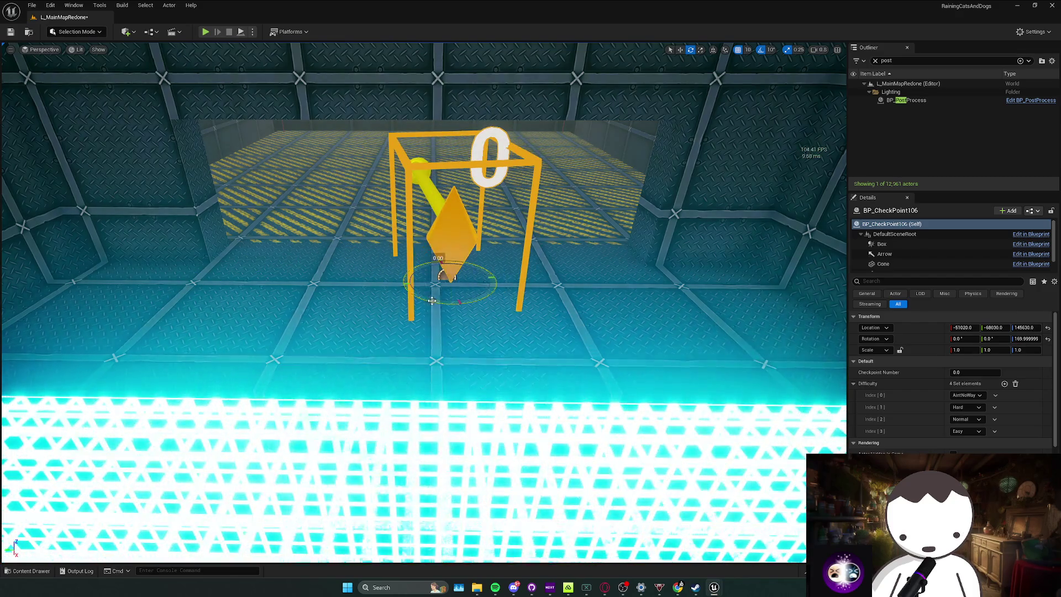
pyautogui.click(985, 373)
pyautogui.write('18.7')
pyautogui.press('Return')
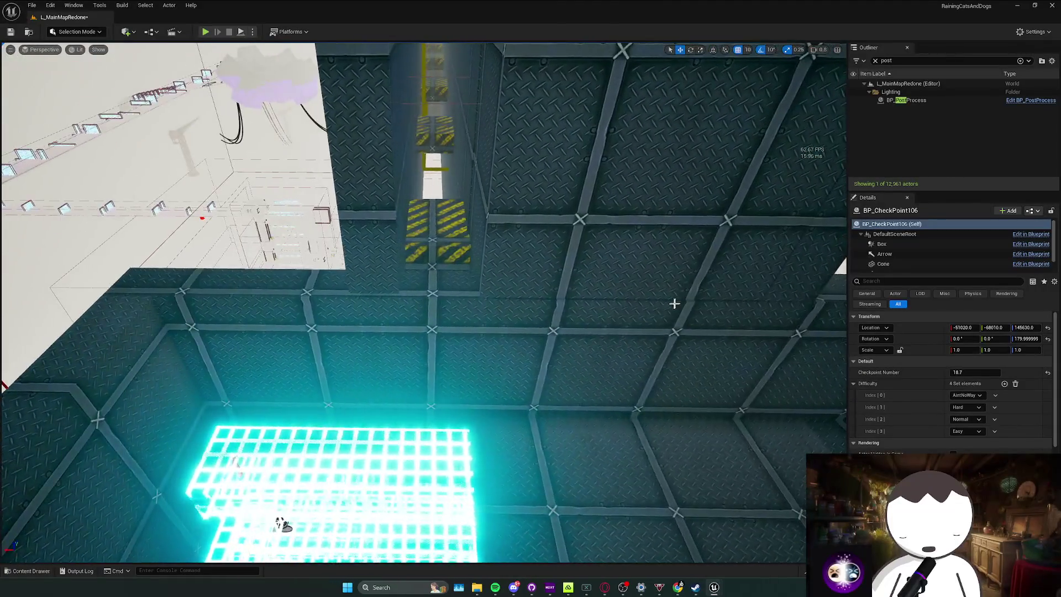
# Narrow the 18.8 checkpoint's trigger box by reducing its Box Extent X.
pyautogui.hotkey('ctrl', 'space')
pyautogui.click(458, 285)
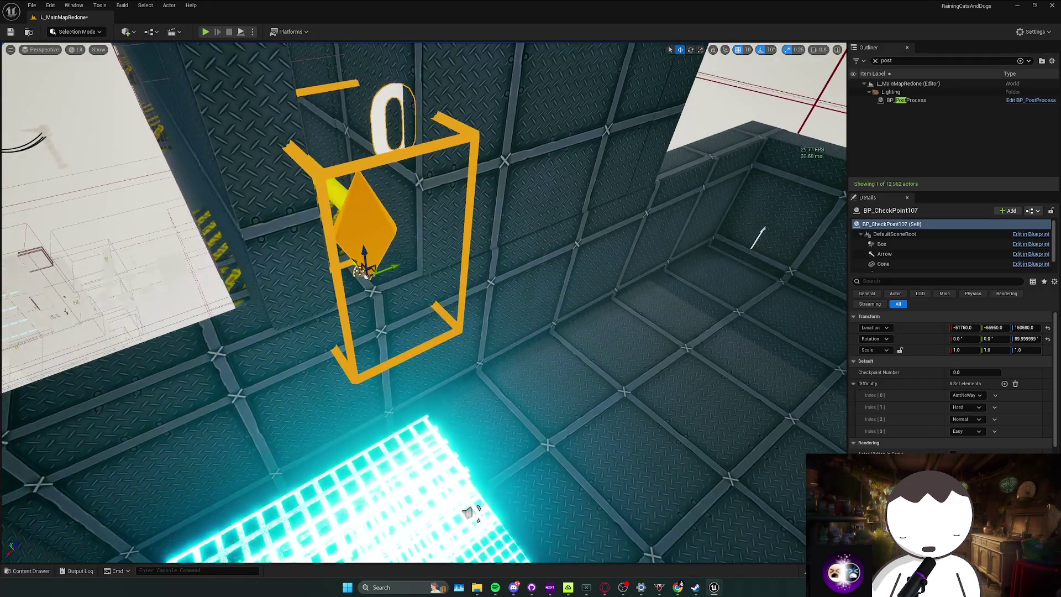
pyautogui.click(882, 243)
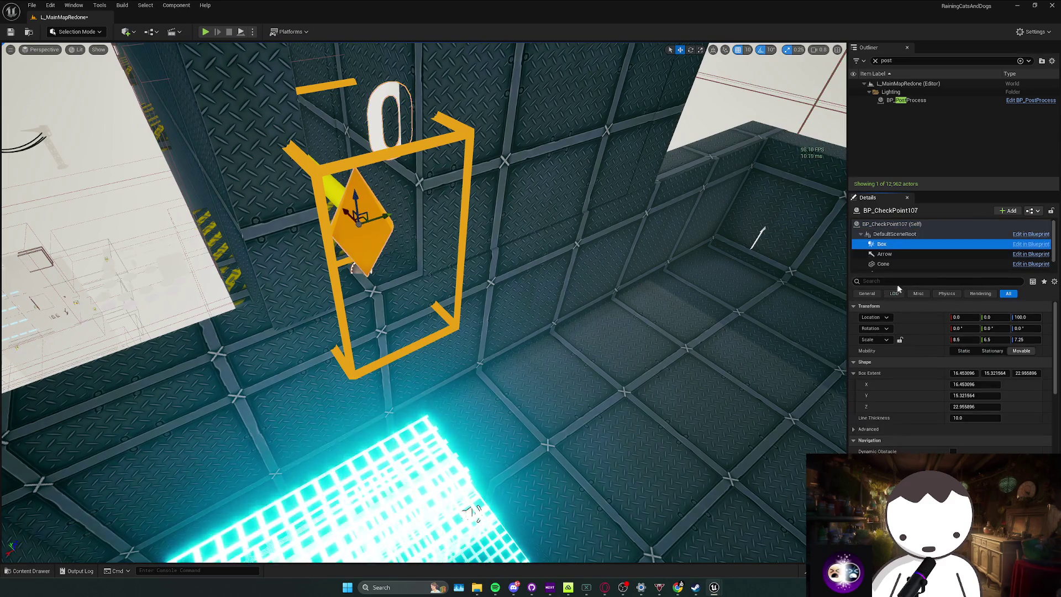
pyautogui.moveTo(974, 375); pyautogui.dragTo(907, 374)
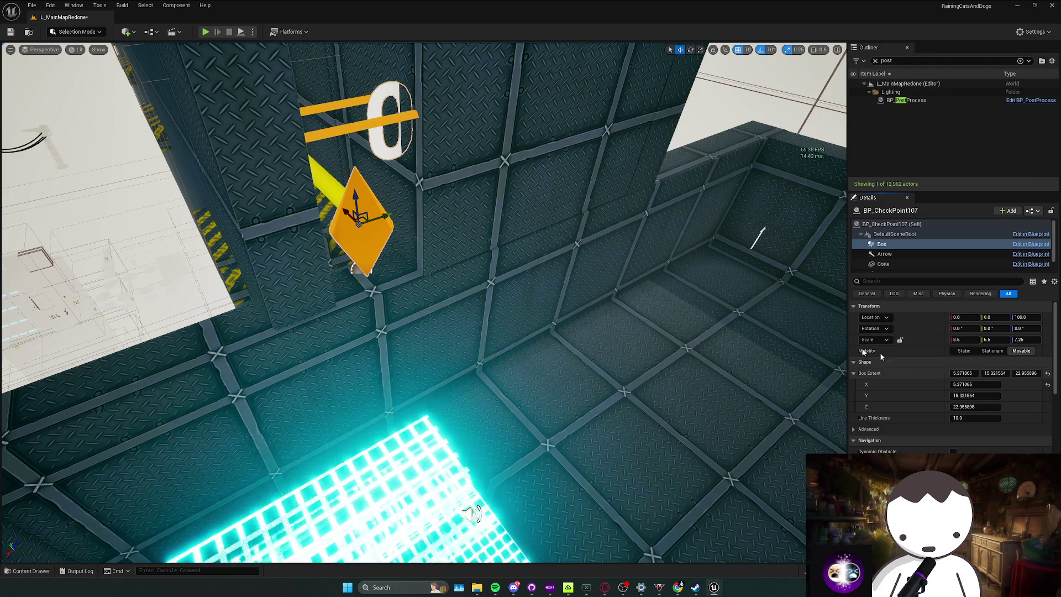
pyautogui.click(469, 252)
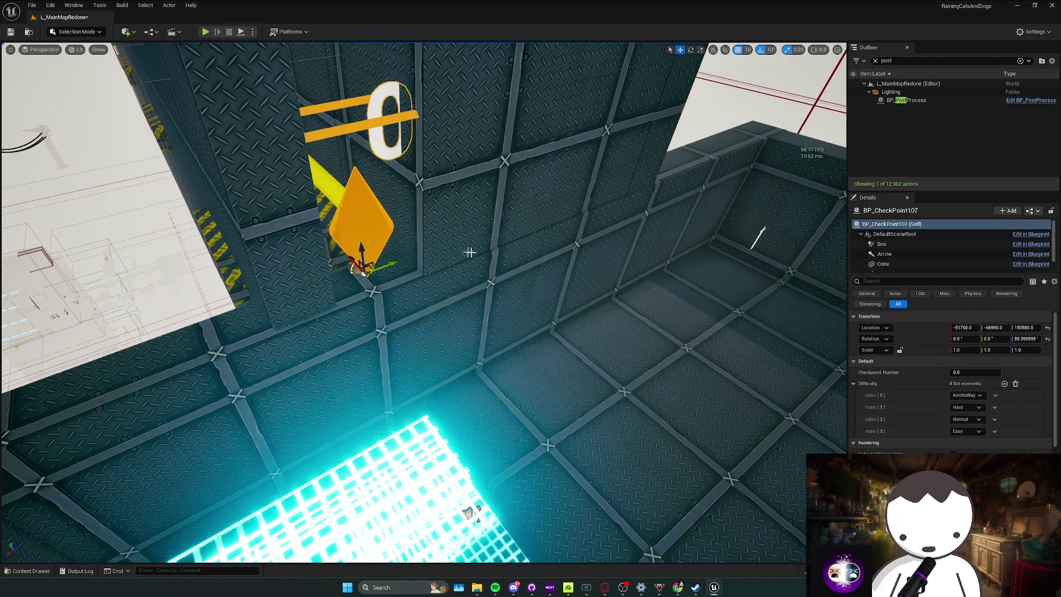
pyautogui.scroll(10, 423, 303)
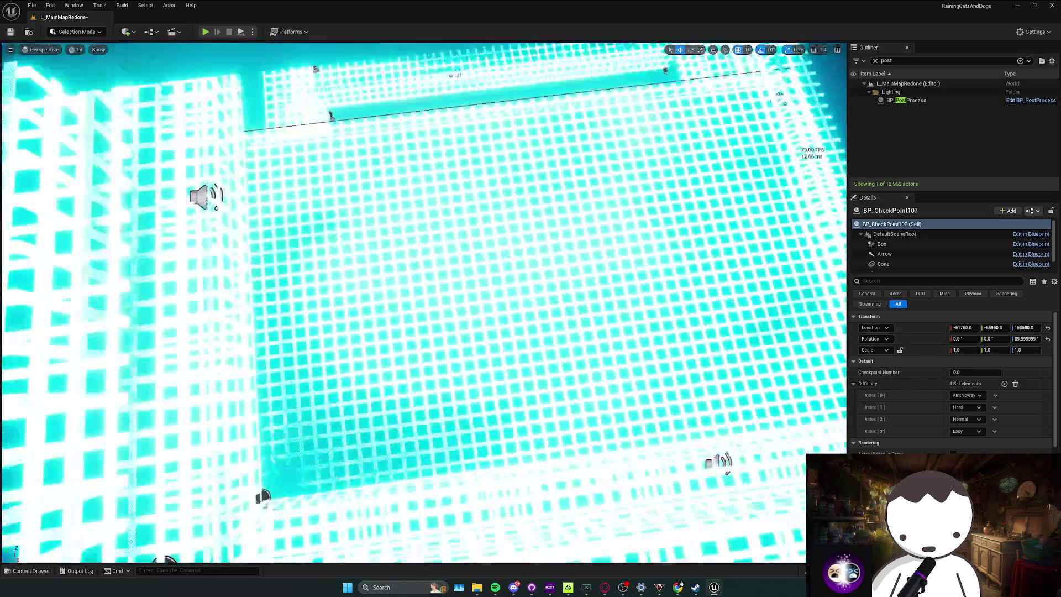
pyautogui.press('f')
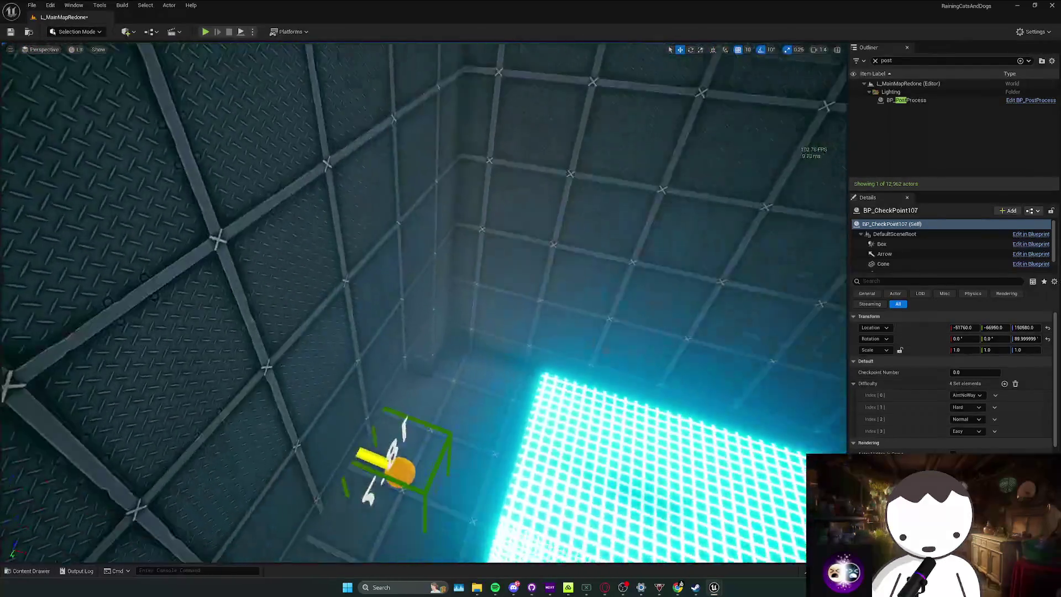
pyautogui.scroll(-5, 749, 339)
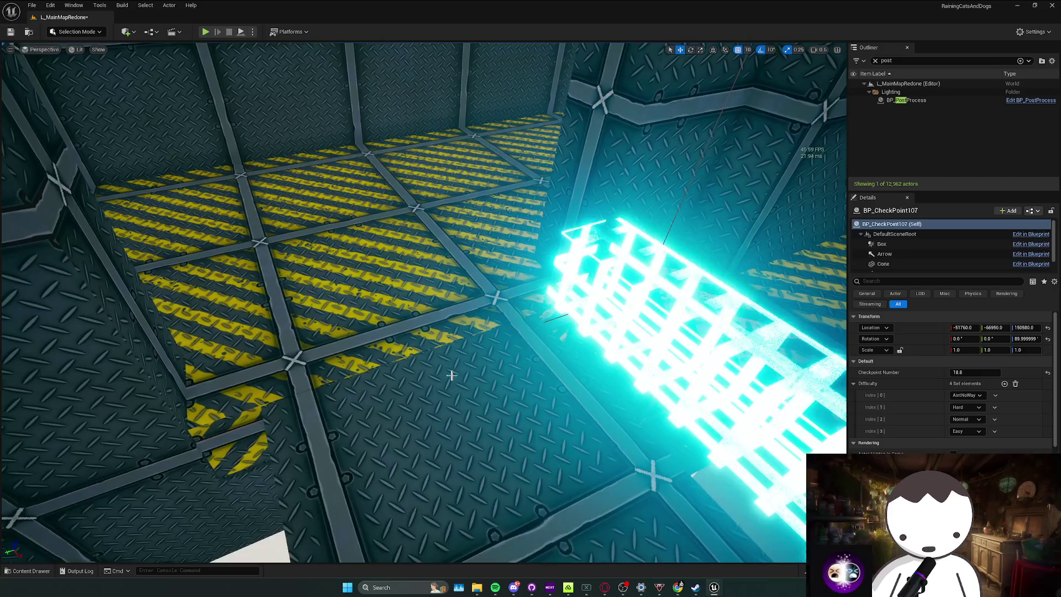
# Place and rotate a checkpoint in the glowing corridor, numbered 18.91.
pyautogui.hotkey('ctrl', 'space')
pyautogui.moveTo(343, 369); pyautogui.dragTo(385, 299)
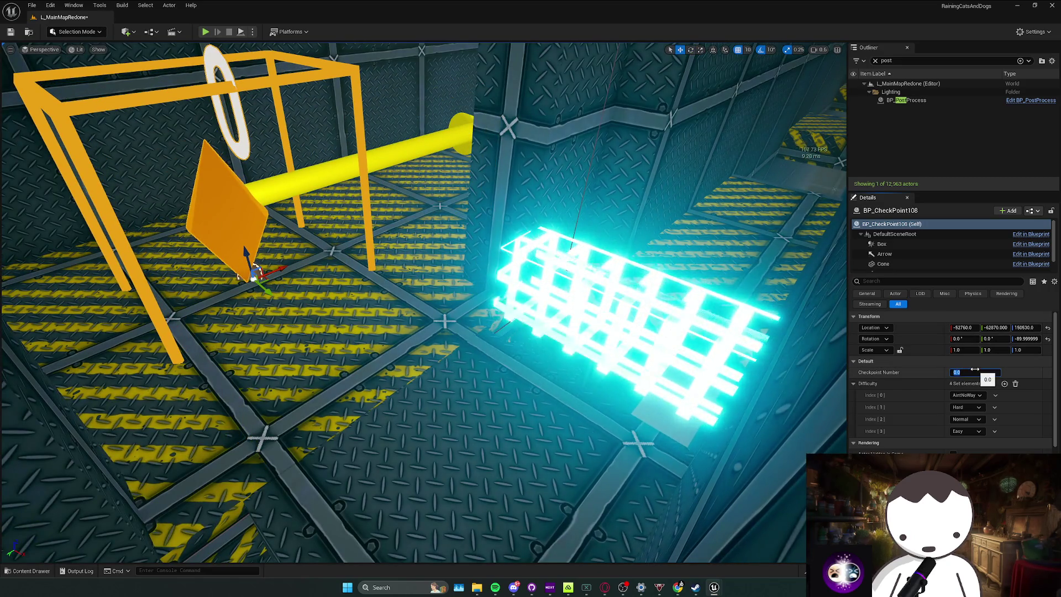
pyautogui.moveTo(753, 352)
pyautogui.mouseDown()
pyautogui.moveTo(495, 199)
pyautogui.moveTo(362, 376)
pyautogui.mouseUp()
pyautogui.moveTo(610, 312); pyautogui.dragTo(611, 312)
pyautogui.moveTo(365, 330); pyautogui.dragTo(362, 327)
pyautogui.hotkey('ctrl', 'space')
pyautogui.press('e')
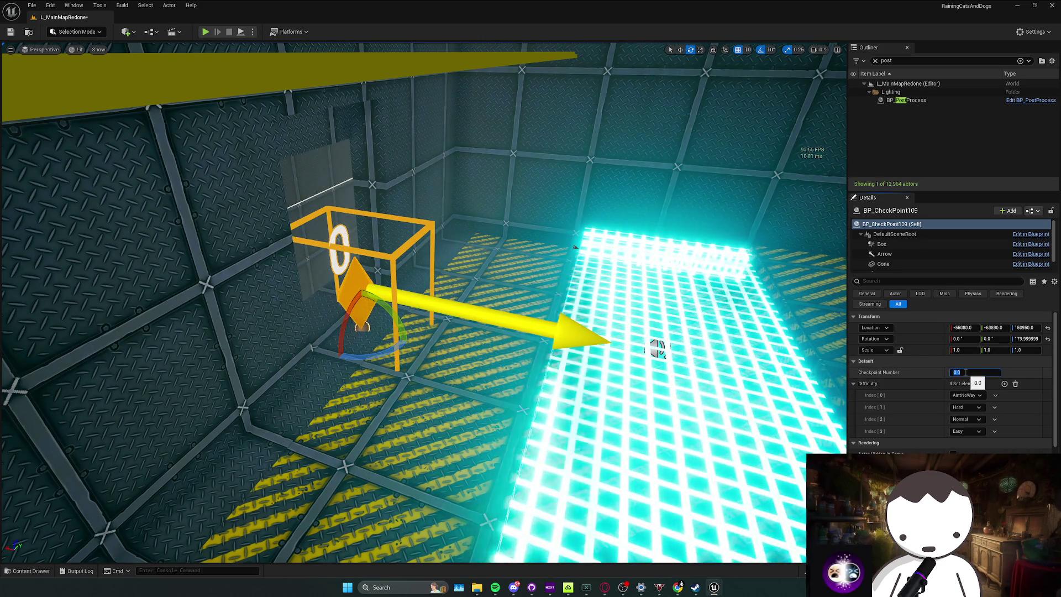
pyautogui.write('18.95')
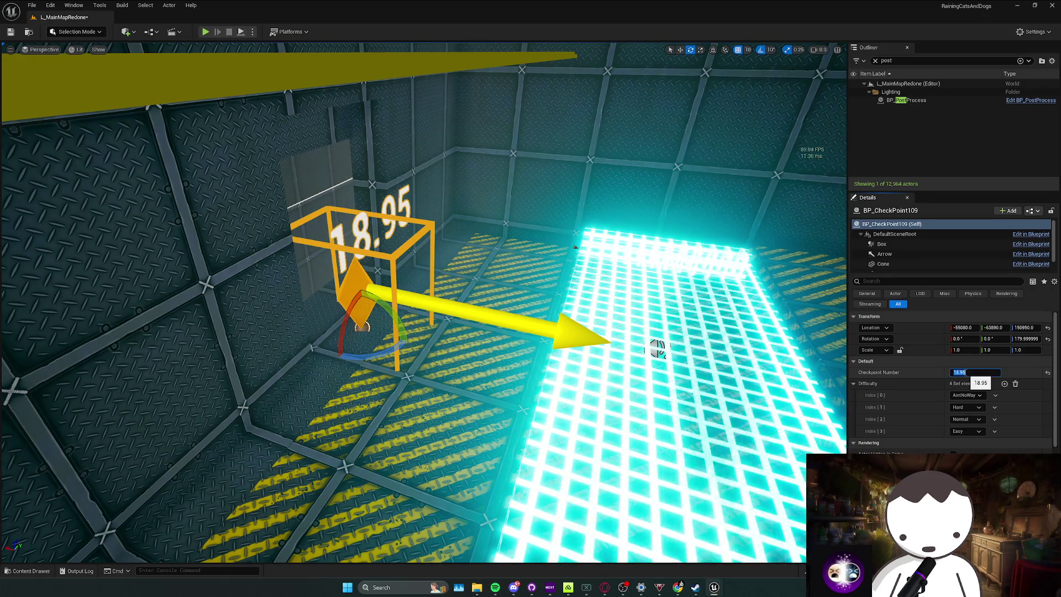
pyautogui.press('Return')
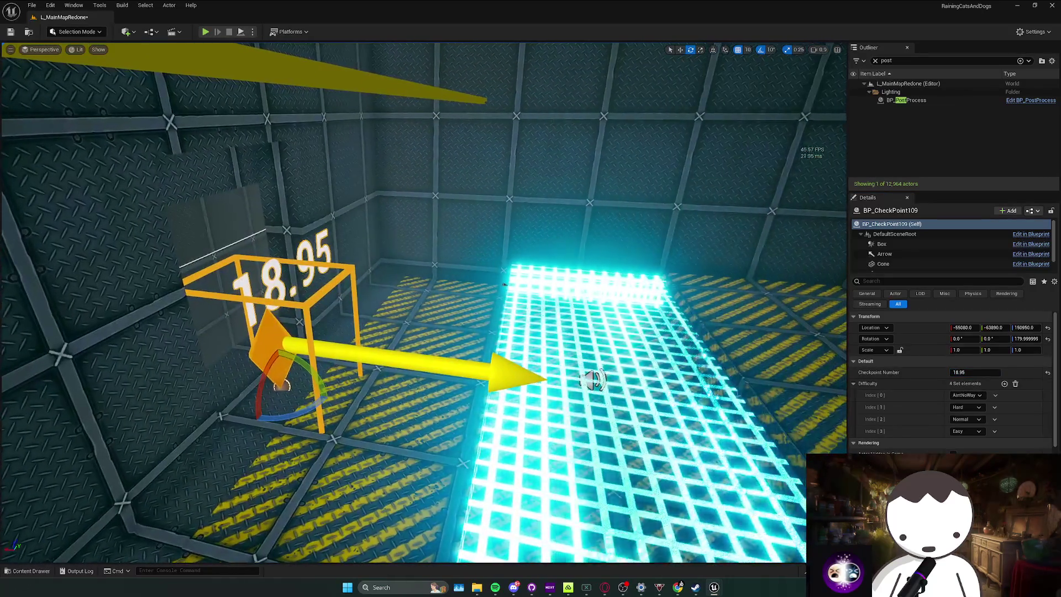
pyautogui.write('18.91')
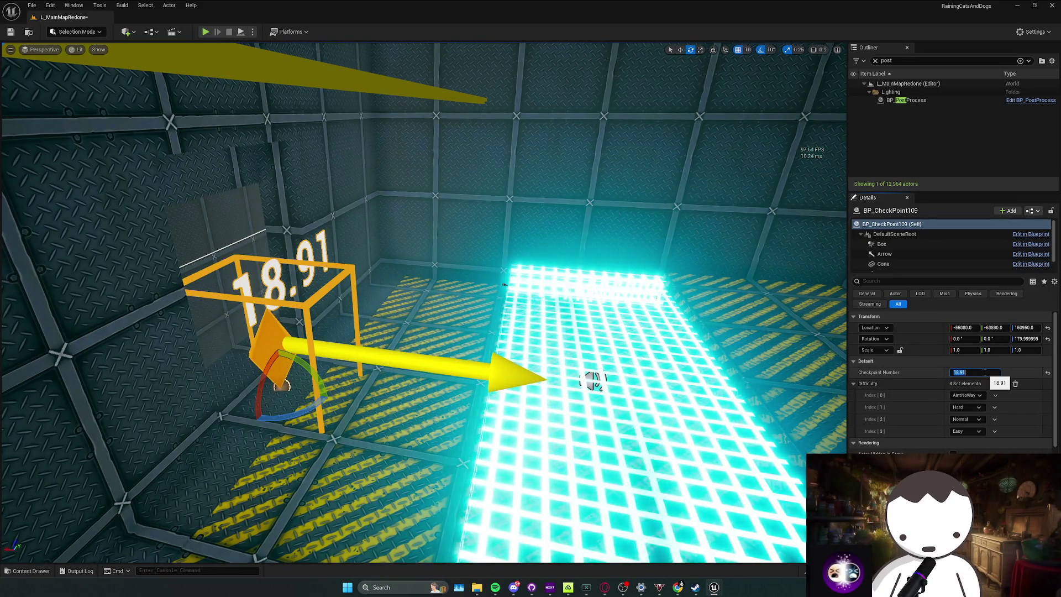
pyautogui.press('Return')
# Add a checkpoint further along the corridor with Checkpoint Number 18.92.
pyautogui.hotkey('ctrl', 'space')
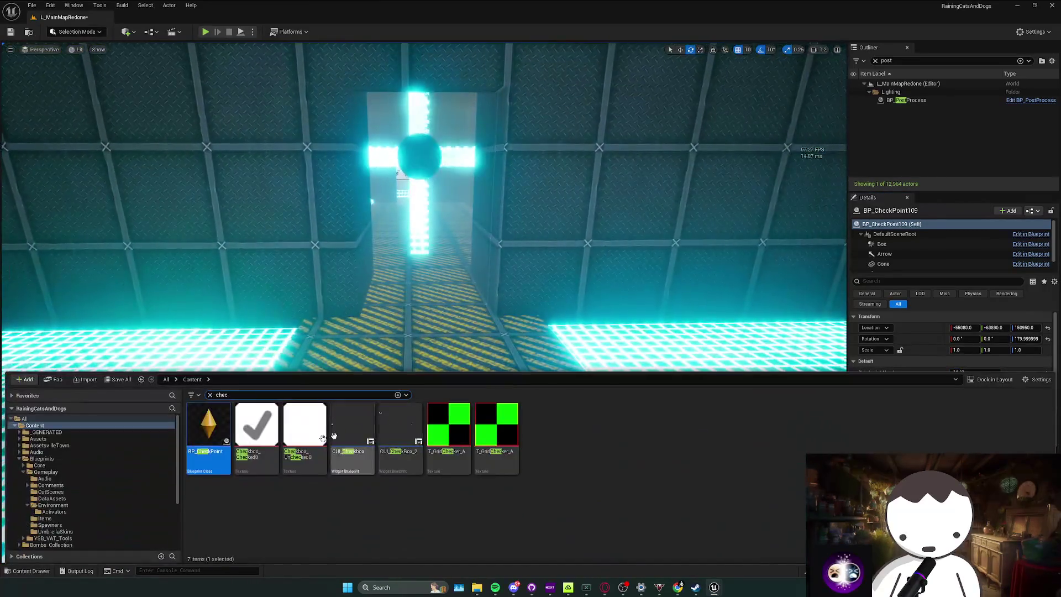
pyautogui.click(413, 311)
pyautogui.moveTo(414, 311); pyautogui.dragTo(410, 298)
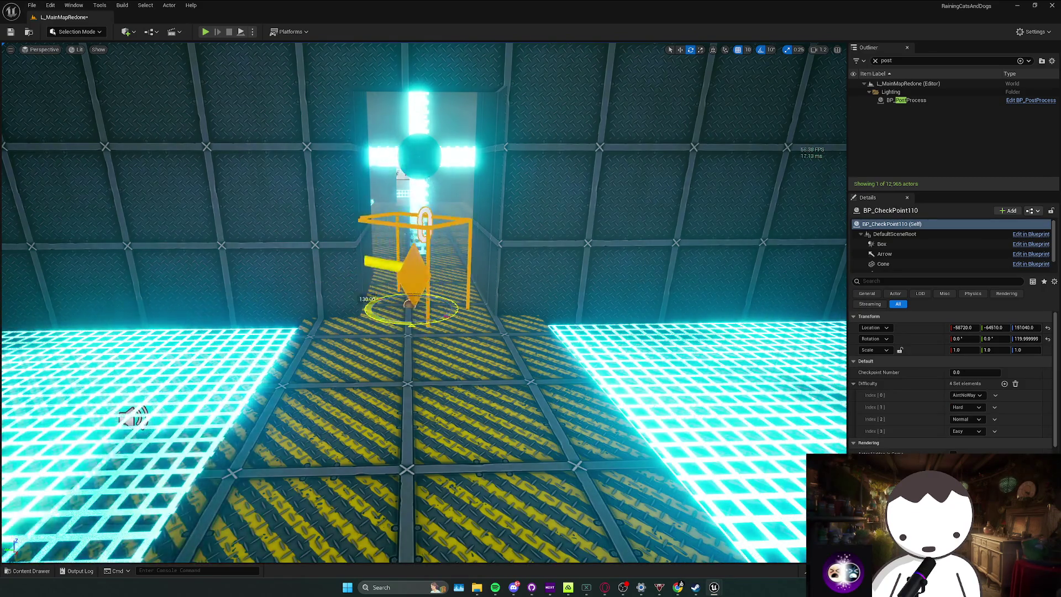
pyautogui.click(969, 373)
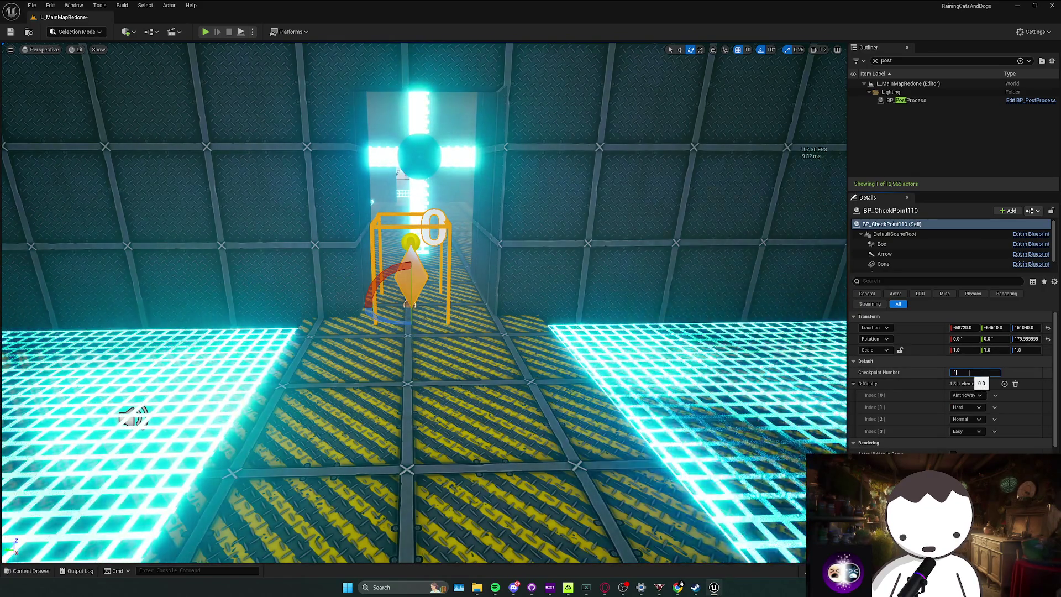
pyautogui.write('18.92')
pyautogui.press('Return')
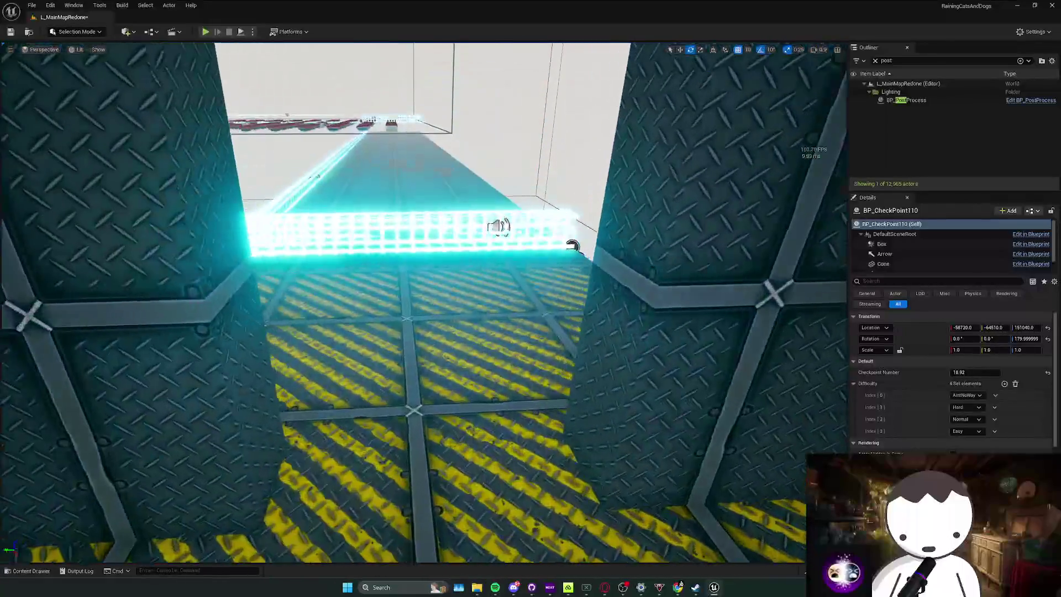
# Place one more checkpoint in the level, numbered 18.5.
pyautogui.hotkey('ctrl', 'space')
pyautogui.write('chec')
pyautogui.moveTo(209, 442); pyautogui.dragTo(406, 320)
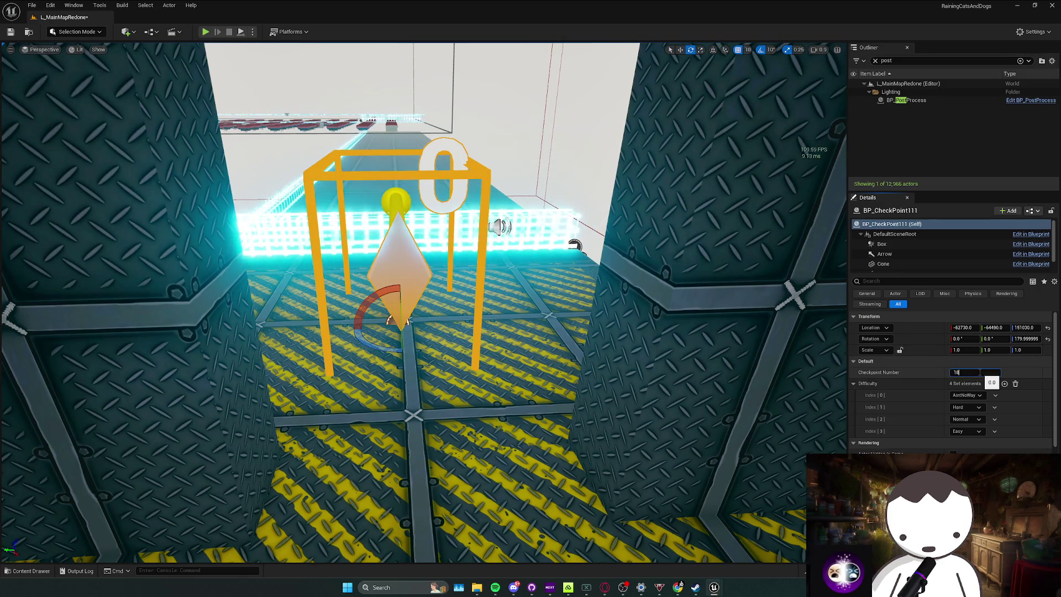
pyautogui.press('Return')
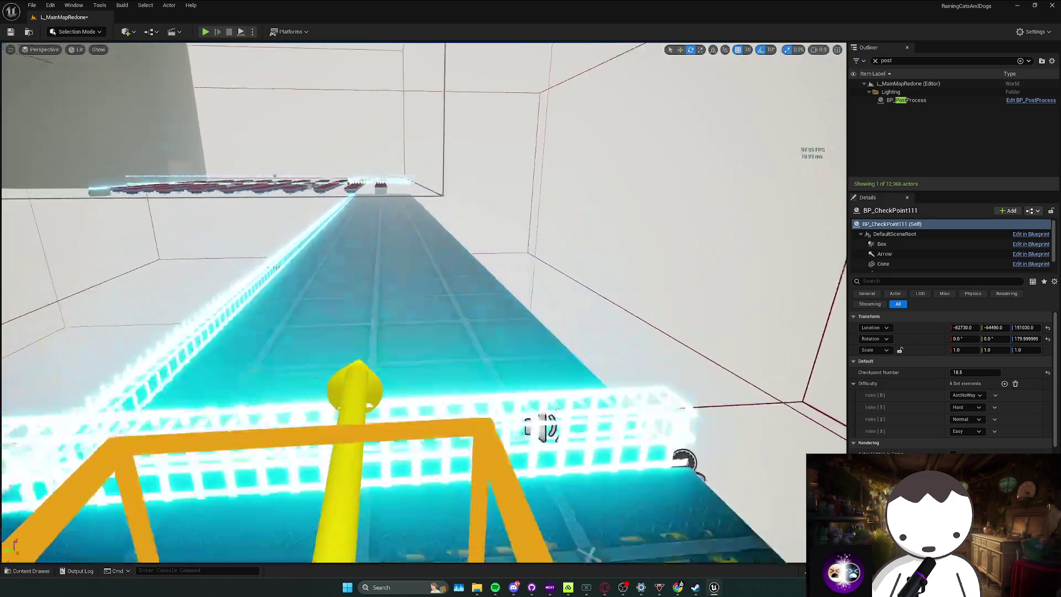
pyautogui.scroll(10, 326, 309)
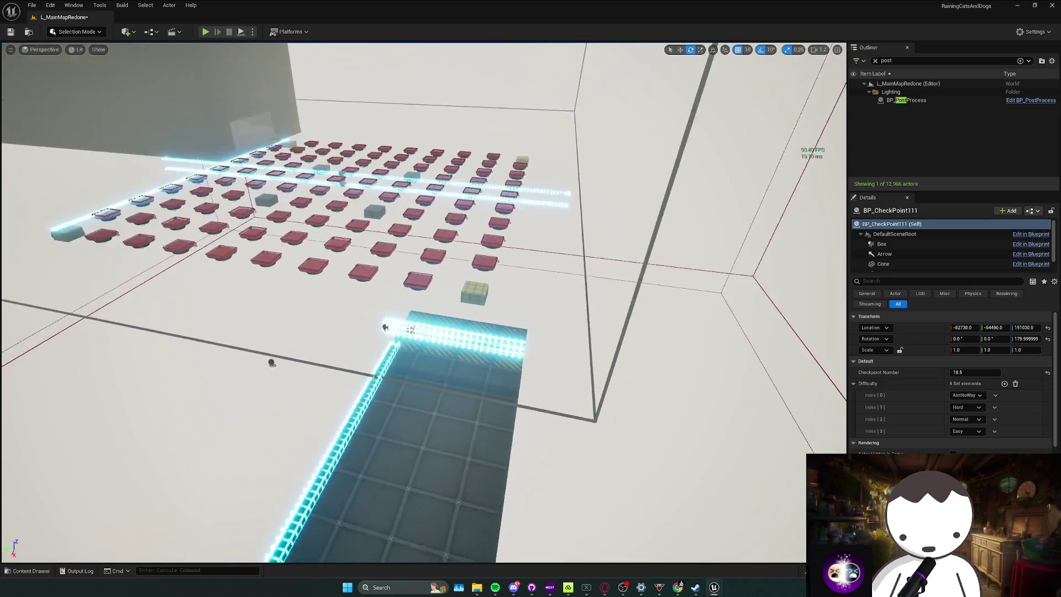
# Discard a trial checkpoint placement and renumber the 18.5 checkpoint to 18.95.
pyautogui.click(28, 571)
pyautogui.moveTo(212, 438); pyautogui.dragTo(430, 362)
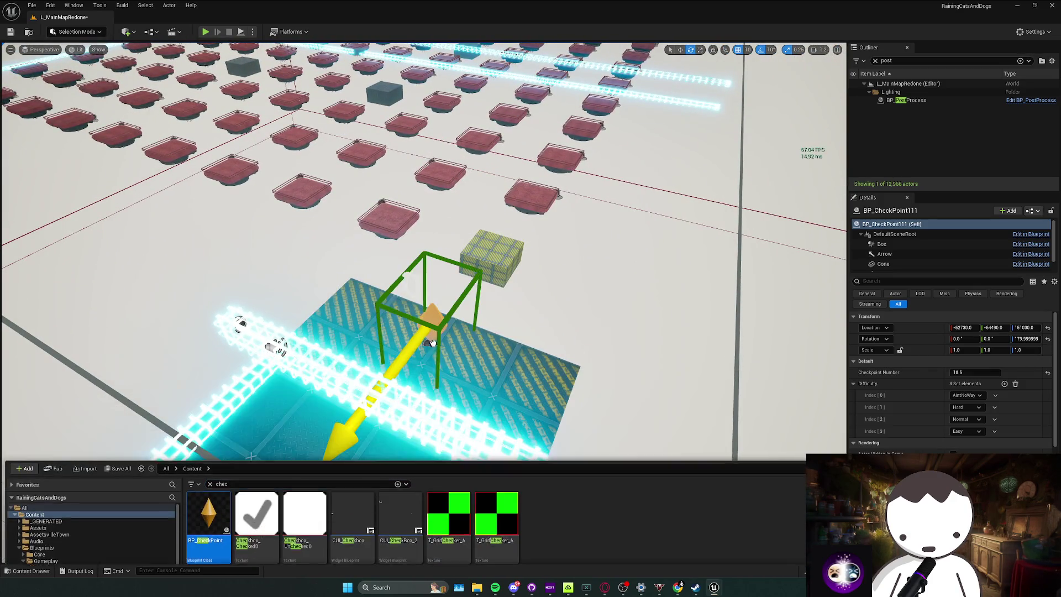
pyautogui.press('f')
pyautogui.hotkey('ctrl', 'z')
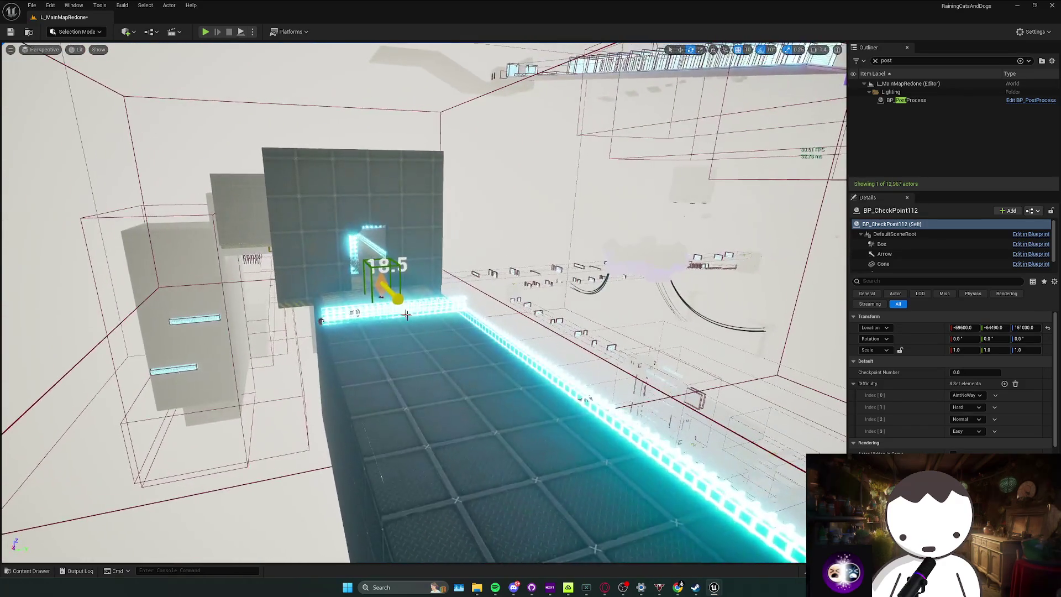
pyautogui.click(972, 372)
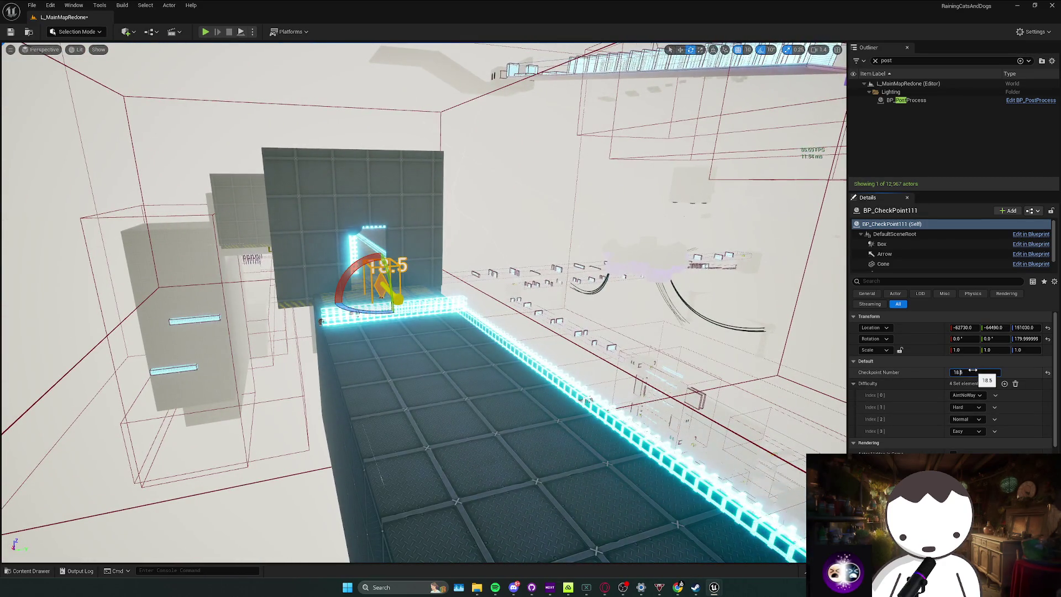
pyautogui.press('Return')
pyautogui.press('f')
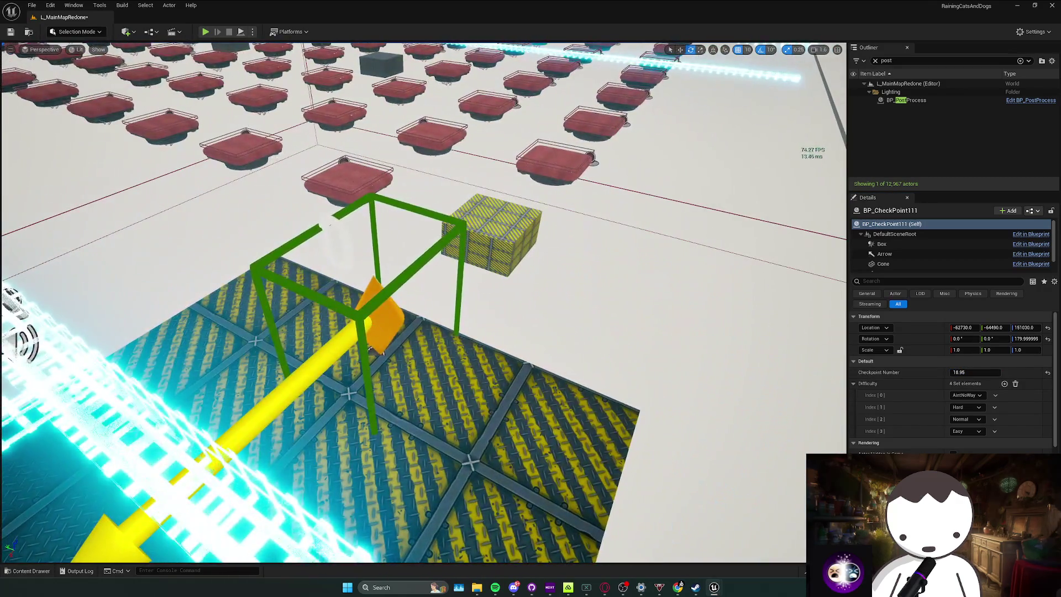
# Turn the new end-platform checkpoint around 180 degrees and number it 18.96.
pyautogui.click(387, 332)
pyautogui.moveTo(380, 366)
pyautogui.mouseDown()
pyautogui.moveTo(359, 354)
pyautogui.moveTo(383, 352)
pyautogui.mouseUp()
pyautogui.click(978, 372)
pyautogui.write('1')
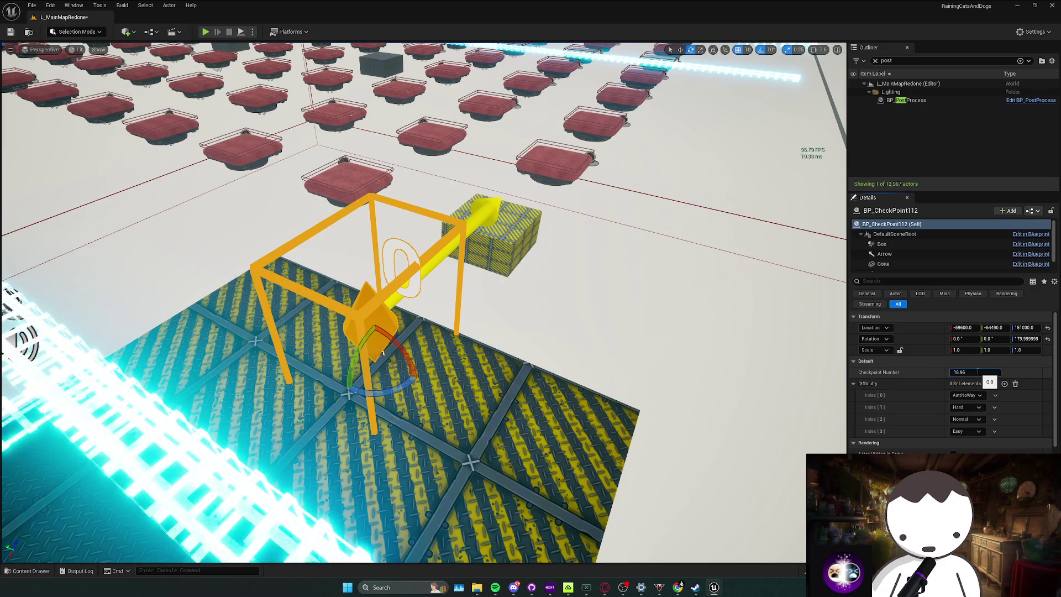
pyautogui.press('Return')
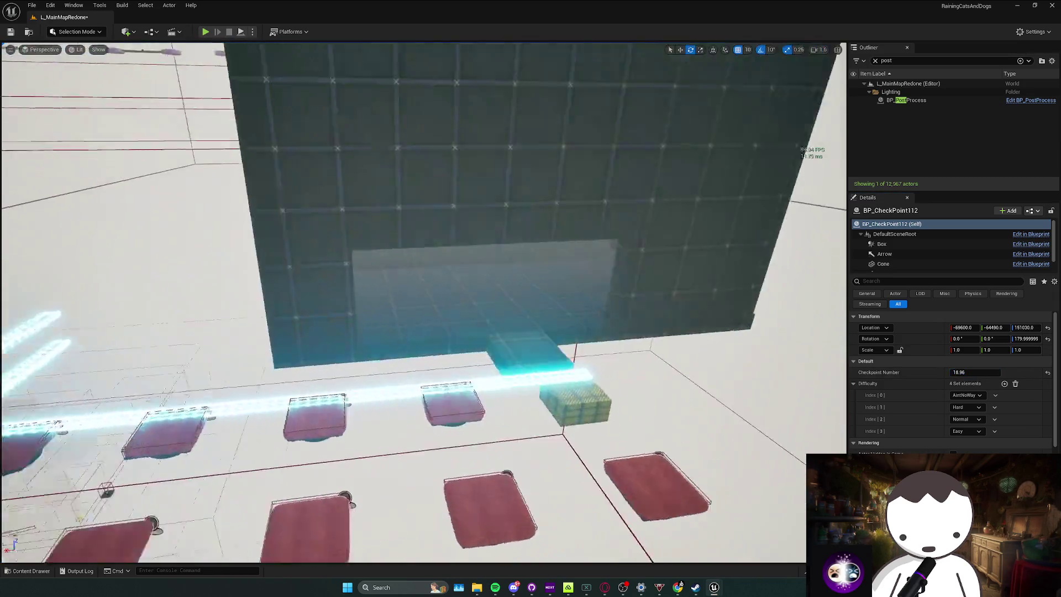
# Place another BP_CheckPoint further along the course, numbering it up to 18.98.
pyautogui.hotkey('ctrl', 'space')
pyautogui.write('chec')
pyautogui.moveTo(209, 434)
pyautogui.mouseDown()
pyautogui.moveTo(417, 360)
pyautogui.moveTo(479, 415)
pyautogui.moveTo(471, 401)
pyautogui.mouseUp()
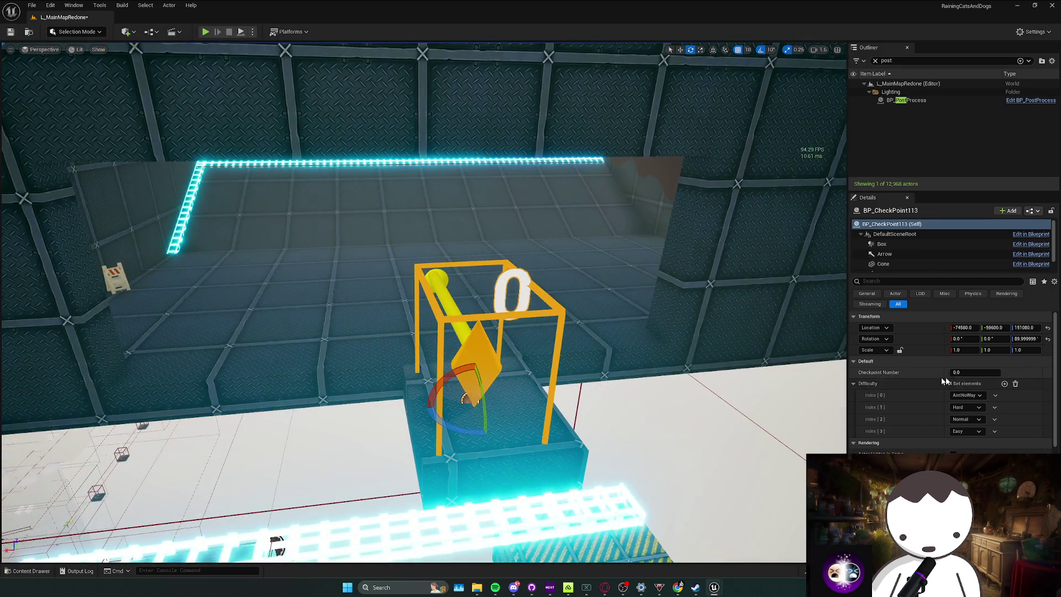
pyautogui.click(962, 373)
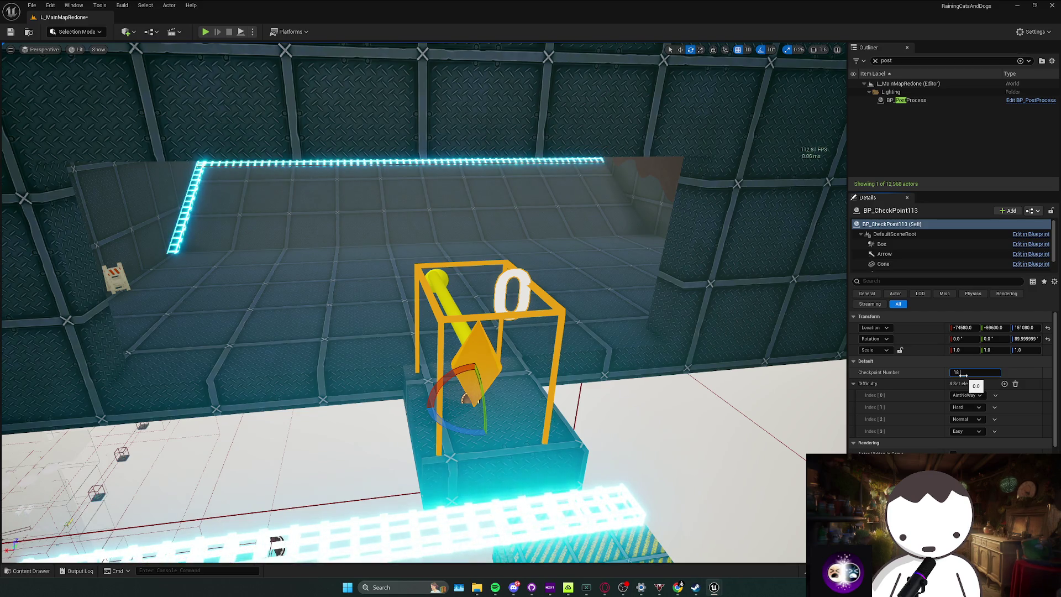
pyautogui.write('18.97')
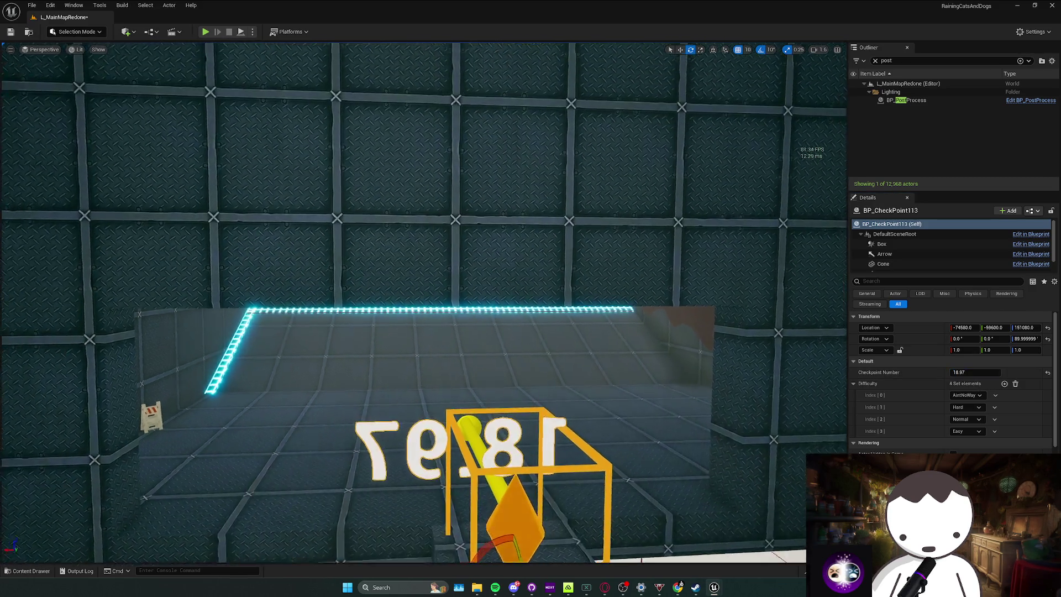
pyautogui.moveTo(718, 287)
pyautogui.mouseDown()
pyautogui.moveTo(689, 280)
pyautogui.moveTo(387, 331)
pyautogui.mouseUp()
pyautogui.moveTo(205, 451); pyautogui.dragTo(406, 304)
pyautogui.hotkey('ctrl', 'space')
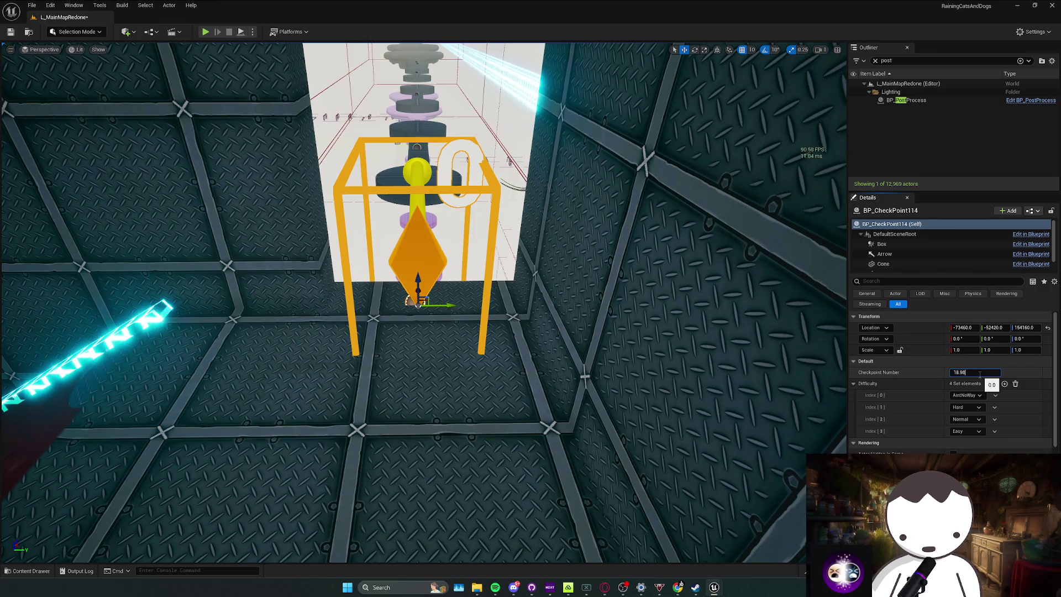
pyautogui.press('Return')
# Add checkpoints 18.99 on the crate and 19.0 between the two glowing boxes.
pyautogui.moveTo(420, 387); pyautogui.dragTo(420, 254)
pyautogui.hotkey('ctrl', 'space')
pyautogui.moveTo(405, 348); pyautogui.dragTo(422, 314)
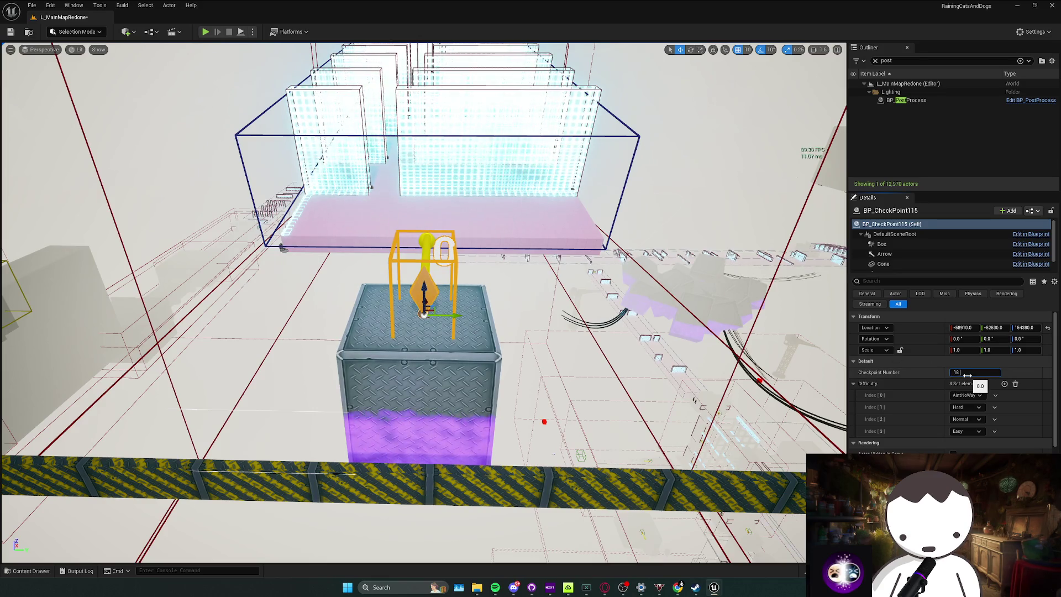
pyautogui.moveTo(420, 298); pyautogui.dragTo(420, 342)
pyautogui.moveTo(507, 382); pyautogui.dragTo(508, 359)
pyautogui.hotkey('ctrl', 'space')
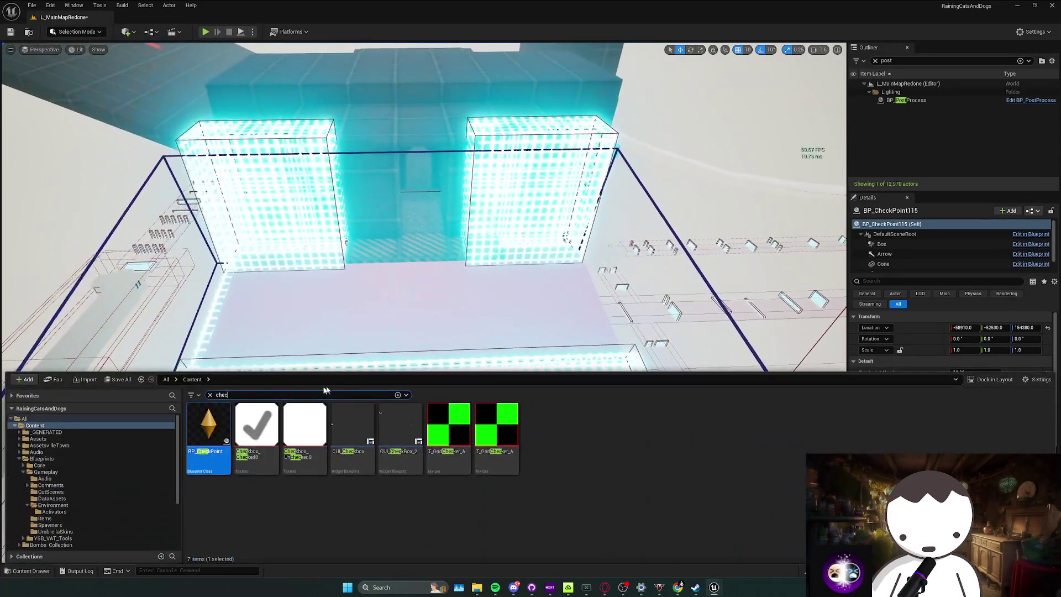
pyautogui.moveTo(399, 295); pyautogui.dragTo(416, 217)
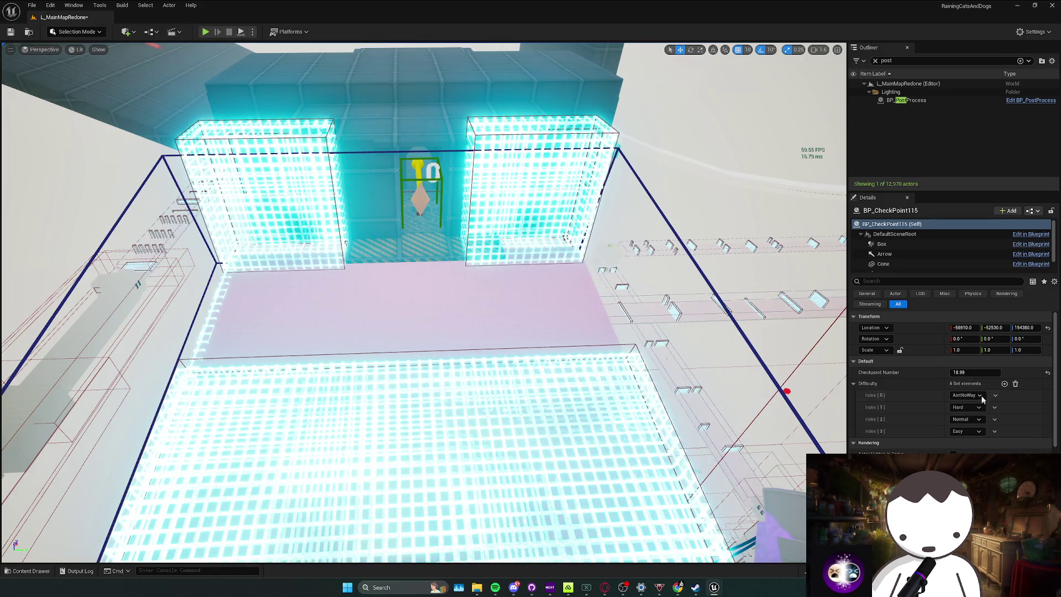
# Go to the shop stall and select the trader character.
pyautogui.moveTo(420, 298); pyautogui.dragTo(420, 254)
pyautogui.click(460, 356)
pyautogui.scroll(-3, 902, 416)
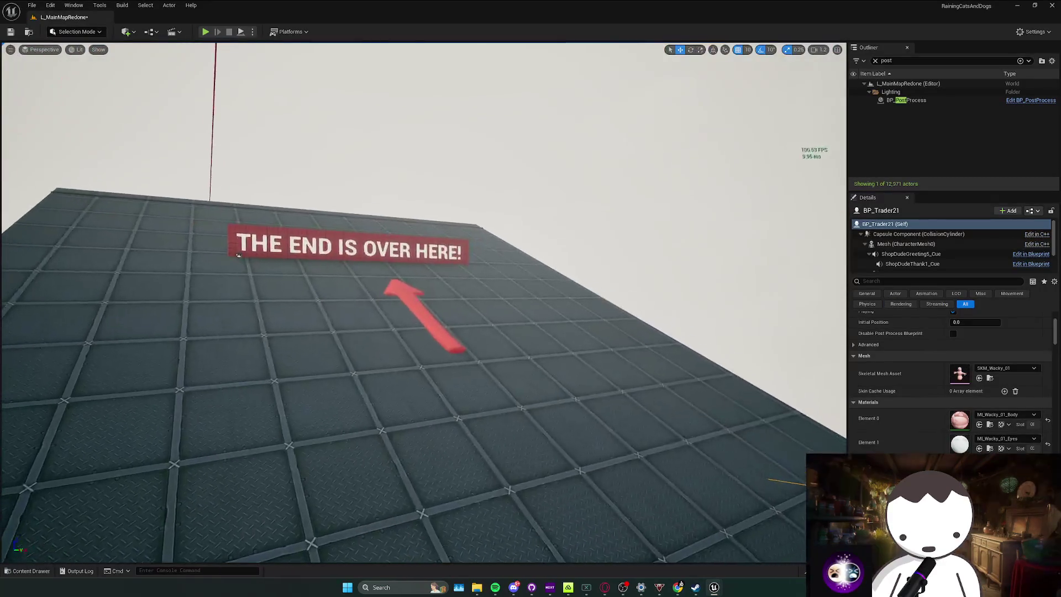